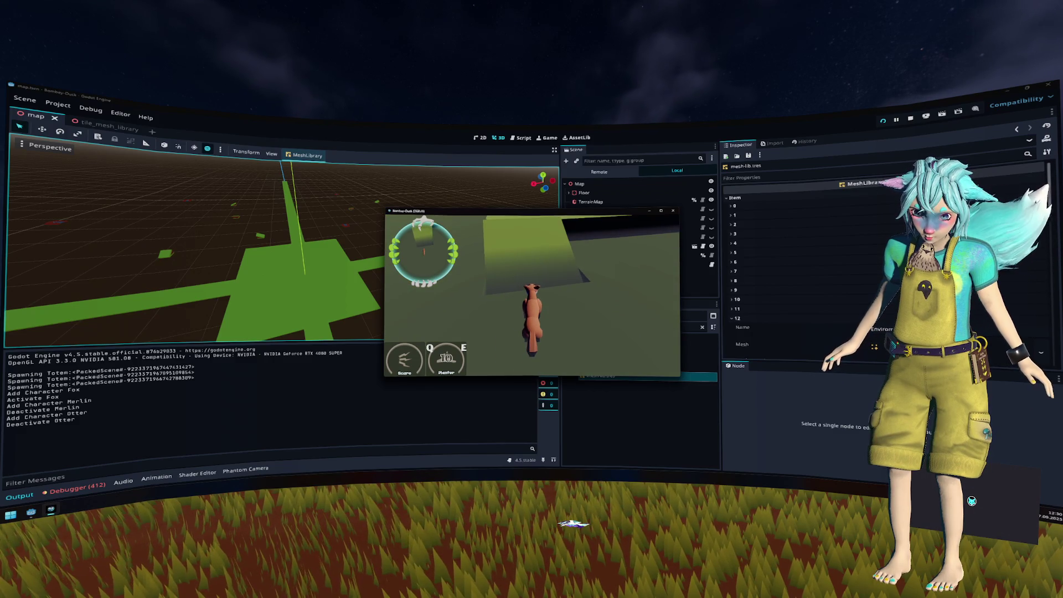
# Step: Walk the fox up the green ramp, along the path toward the ledge, then stop the game
pyautogui.press('w')
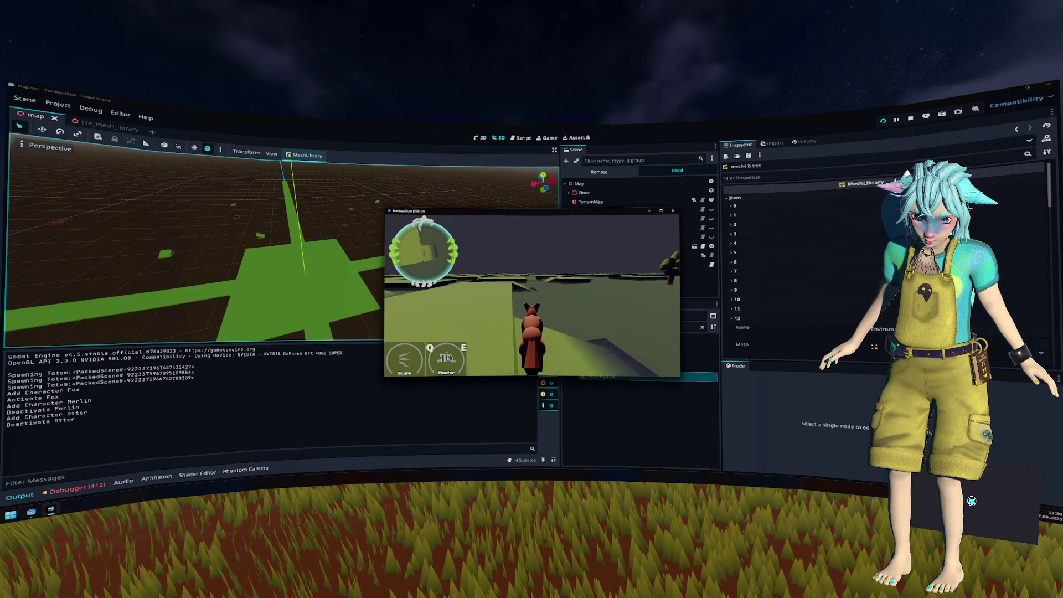
pyautogui.press('w')
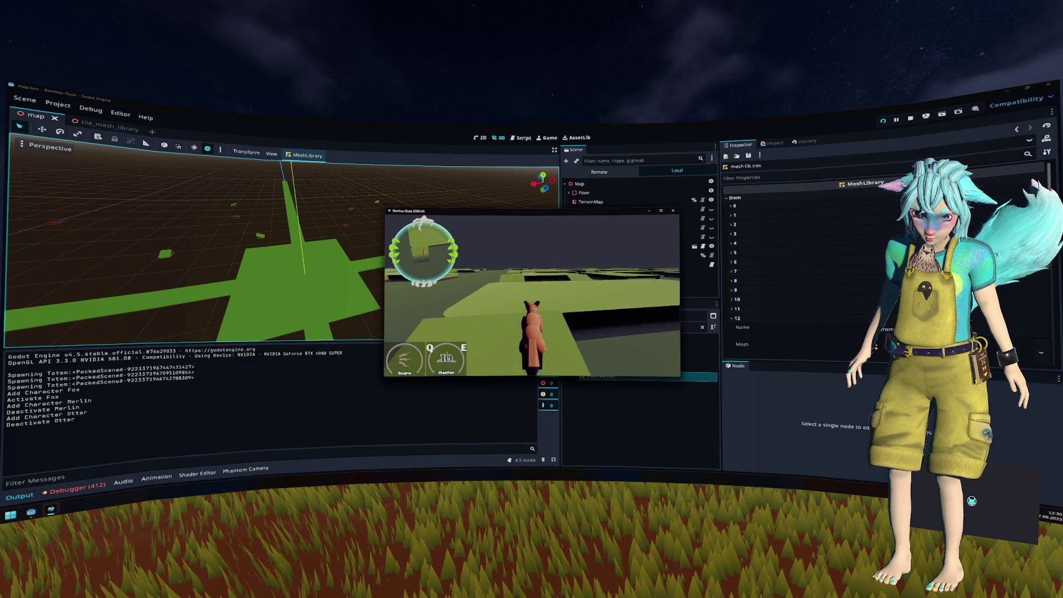
pyautogui.press('w')
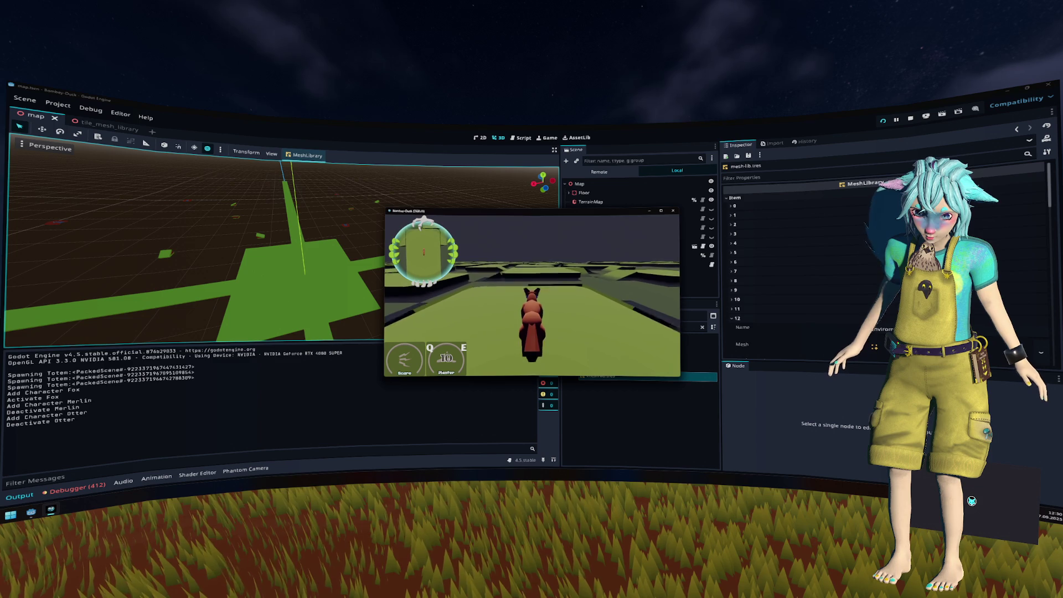
pyautogui.press('w')
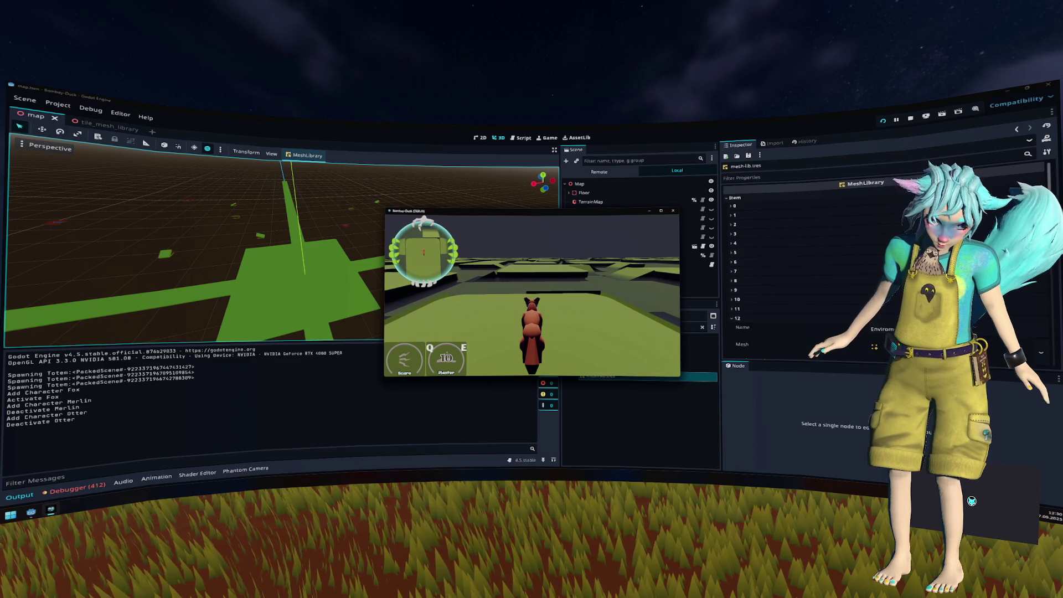
pyautogui.press('F8')
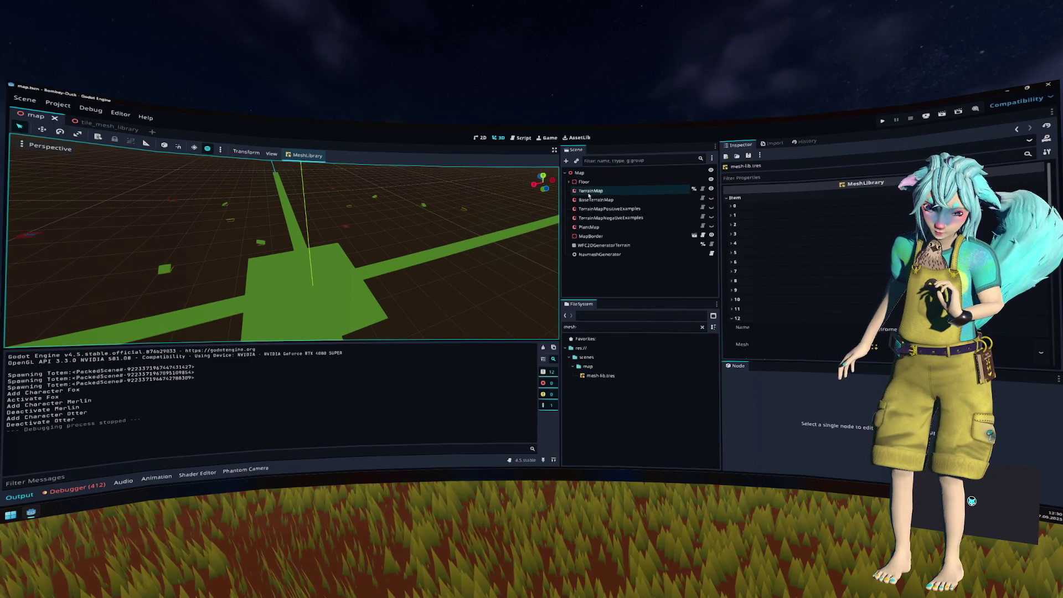
# Step: Select the BaseTerrainMap GridMap node and save the map scene
pyautogui.click(647, 262)
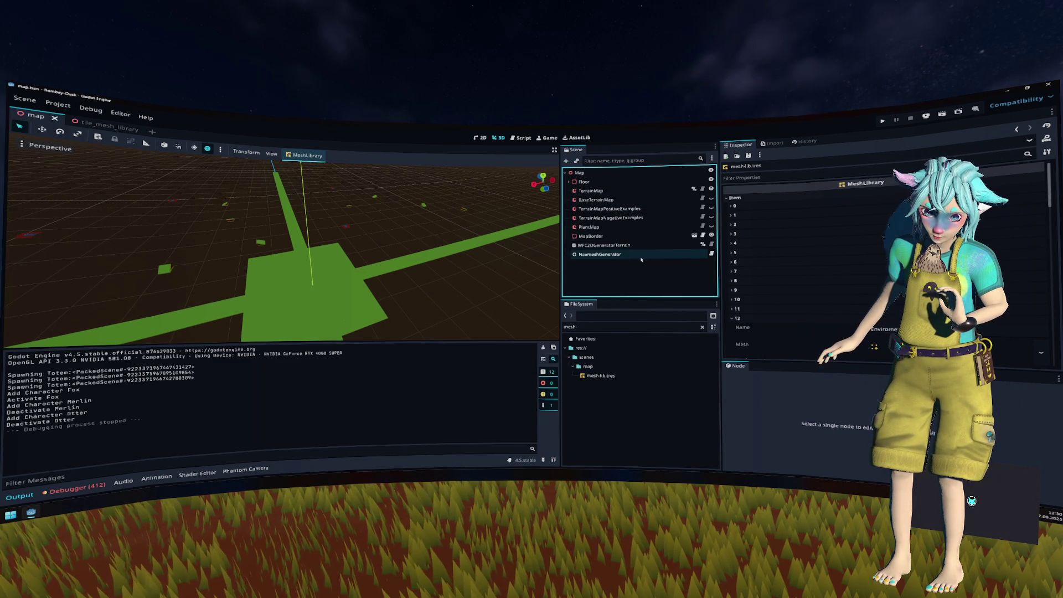
pyautogui.scroll(-5, 311, 249)
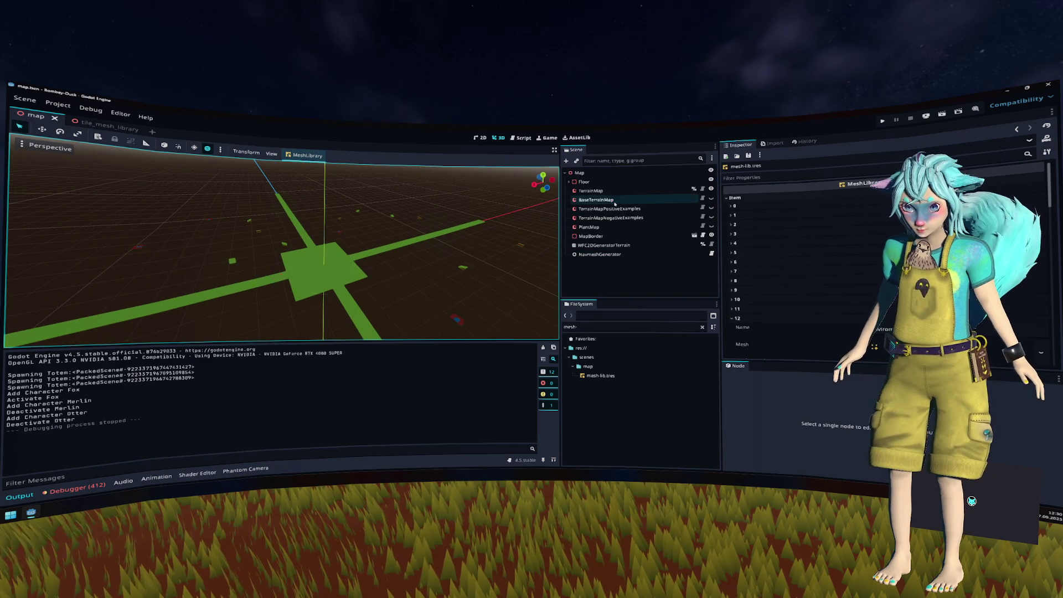
pyautogui.click(614, 200)
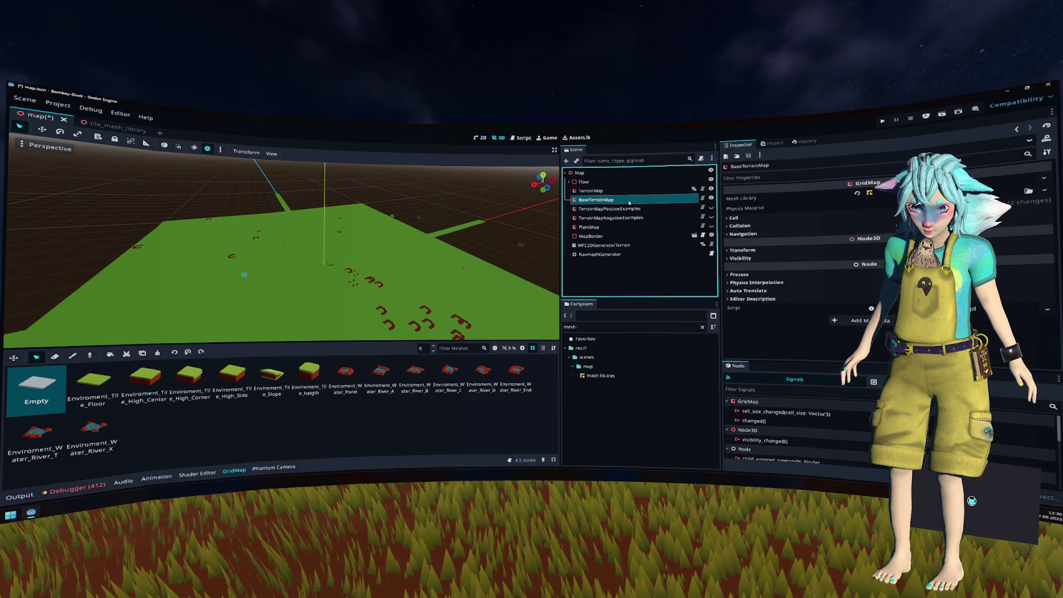
pyautogui.hotkey('ctrl', 's')
# Step: Expand the GridMap's Transform settings and edit its Position Y value
pyautogui.scroll(-3, 452, 227)
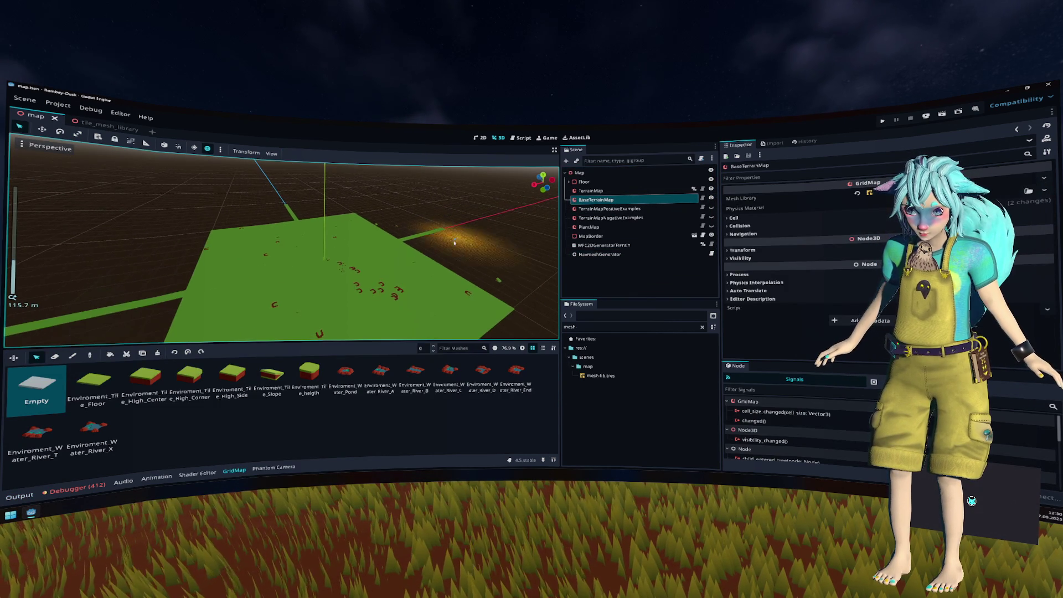
pyautogui.scroll(5, 452, 227)
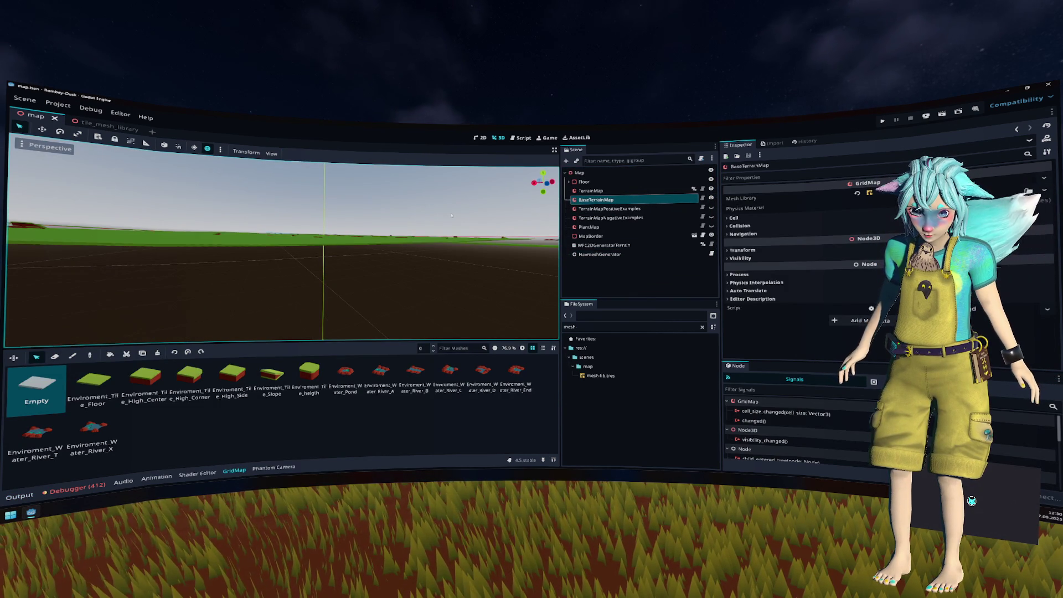
pyautogui.click(766, 252)
pyautogui.click(871, 270)
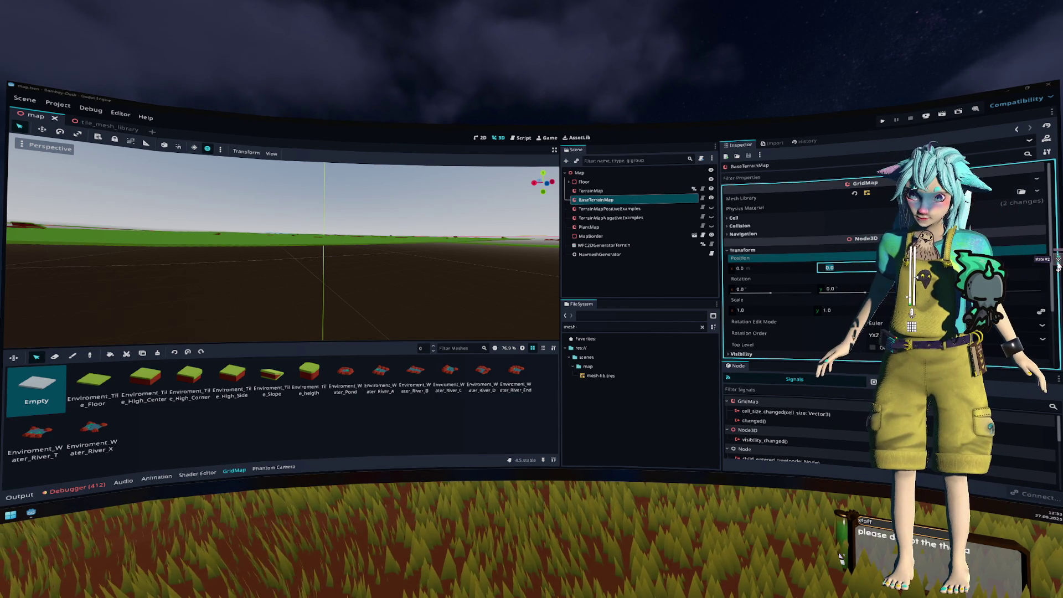
pyautogui.moveTo(1060, 261)
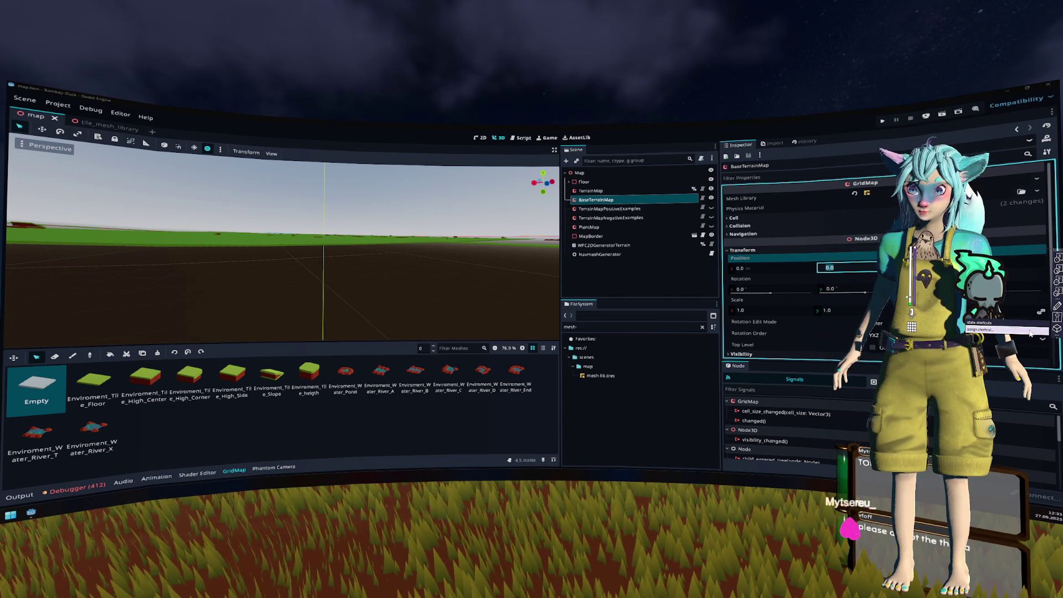
pyautogui.click(1029, 329)
pyautogui.hotkey('ctrl', 'F2')
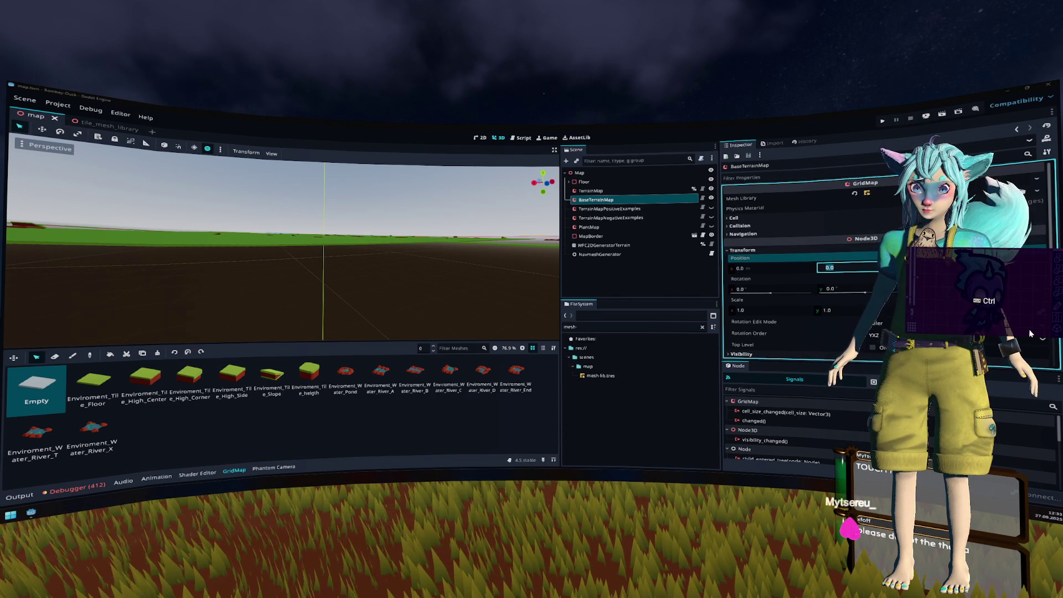
pyautogui.hotkey('ctrl', 'F2')
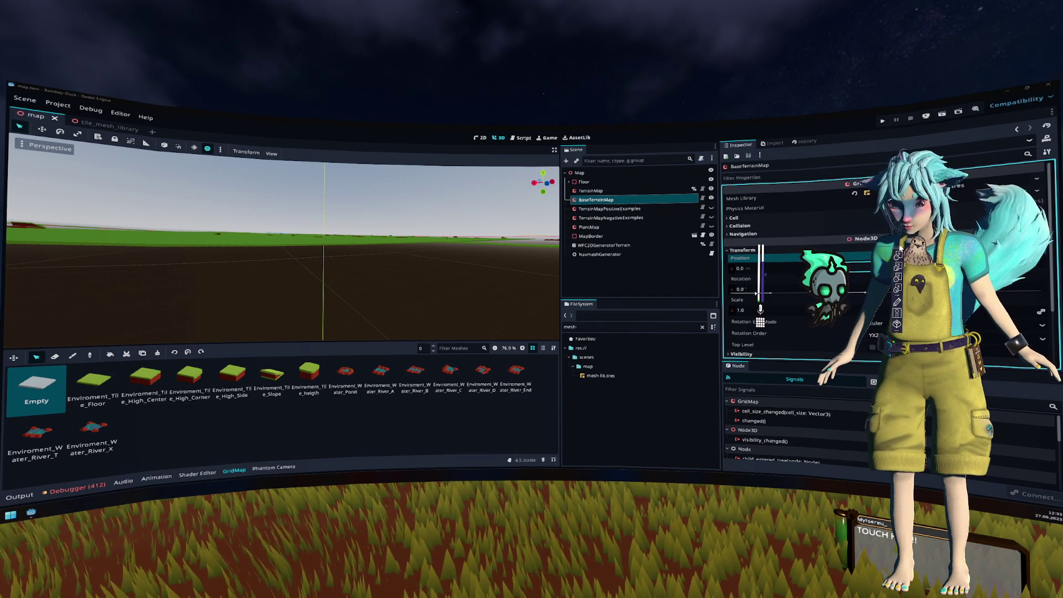
pyautogui.moveTo(898, 324)
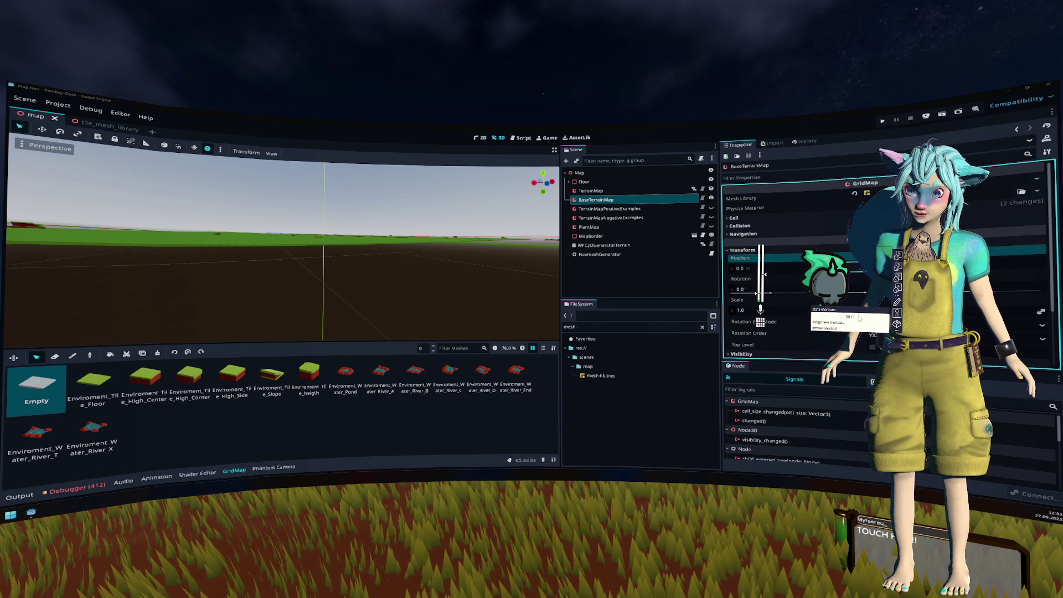
pyautogui.click(846, 322)
pyautogui.hotkey('ctrl', 'F1')
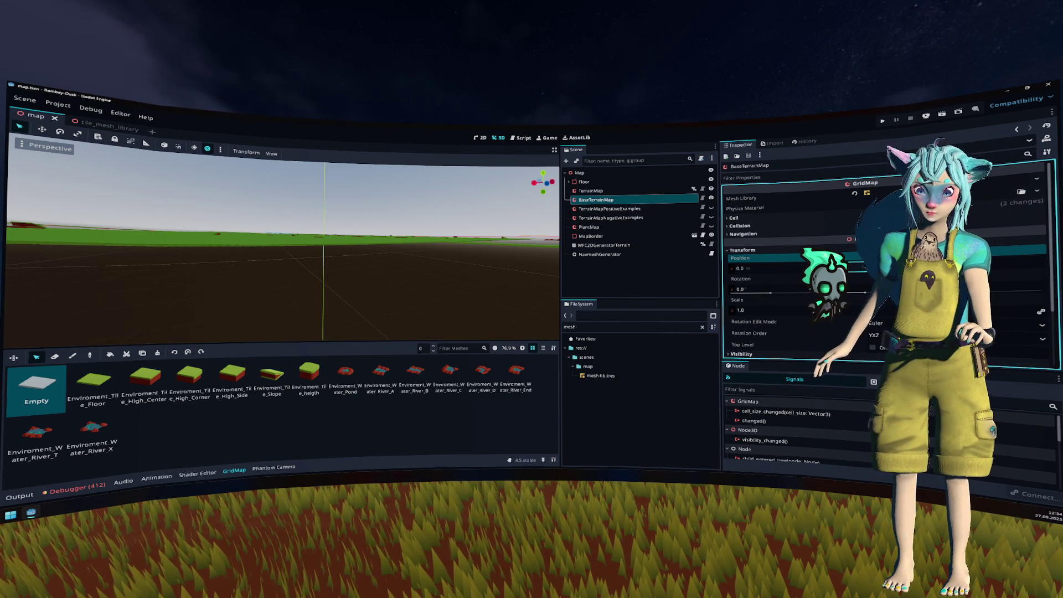
pyautogui.scroll(-5, 411, 234)
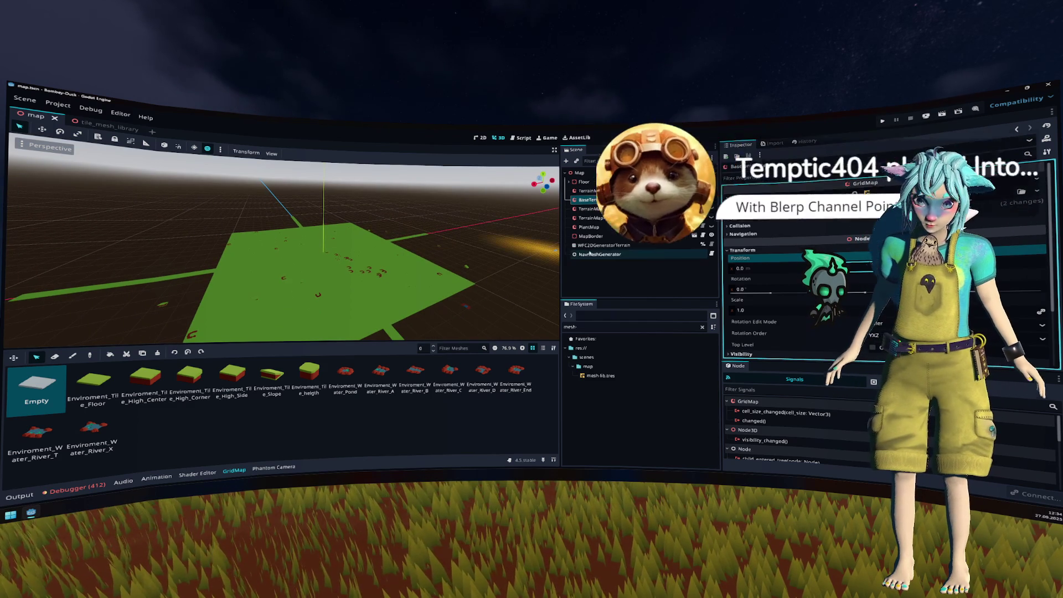
# Step: Run the project with F5, start playing from the main menu, then stop with F8
pyautogui.press('F5')
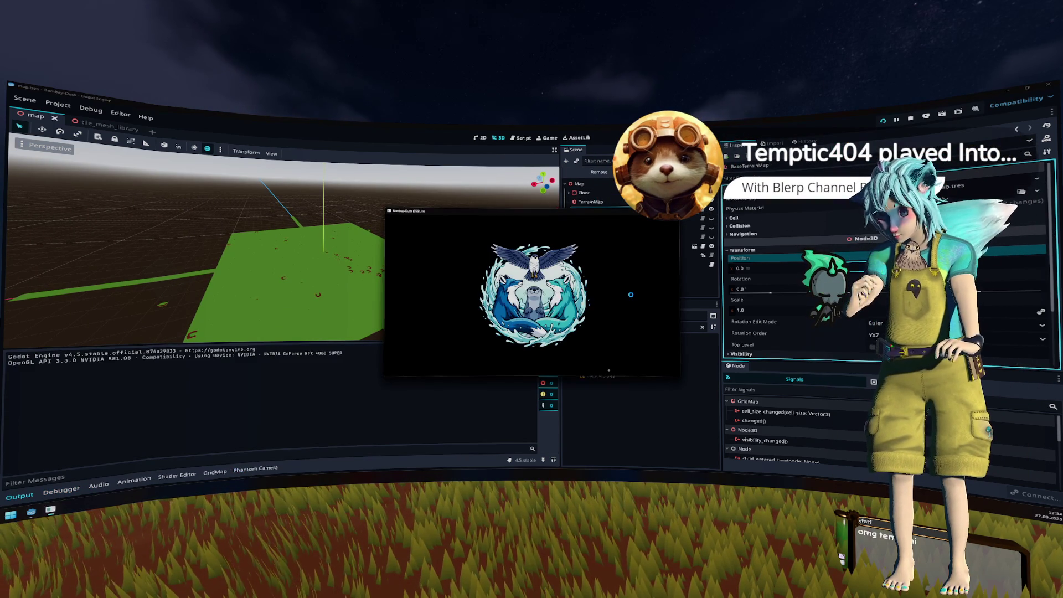
pyautogui.click(606, 285)
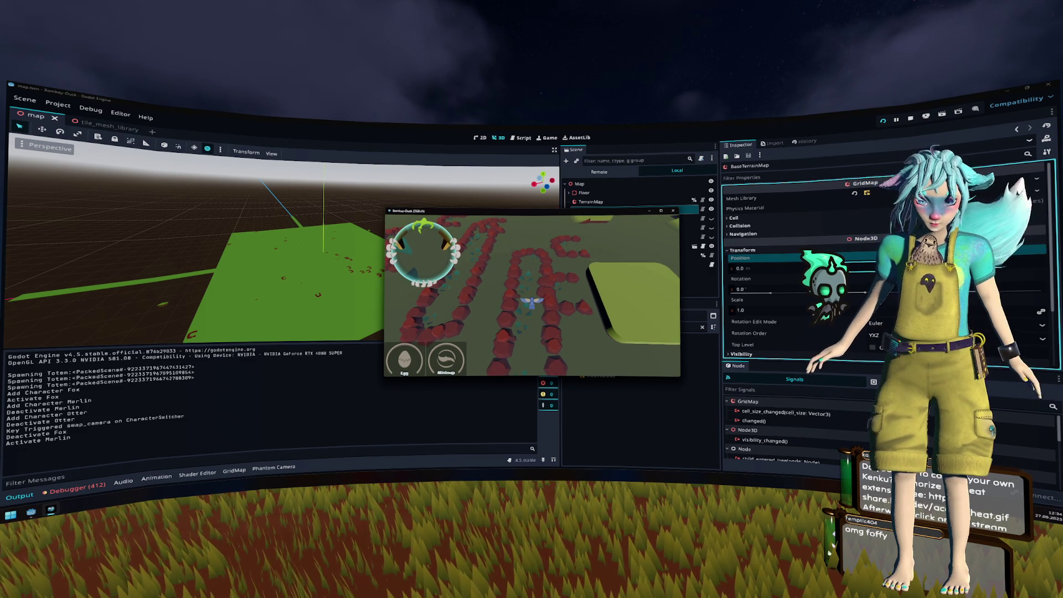
pyautogui.press('F8')
# Step: Return to the scene tree and switch to the tile_mesh_library scene tab
pyautogui.scroll(3, 428, 254)
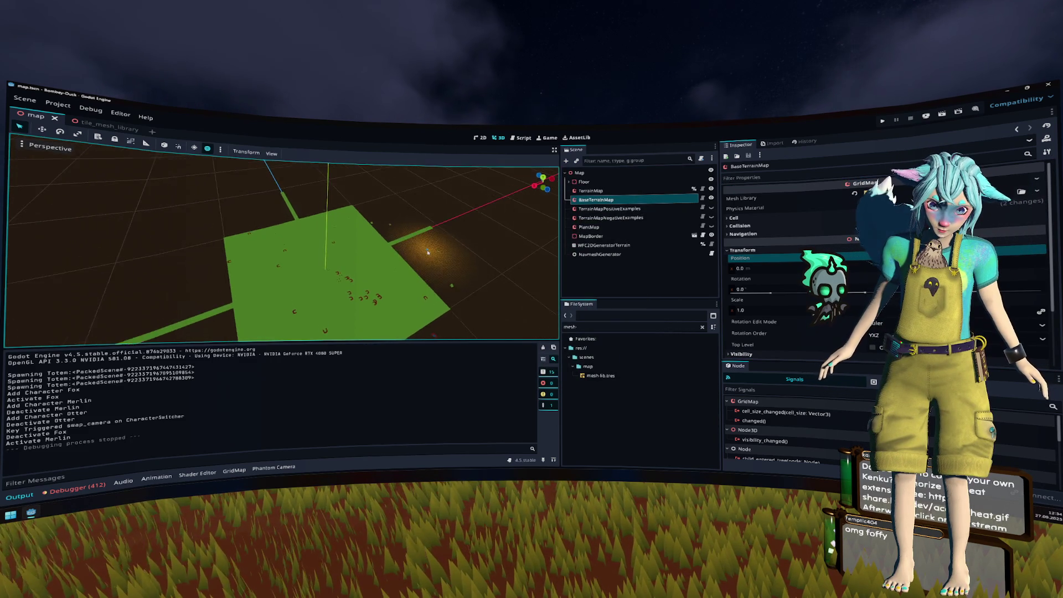
pyautogui.scroll(5, 428, 254)
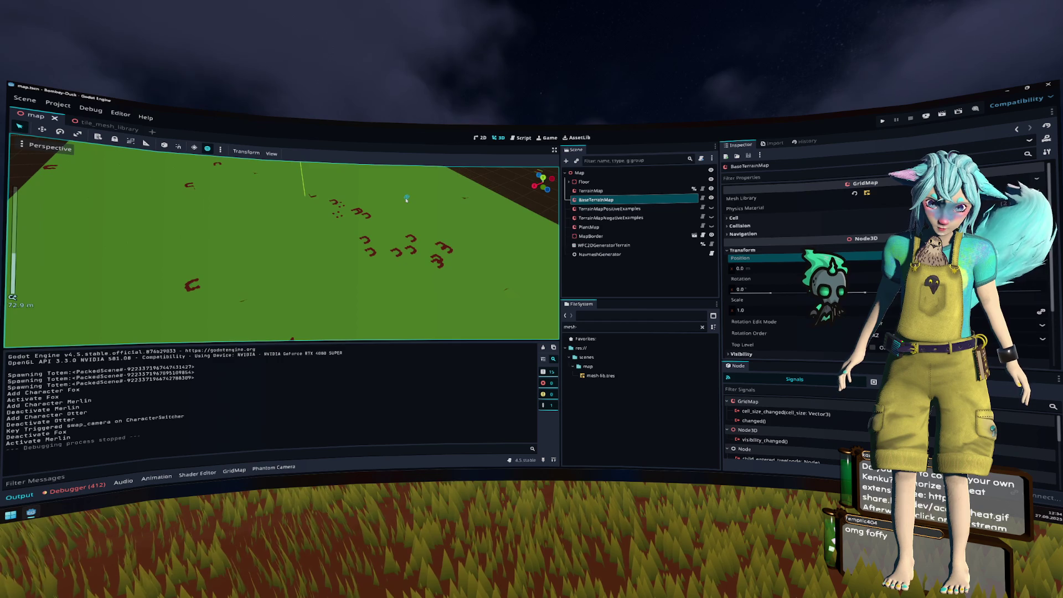
pyautogui.click(603, 195)
pyautogui.scroll(5, 430, 252)
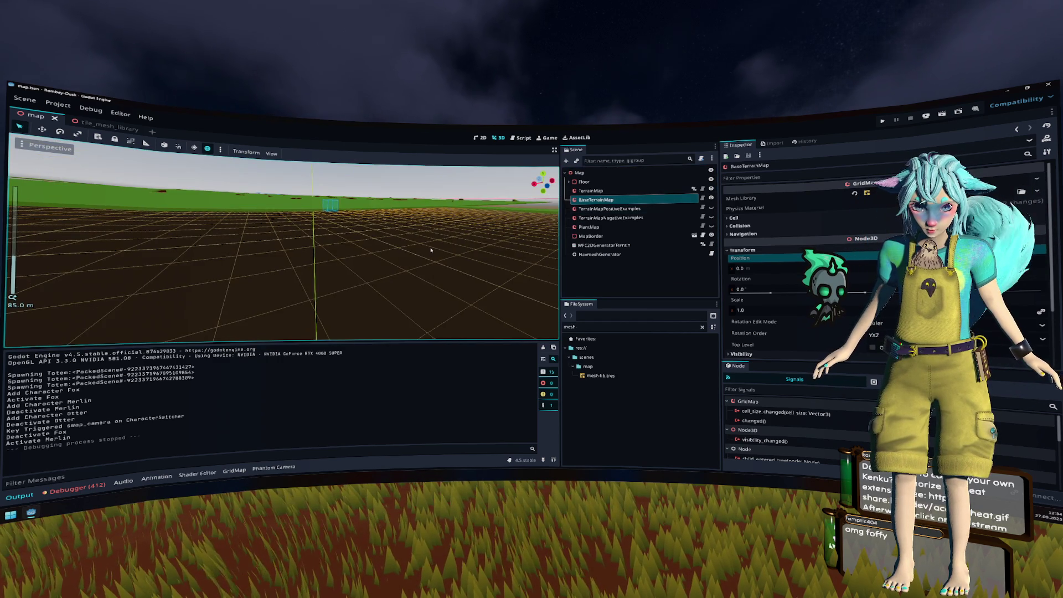
pyautogui.scroll(5, 430, 251)
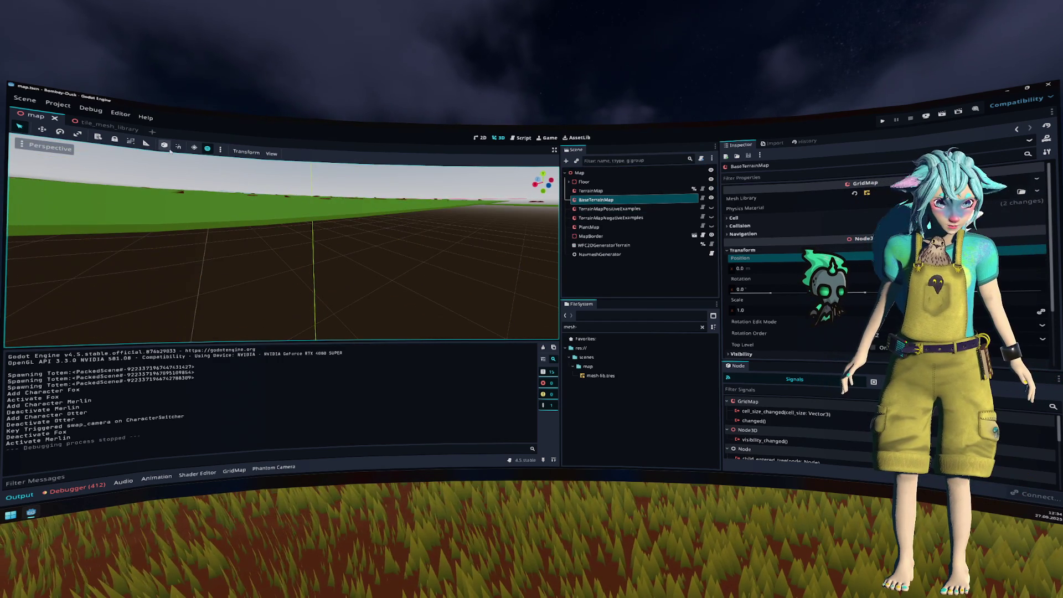
pyautogui.click(124, 129)
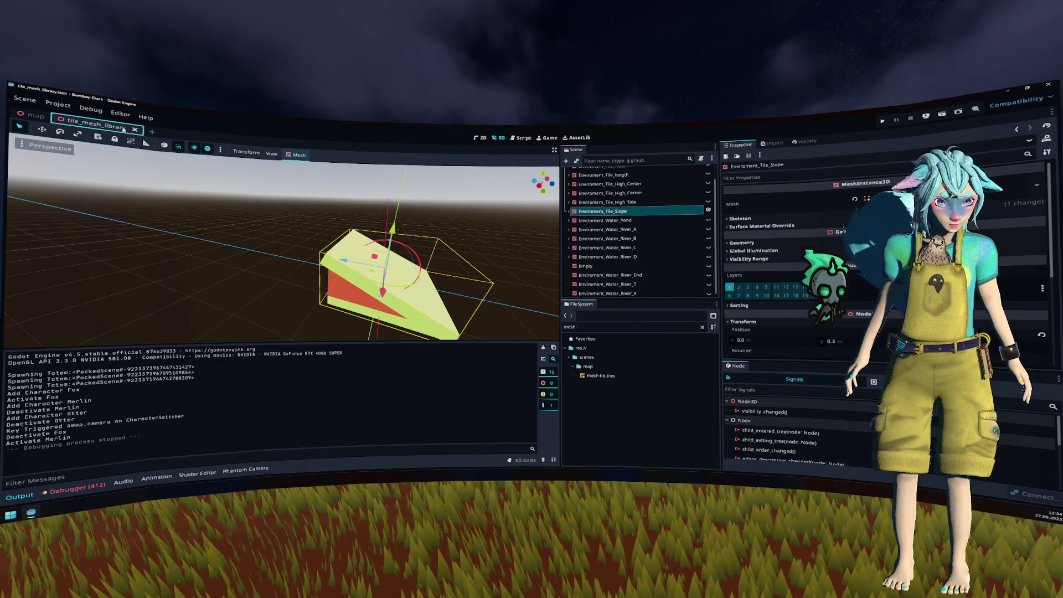
# Step: Compare River_X against the floor tile in side view and raise River_X slightly
pyautogui.scroll(-1, 652, 257)
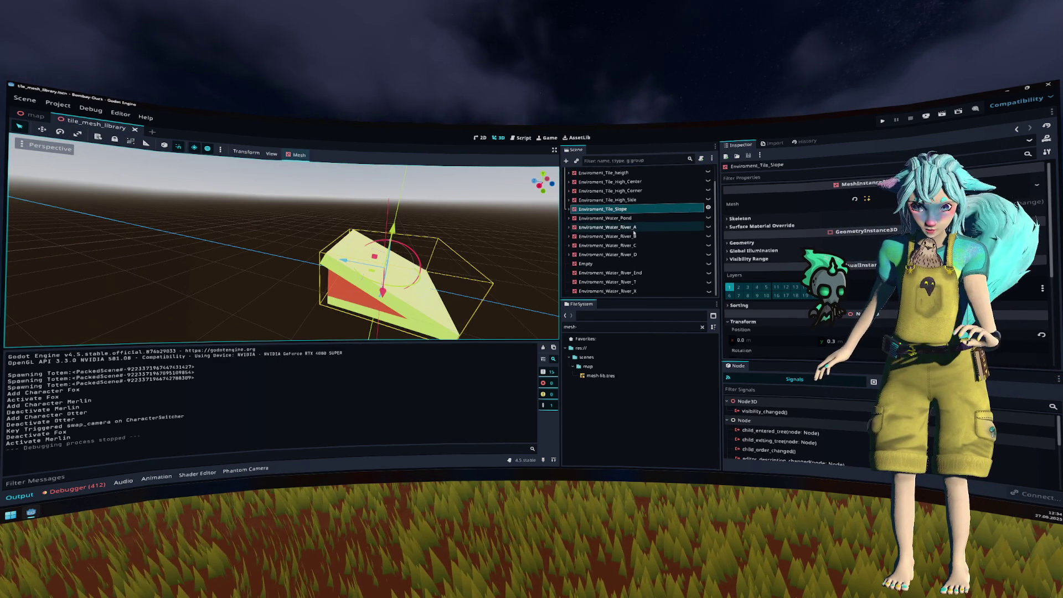
pyautogui.click(657, 291)
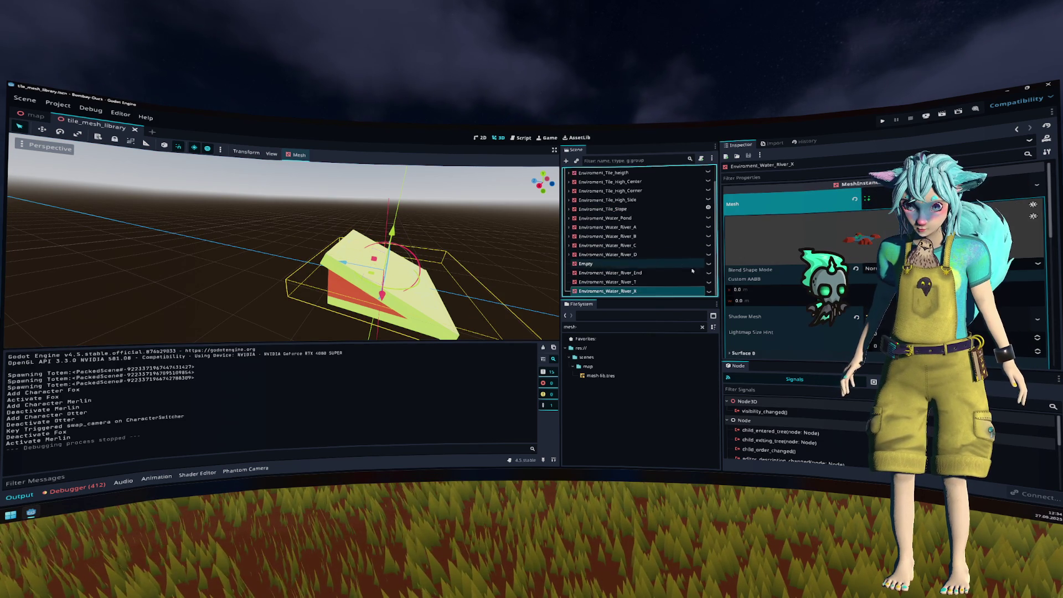
pyautogui.click(709, 291)
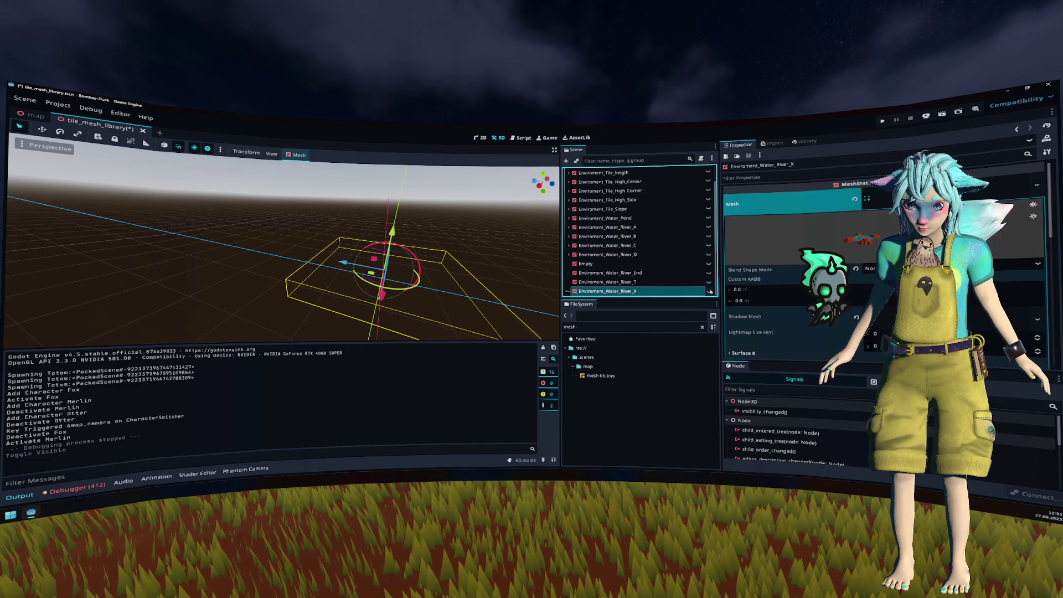
pyautogui.click(709, 291)
pyautogui.click(540, 186)
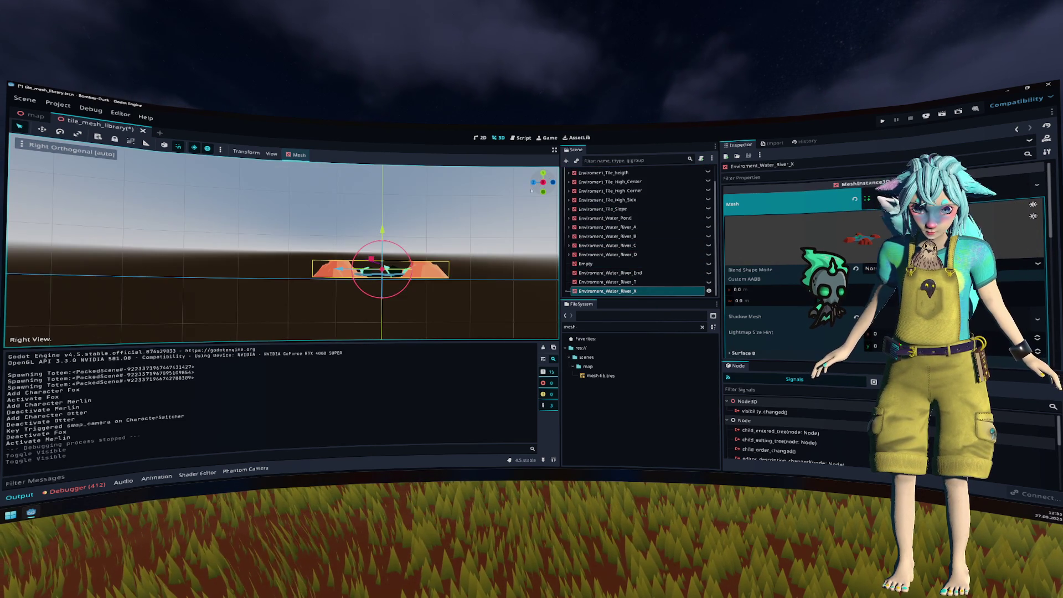
pyautogui.moveTo(452, 221); pyautogui.dragTo(440, 209)
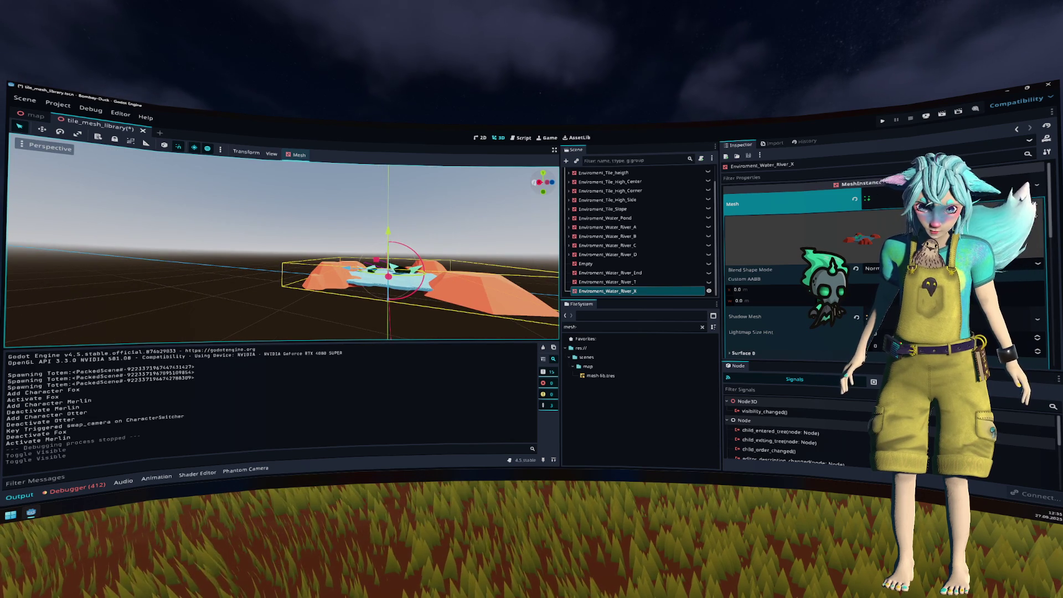
pyautogui.click(538, 182)
pyautogui.scroll(2, 664, 222)
pyautogui.click(708, 181)
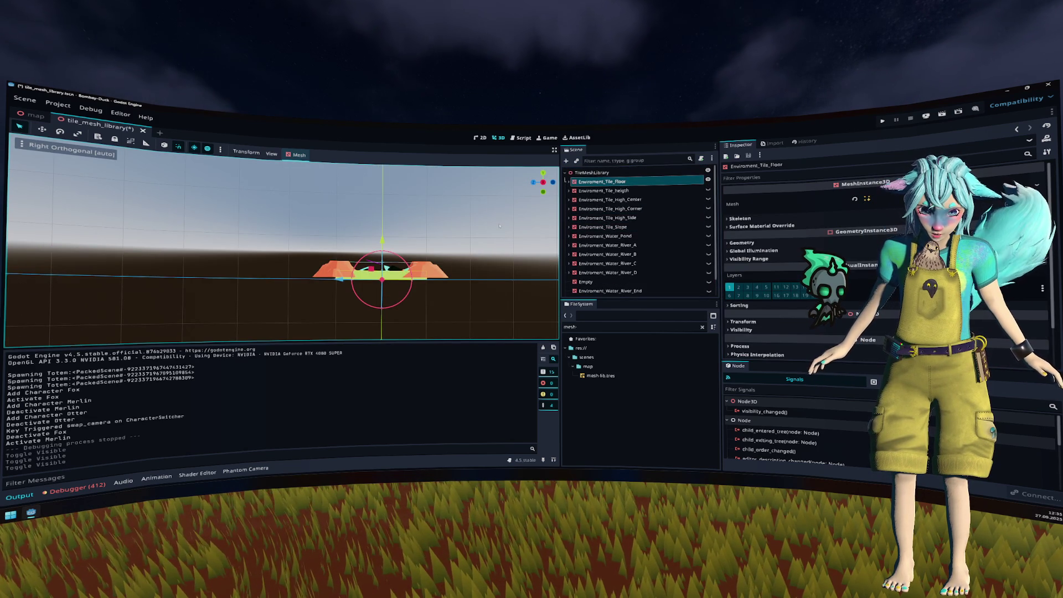
pyautogui.scroll(-2, 635, 234)
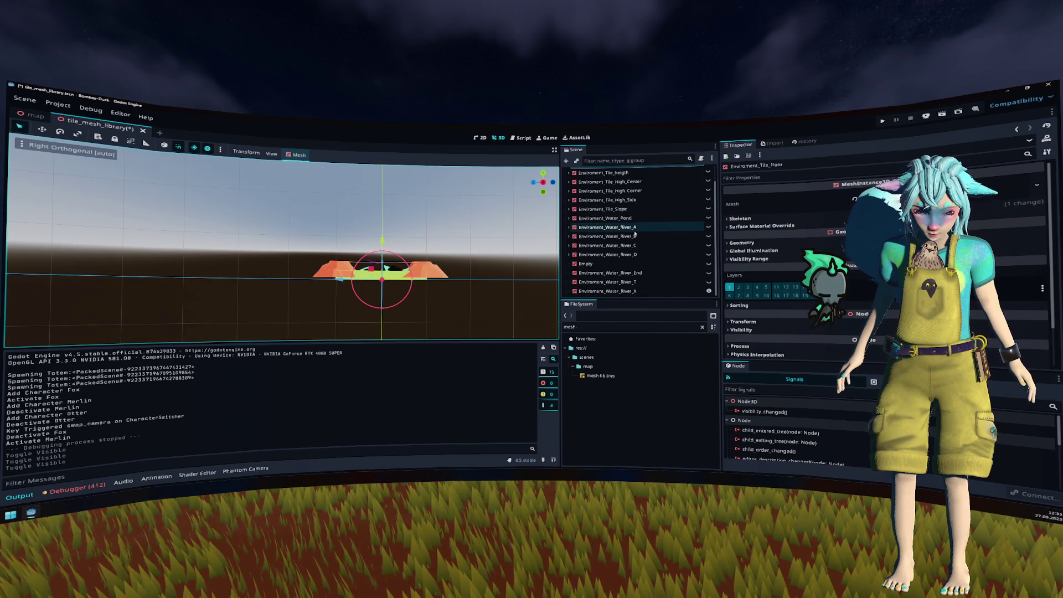
pyautogui.click(610, 291)
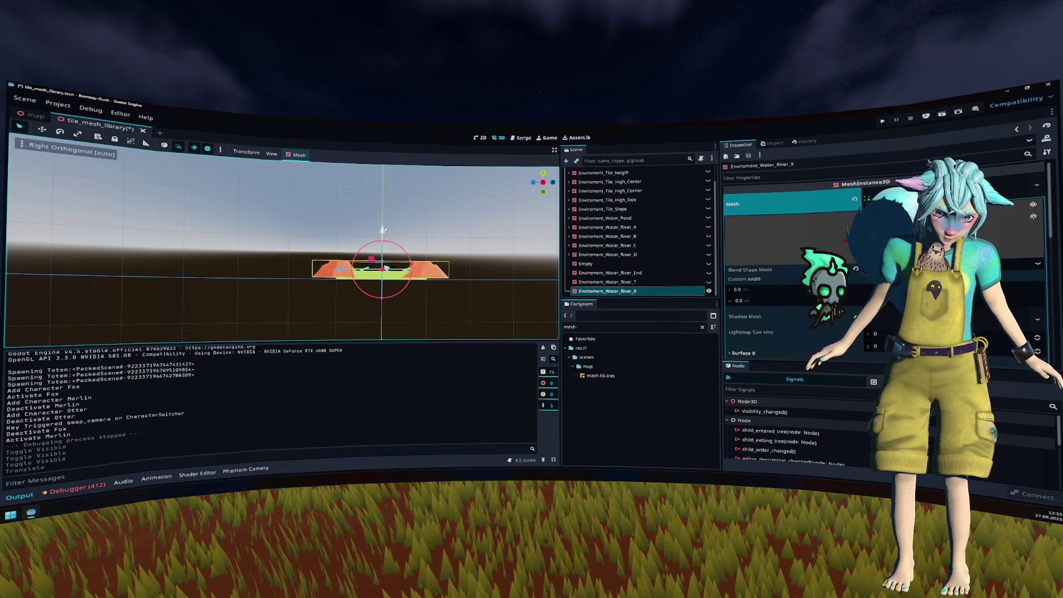
pyautogui.moveTo(382, 229); pyautogui.dragTo(382, 225)
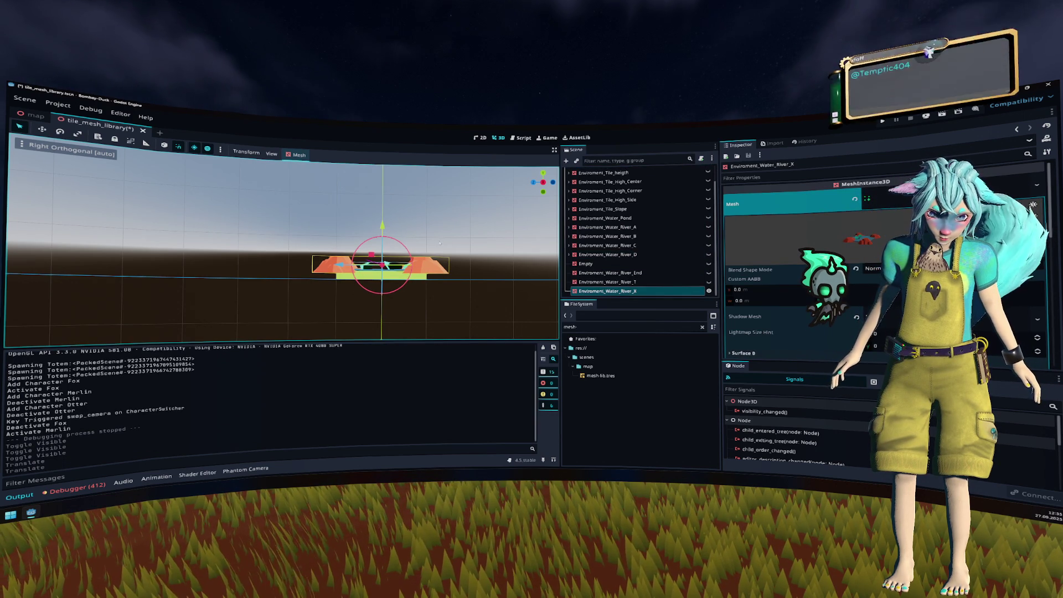
# Step: Show the River_T mesh in place of River_X and raise it slightly
pyautogui.click(576, 282)
pyautogui.click(709, 290)
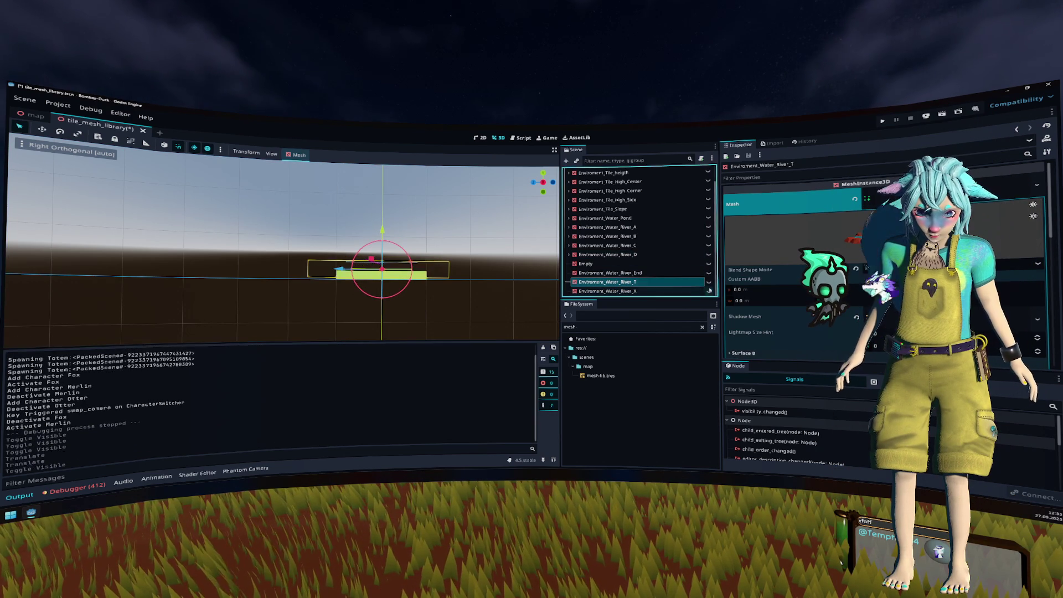
pyautogui.click(709, 282)
pyautogui.moveTo(382, 229); pyautogui.dragTo(382, 225)
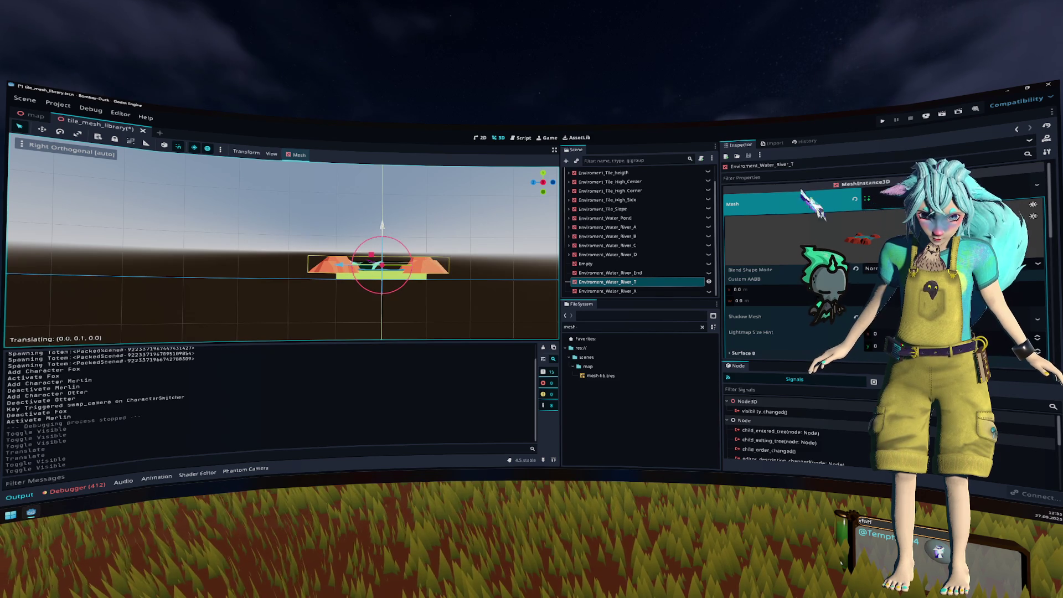
# Step: Show River_End, undo its accidental move, inspect it, then hide it again
pyautogui.click(709, 282)
pyautogui.click(709, 272)
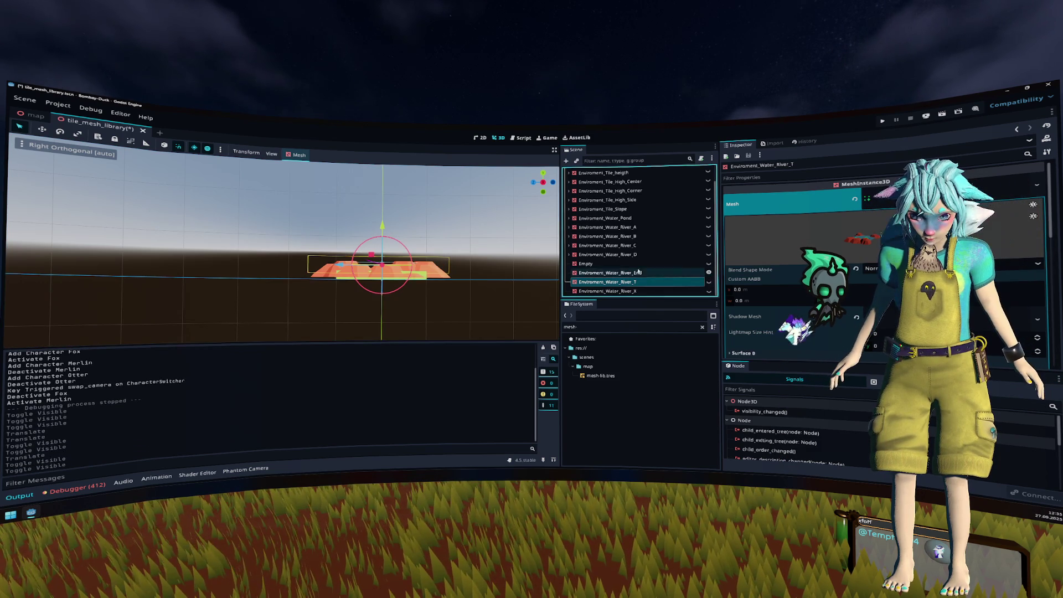
pyautogui.moveTo(383, 225); pyautogui.dragTo(382, 225)
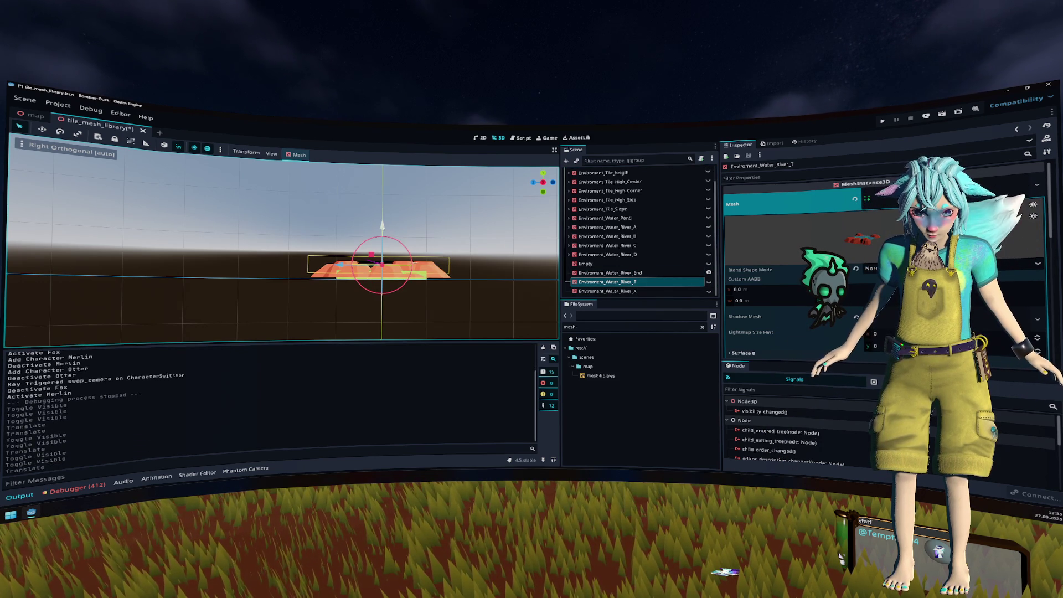
pyautogui.hotkey('ctrl', 'z')
pyautogui.press('Up')
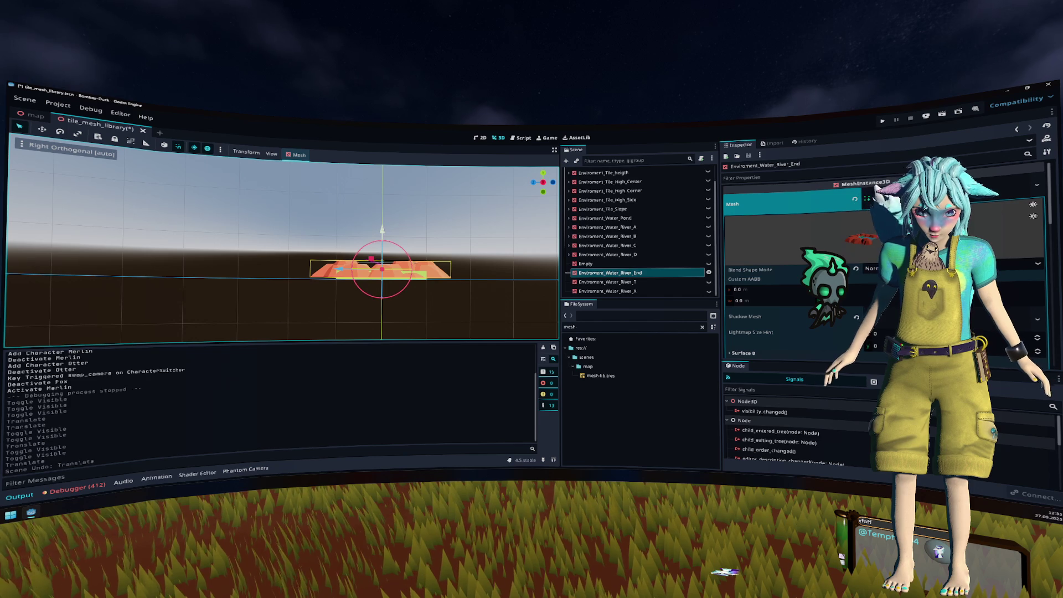
pyautogui.moveTo(382, 225); pyautogui.dragTo(383, 224)
pyautogui.moveTo(277, 249); pyautogui.dragTo(354, 210)
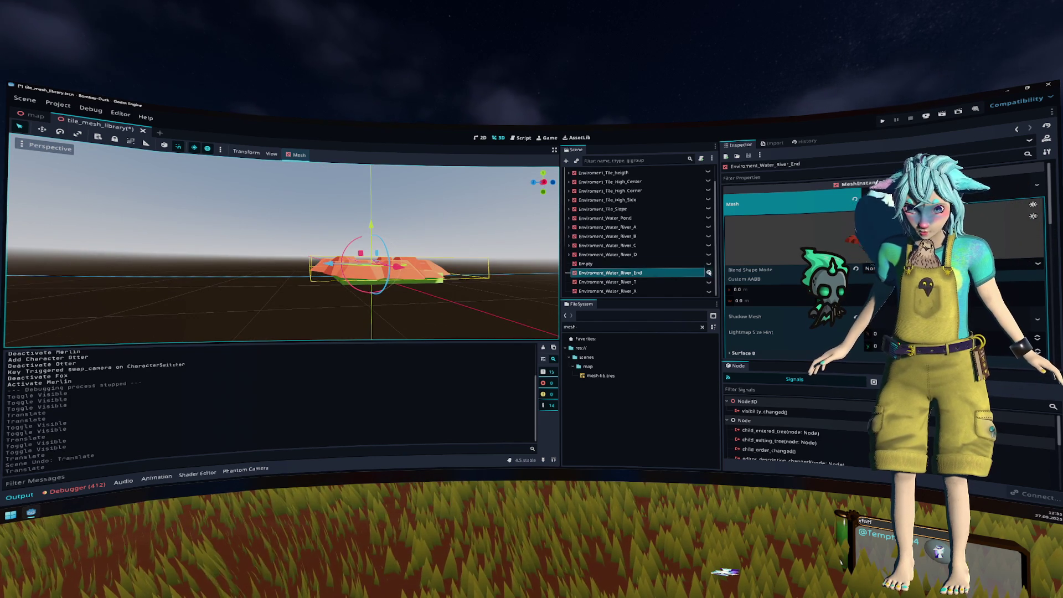
pyautogui.click(709, 273)
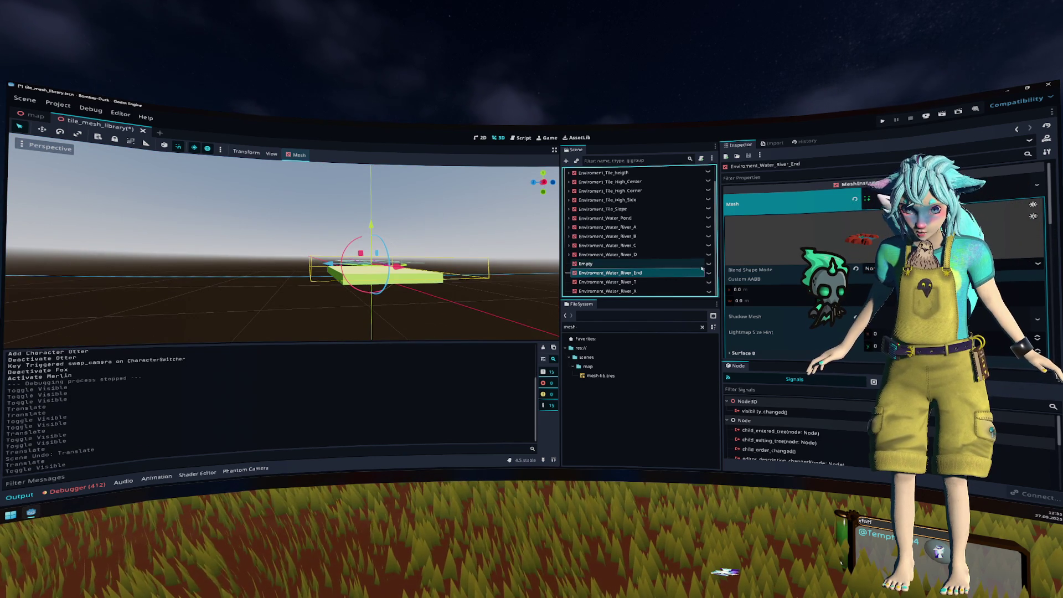
# Step: Make River_C visible and raise it by 0.1 to height 0.416
pyautogui.click(696, 246)
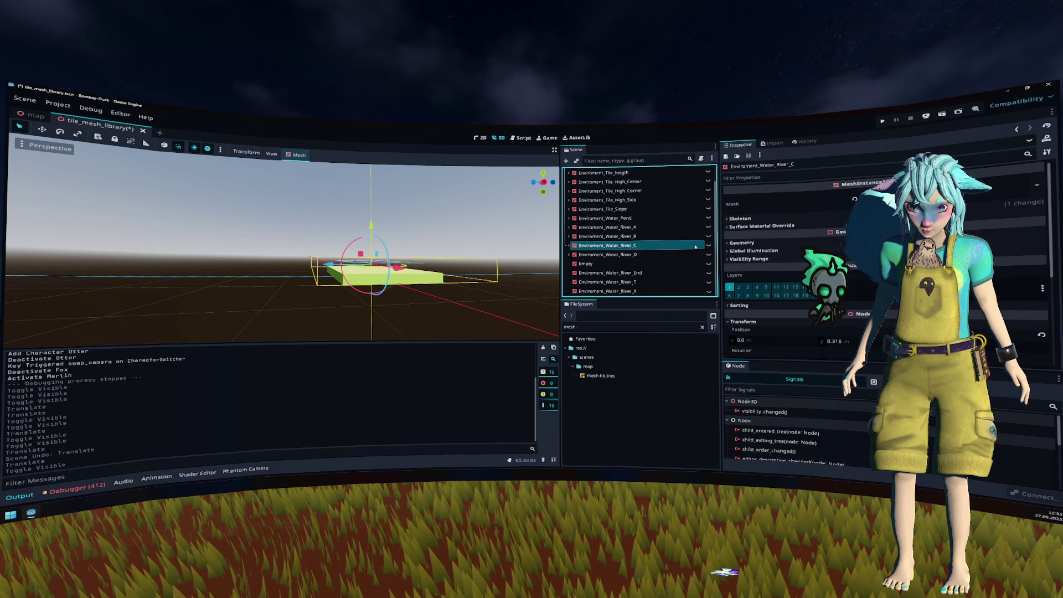
pyautogui.click(710, 246)
pyautogui.moveTo(445, 237)
pyautogui.mouseDown()
pyautogui.moveTo(443, 277)
pyautogui.moveTo(410, 282)
pyautogui.mouseUp()
pyautogui.moveTo(391, 225); pyautogui.dragTo(391, 217)
# Step: Show and select River_A, raise it about 0.1, and launch the game to test
pyautogui.click(708, 227)
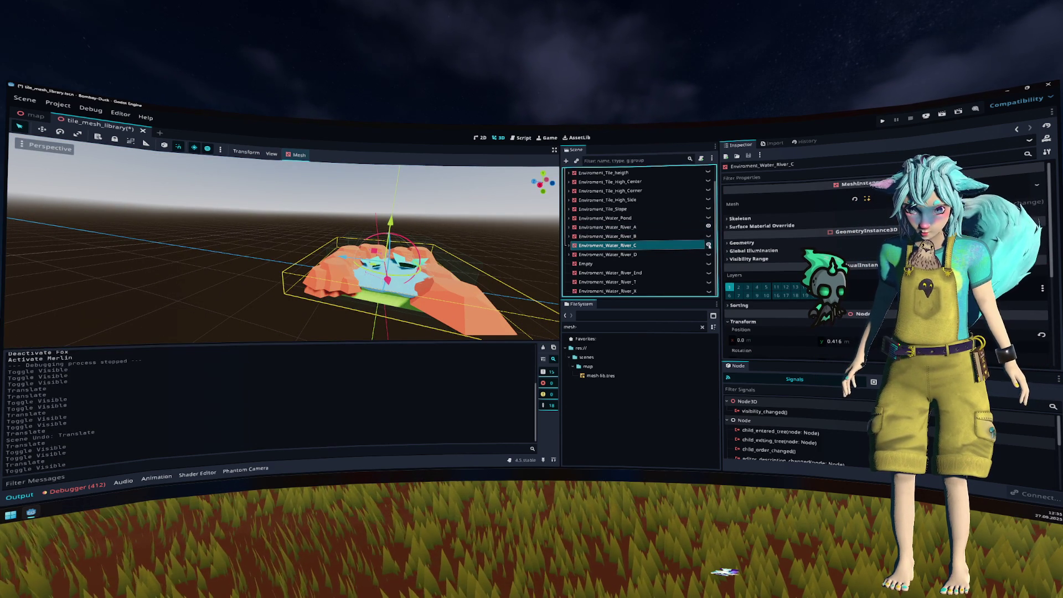
pyautogui.click(401, 235)
pyautogui.moveTo(390, 228); pyautogui.dragTo(391, 223)
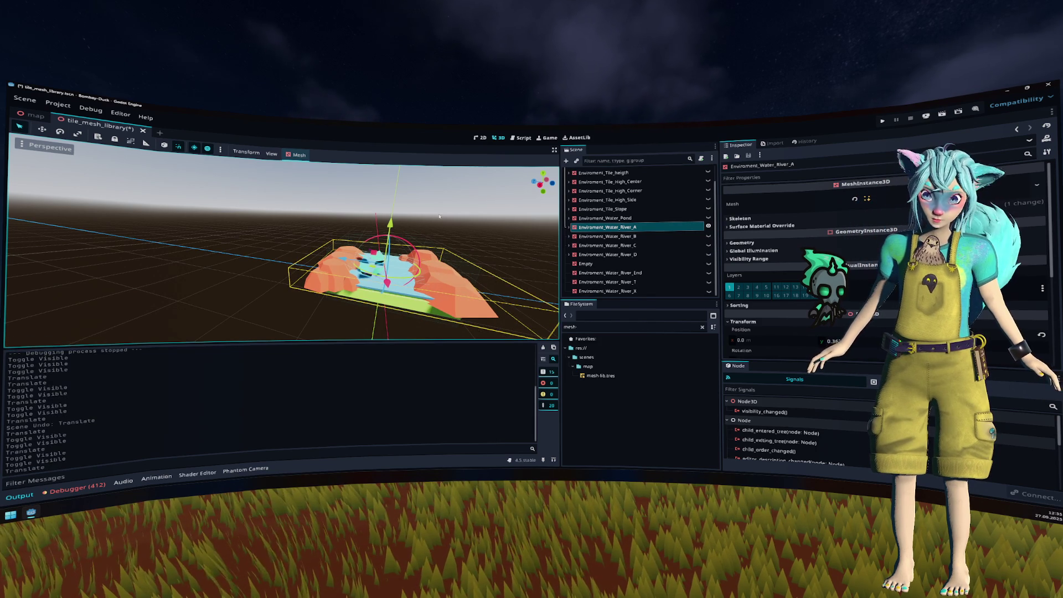
pyautogui.press('KP_2')
pyautogui.press('KP_2')
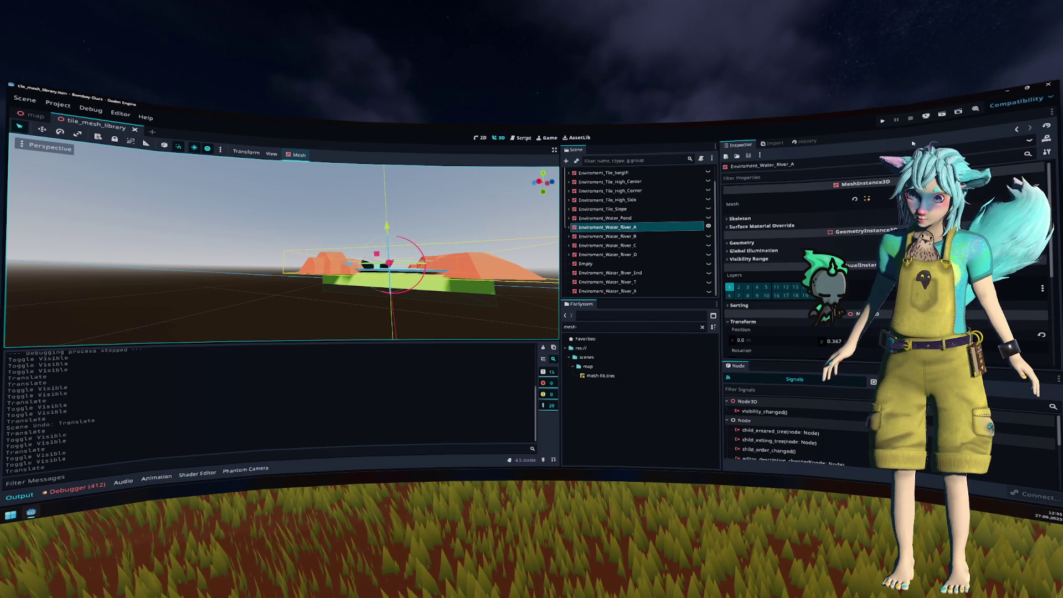
pyautogui.click(884, 122)
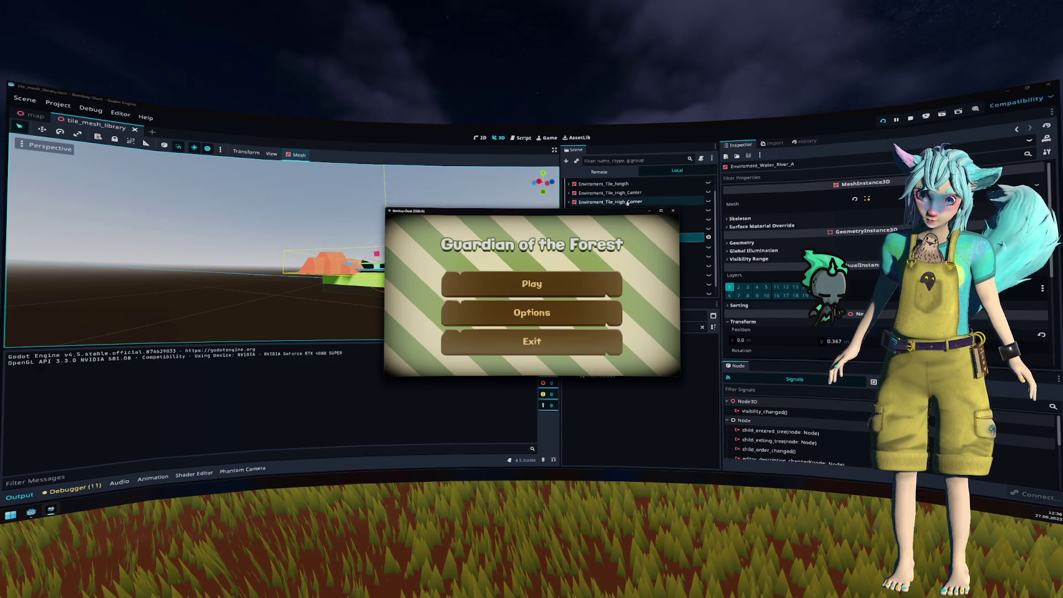
# Step: Enter gameplay from the main menu, stop the game, and return to the map scene
pyautogui.click(499, 287)
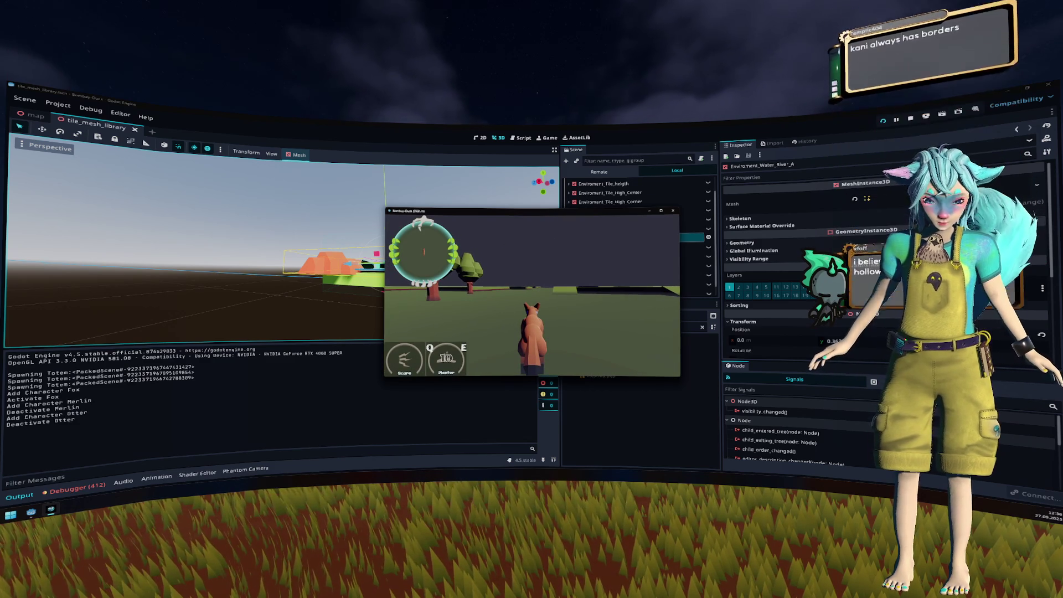
pyautogui.press('F8')
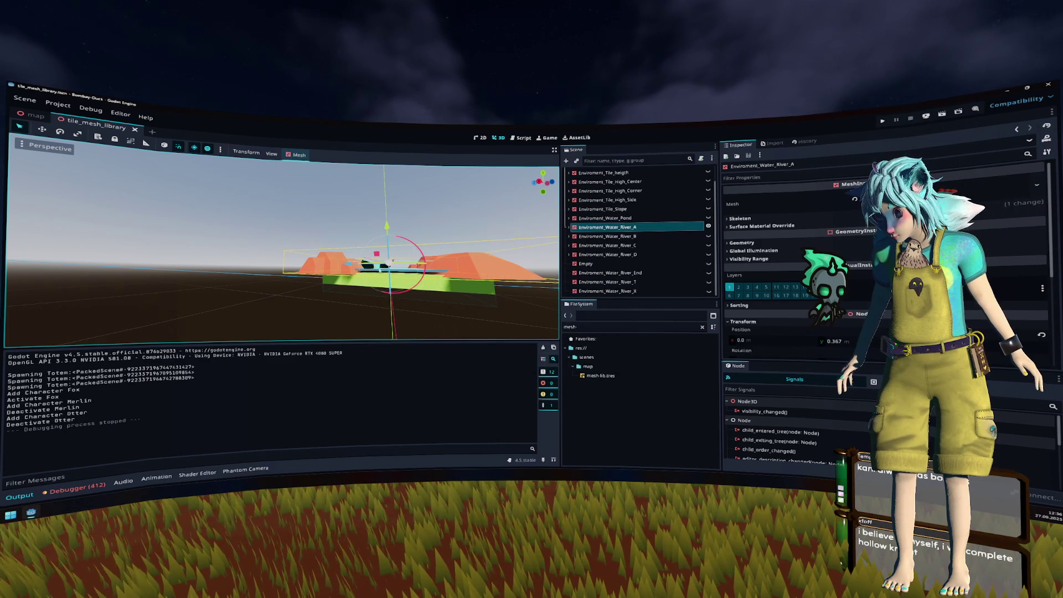
pyautogui.click(31, 116)
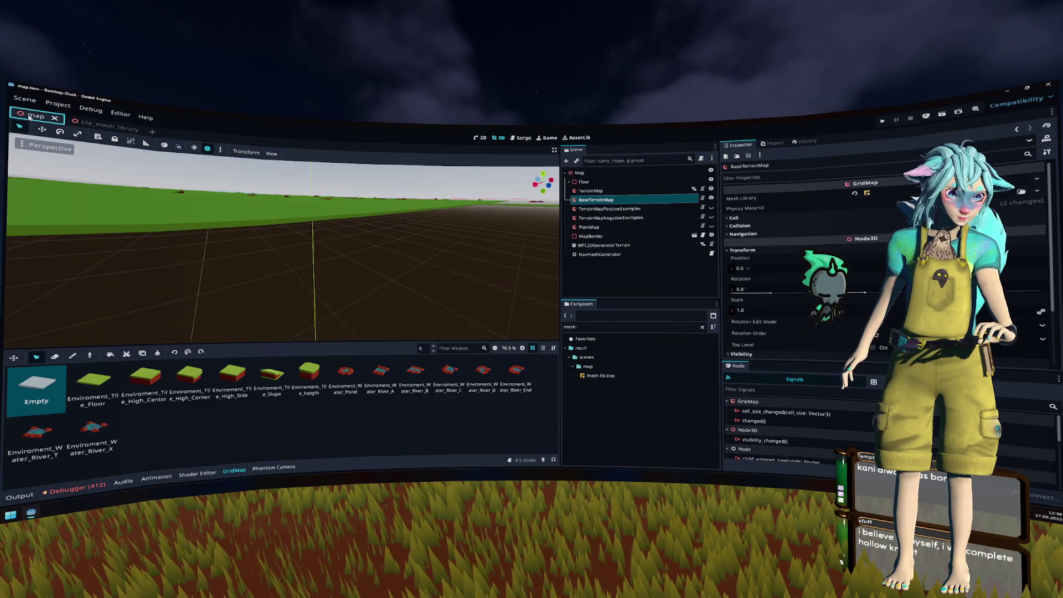
pyautogui.click(77, 120)
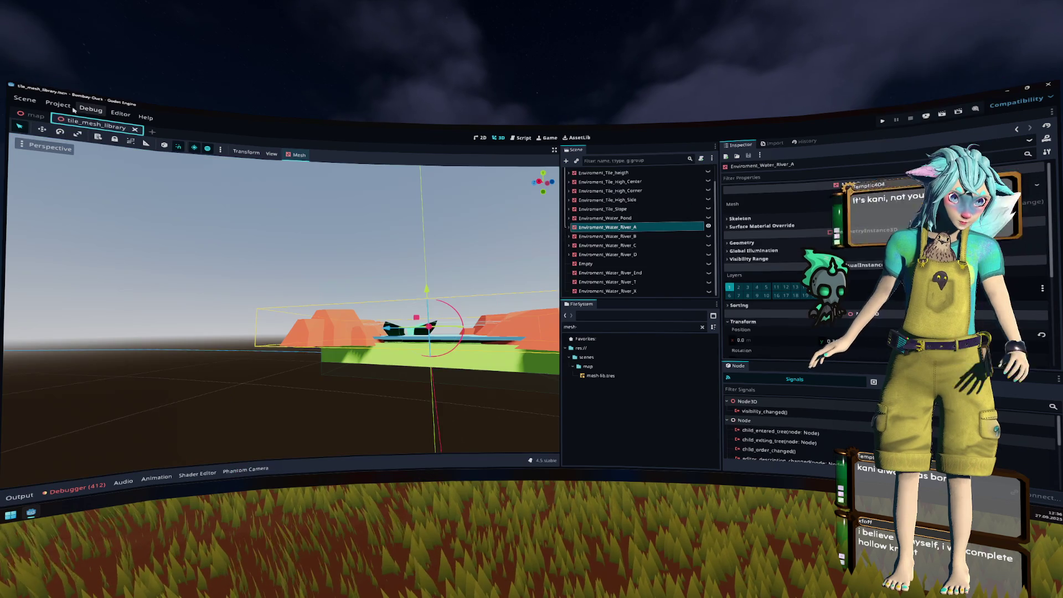
pyautogui.press('f')
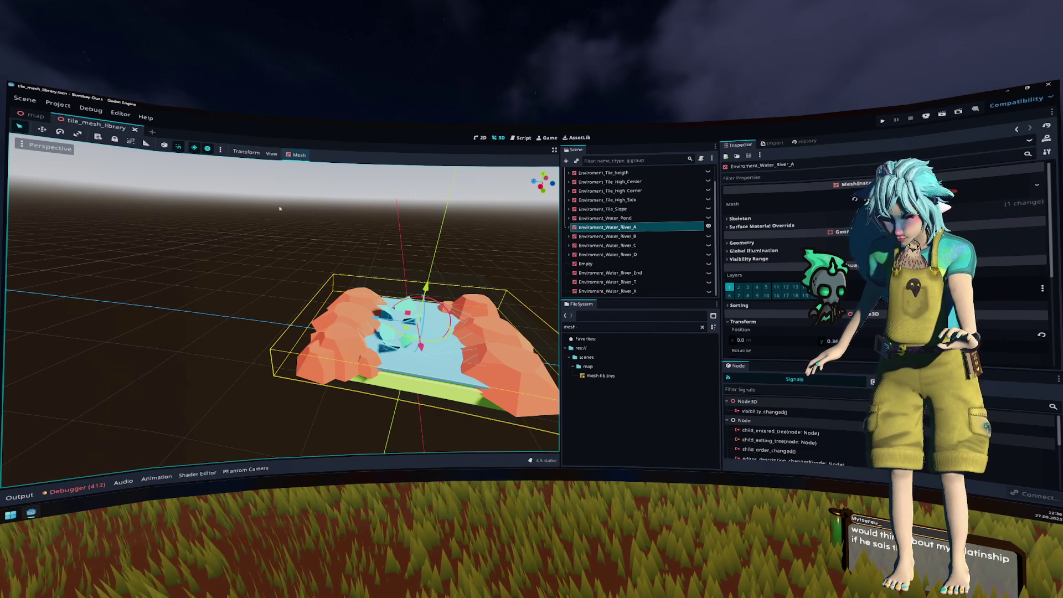
pyautogui.click(50, 105)
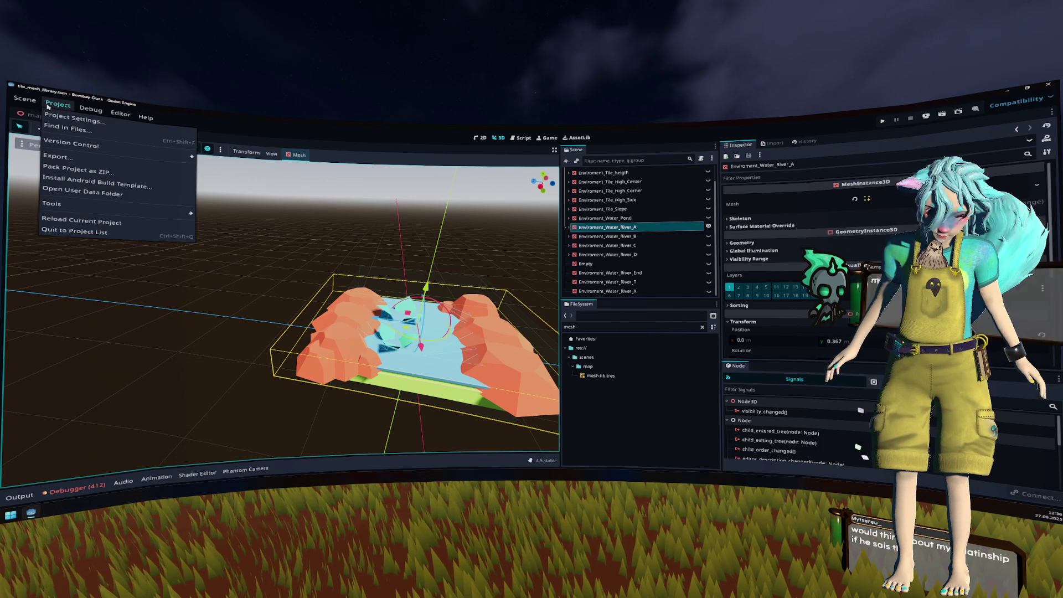
pyautogui.click(49, 107)
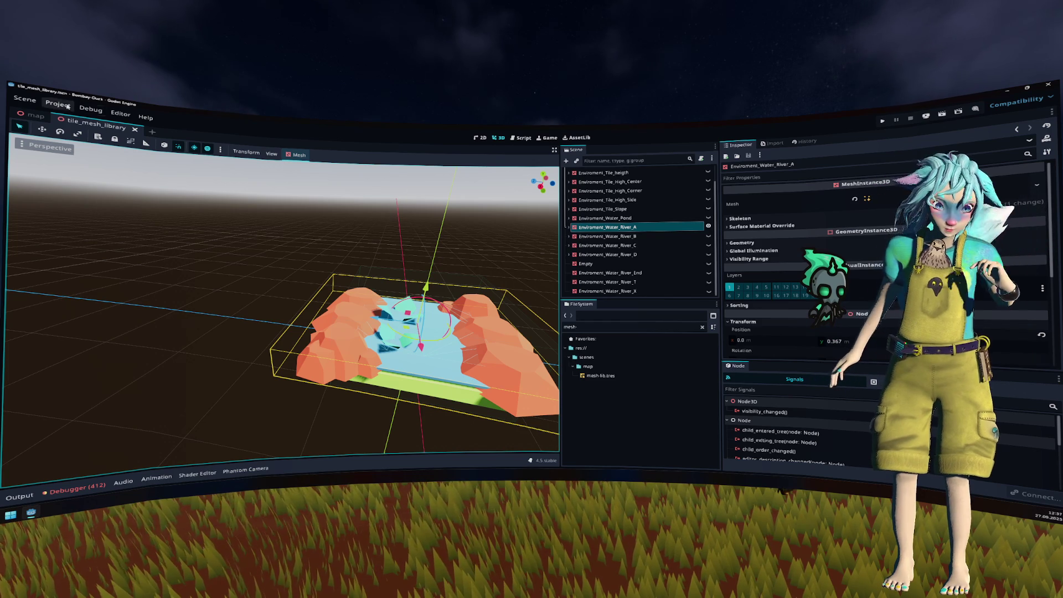
pyautogui.click(34, 116)
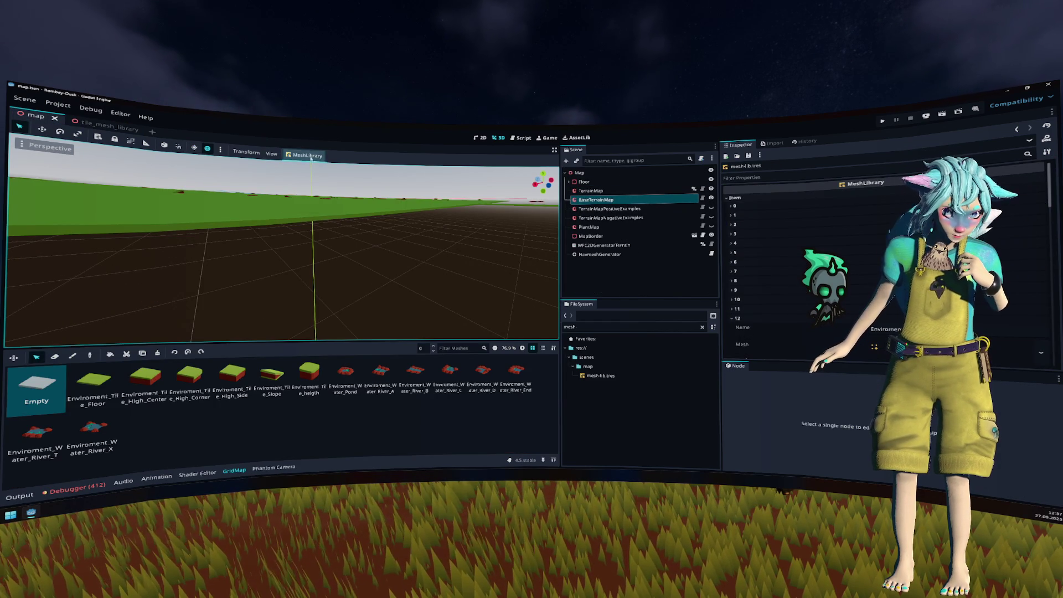
# Step: Import the GridMap's mesh library from tile_mesh_library.tscn
pyautogui.click(308, 156)
pyautogui.click(333, 194)
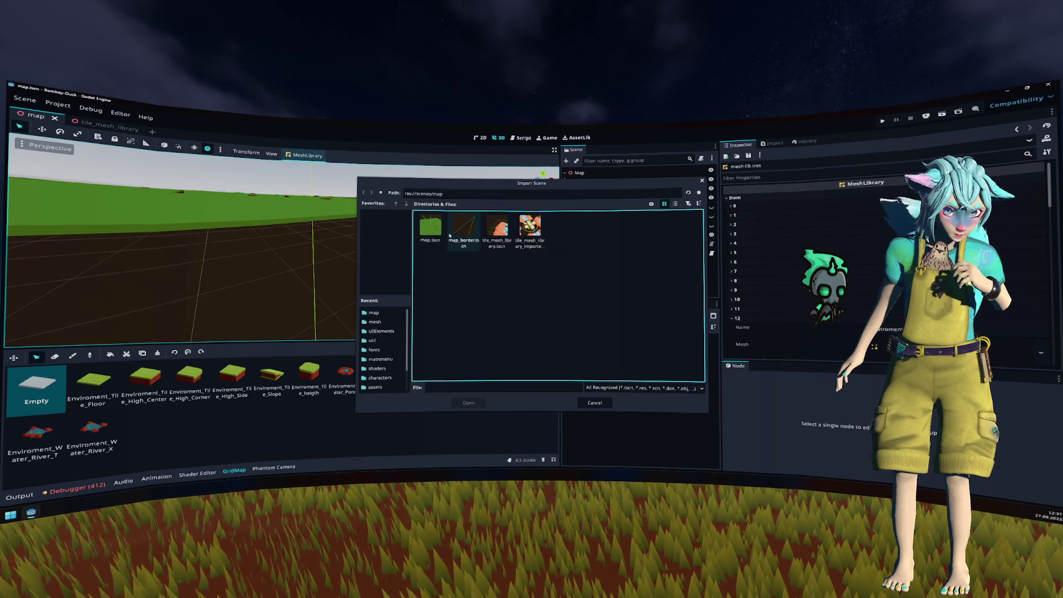
pyautogui.click(501, 235)
pyautogui.click(530, 230)
pyautogui.doubleClick(497, 229)
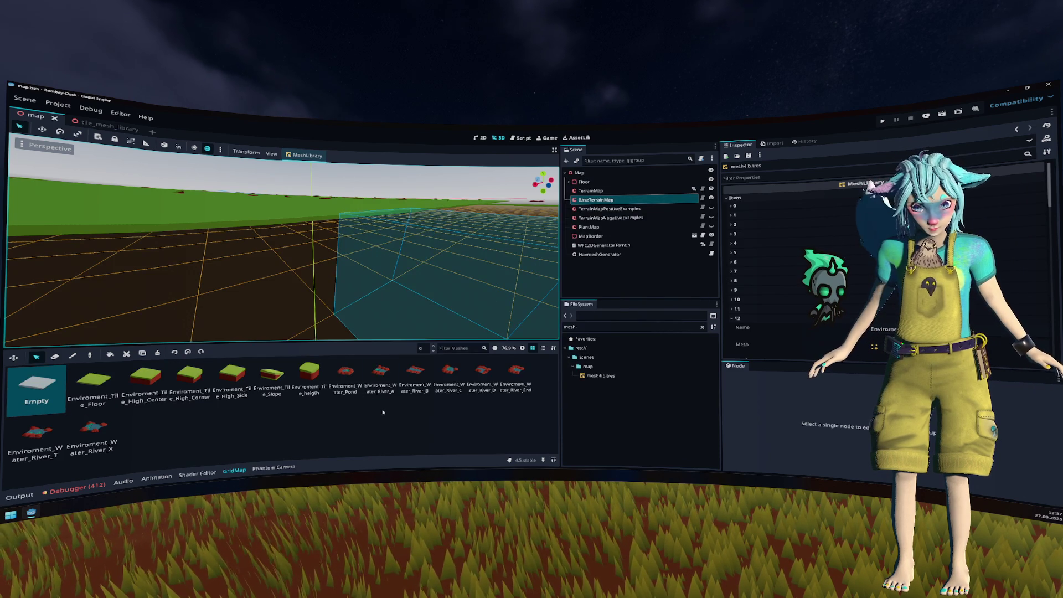
# Step: Tilt and zoom the viewport to inspect the updated river tiles on the terrain
pyautogui.moveTo(470, 294); pyautogui.dragTo(388, 266)
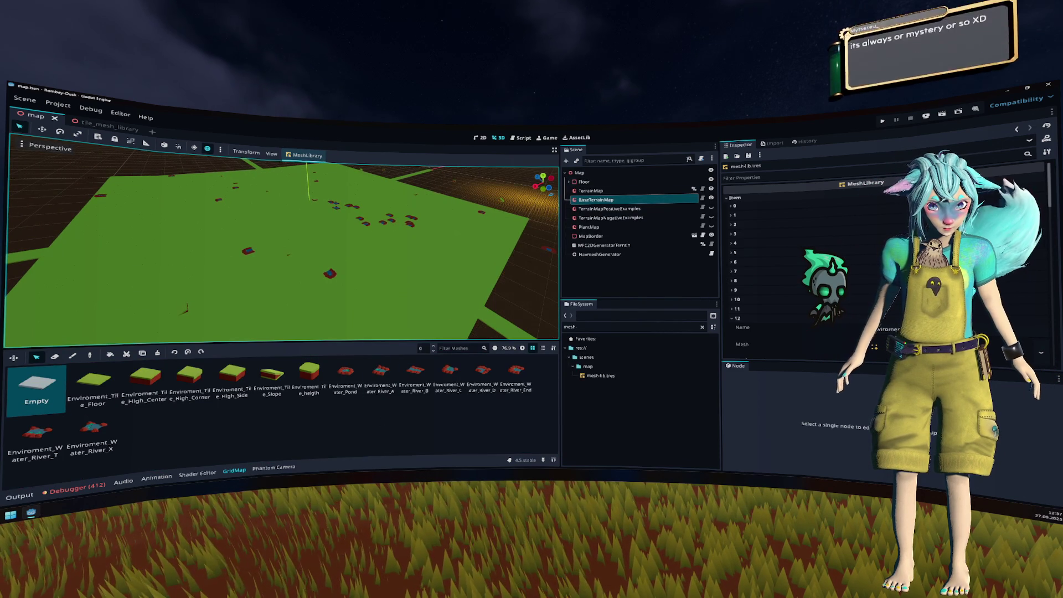
pyautogui.scroll(4, 465, 252)
pyautogui.scroll(3, 465, 252)
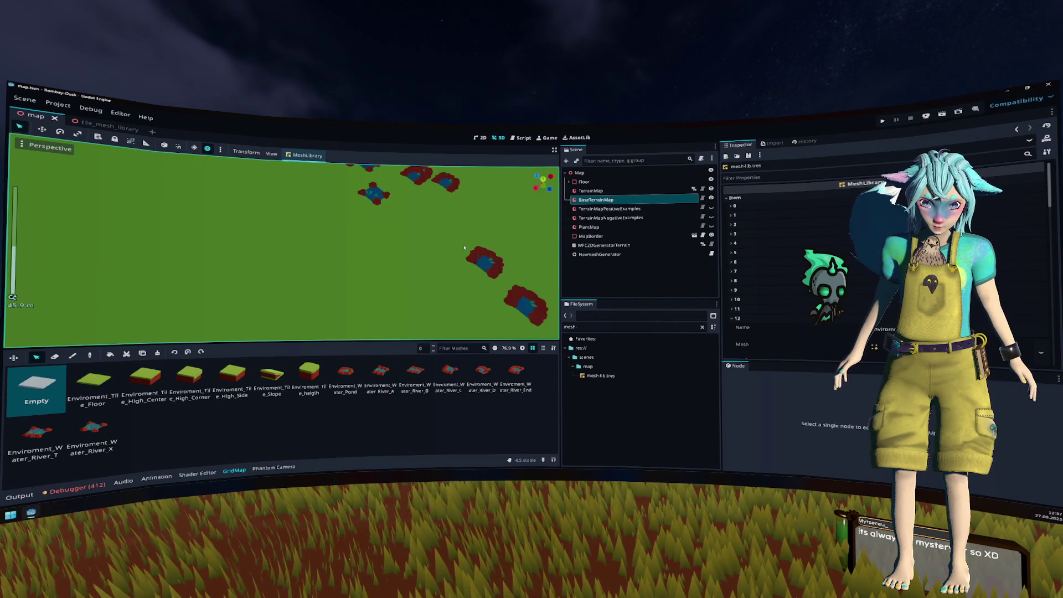
pyautogui.scroll(5, 377, 237)
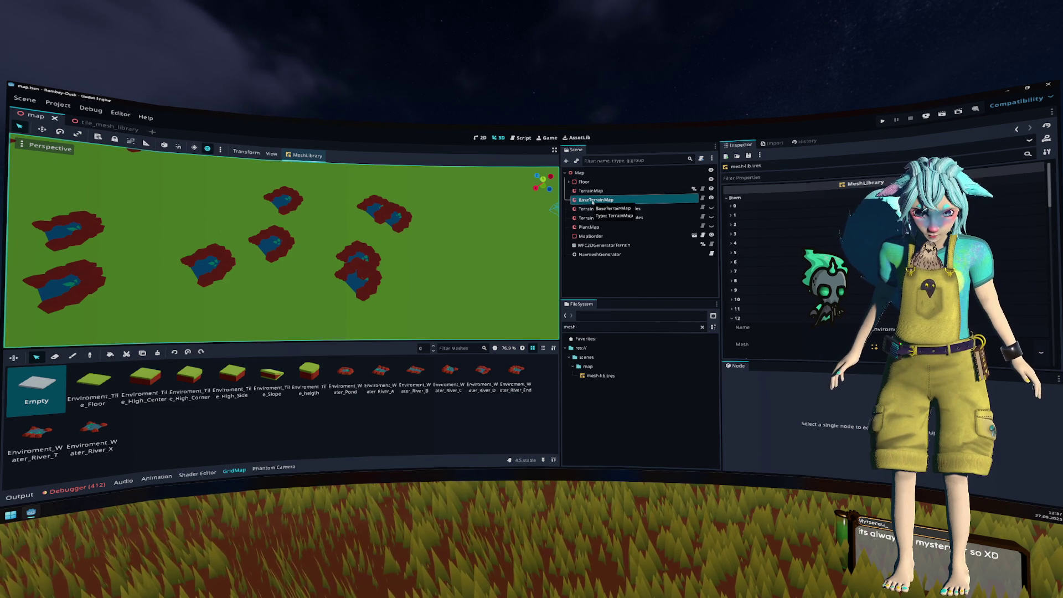
pyautogui.scroll(-5, 355, 267)
pyautogui.scroll(2, 354, 267)
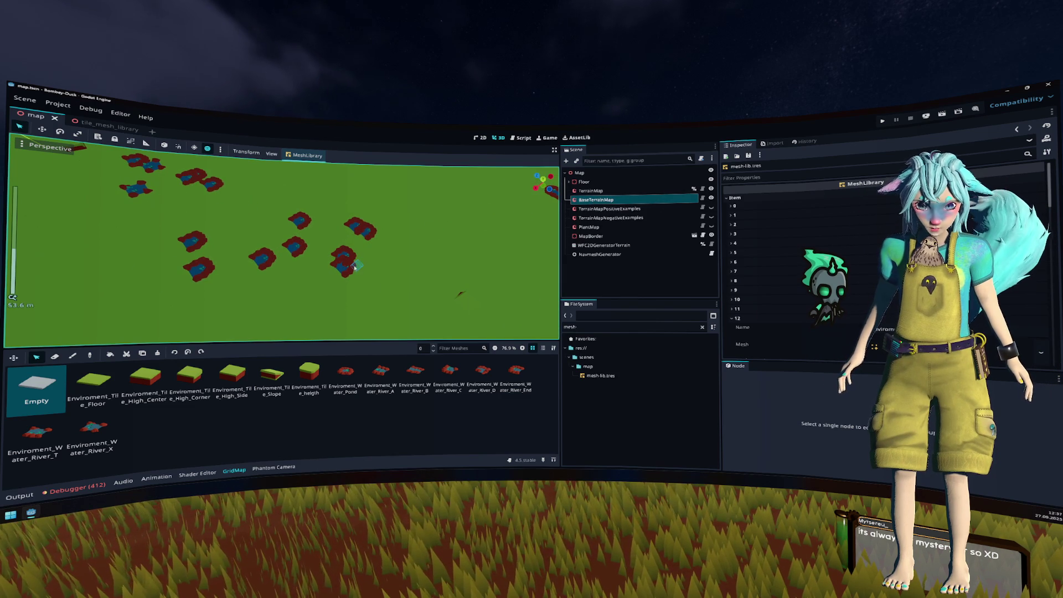
# Step: Erase several river tiles and paint Enviroment_Tile_Floor over the dark cross-shaped tiles
pyautogui.click(54, 356)
pyautogui.click(344, 268)
pyautogui.moveTo(345, 258)
pyautogui.mouseDown()
pyautogui.moveTo(199, 265)
pyautogui.moveTo(205, 243)
pyautogui.mouseUp()
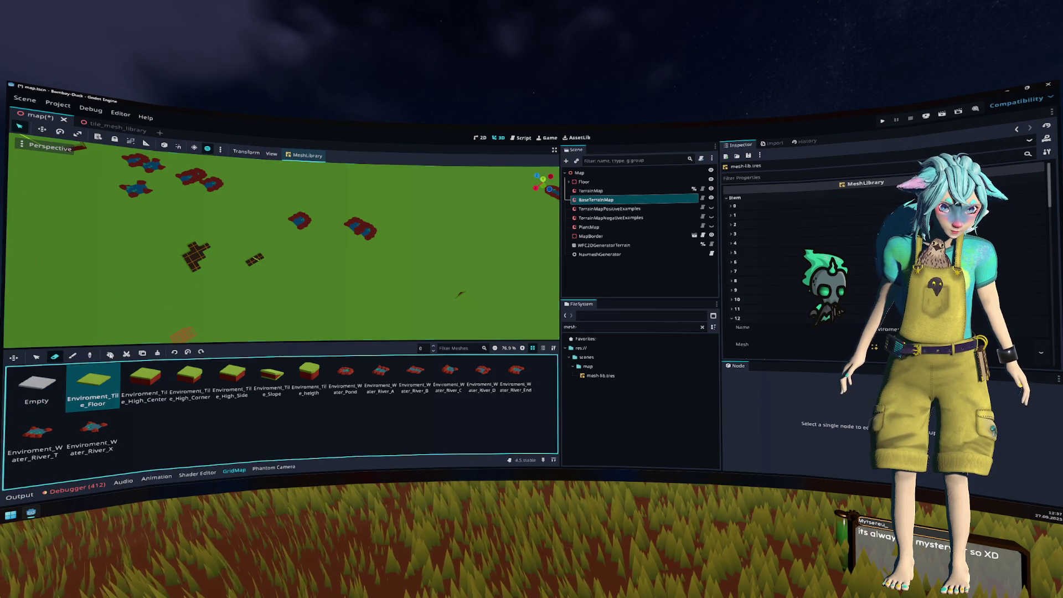
pyautogui.click(97, 375)
pyautogui.moveTo(204, 245); pyautogui.dragTo(198, 263)
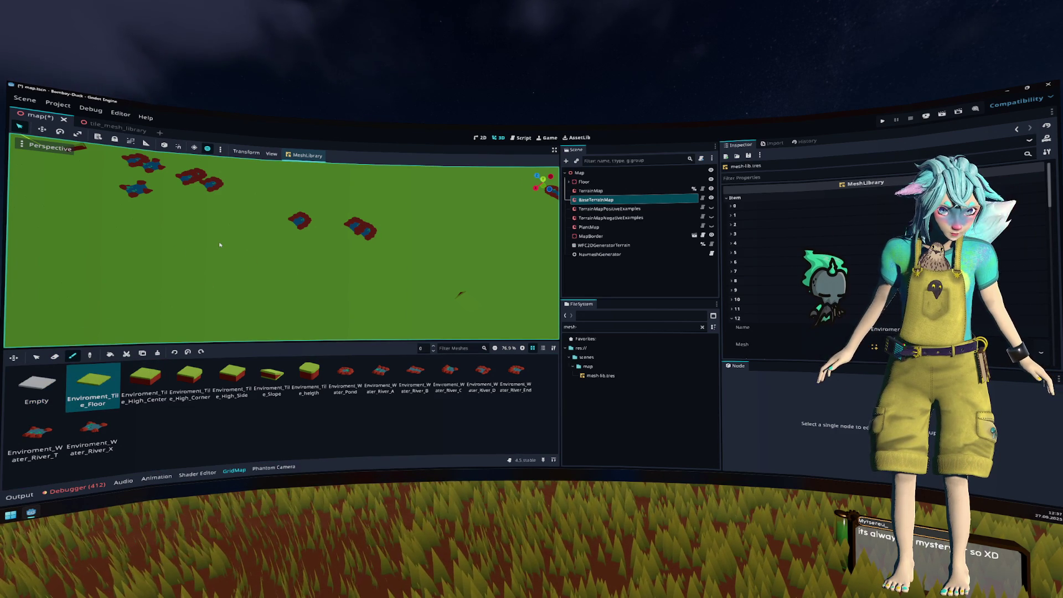
# Step: Select a larger square of grid cells from top view and fill it with the floor tile
pyautogui.scroll(-5, 220, 244)
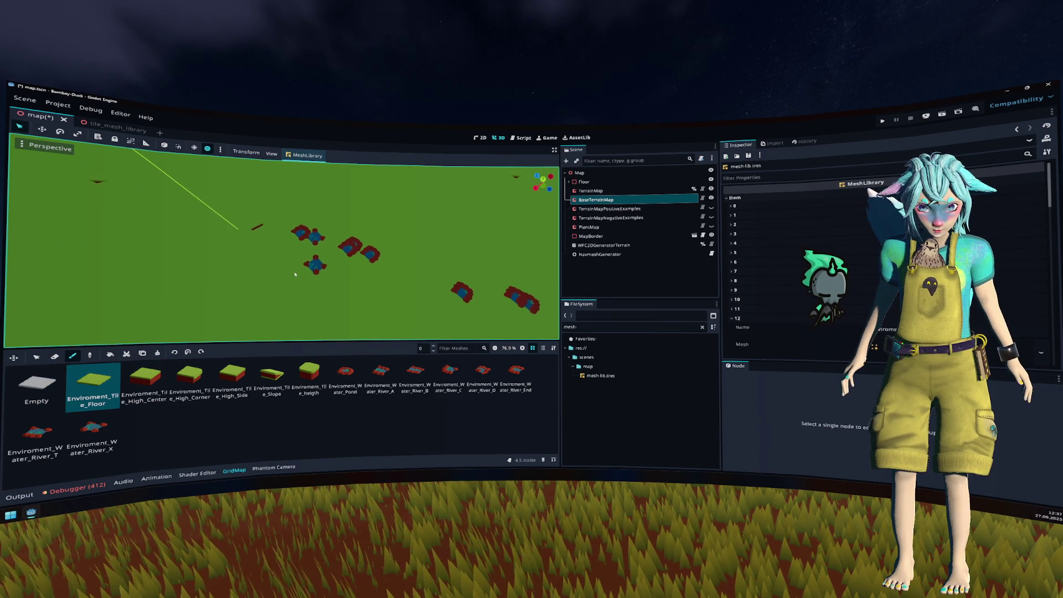
pyautogui.scroll(-3, 385, 254)
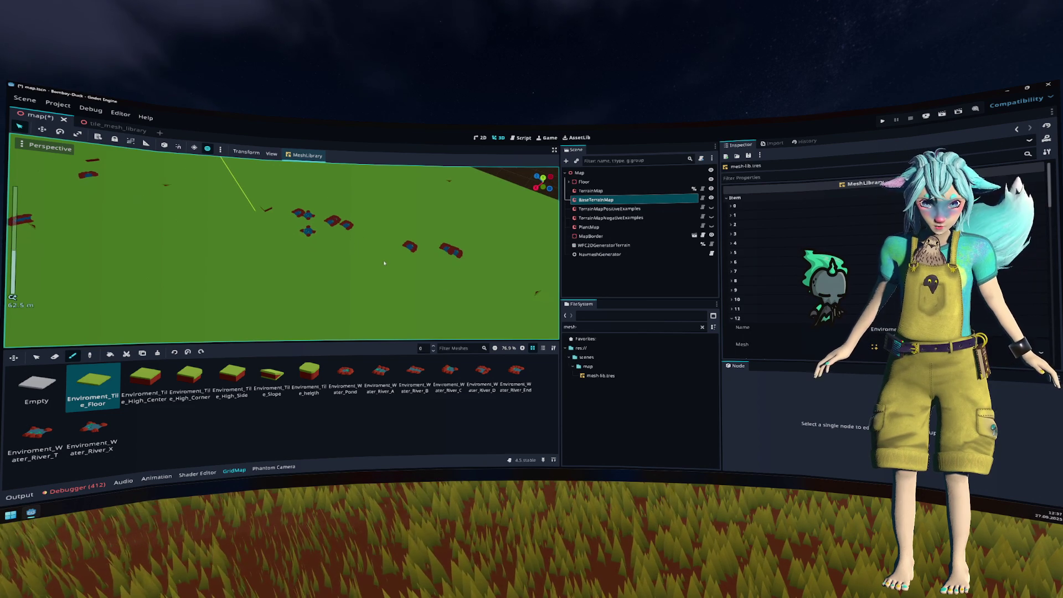
pyautogui.scroll(-4, 419, 248)
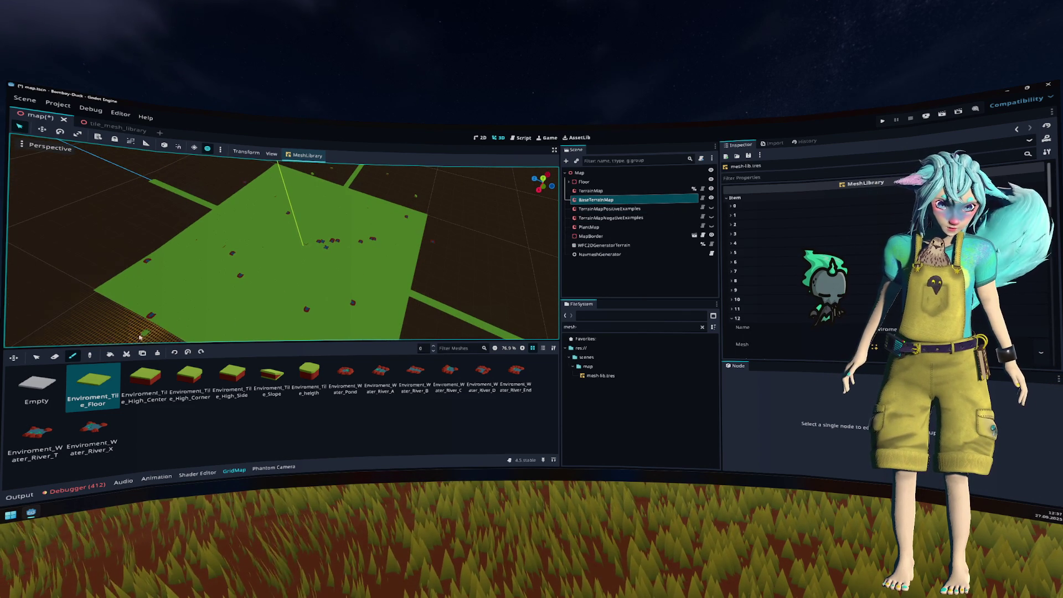
pyautogui.press('q')
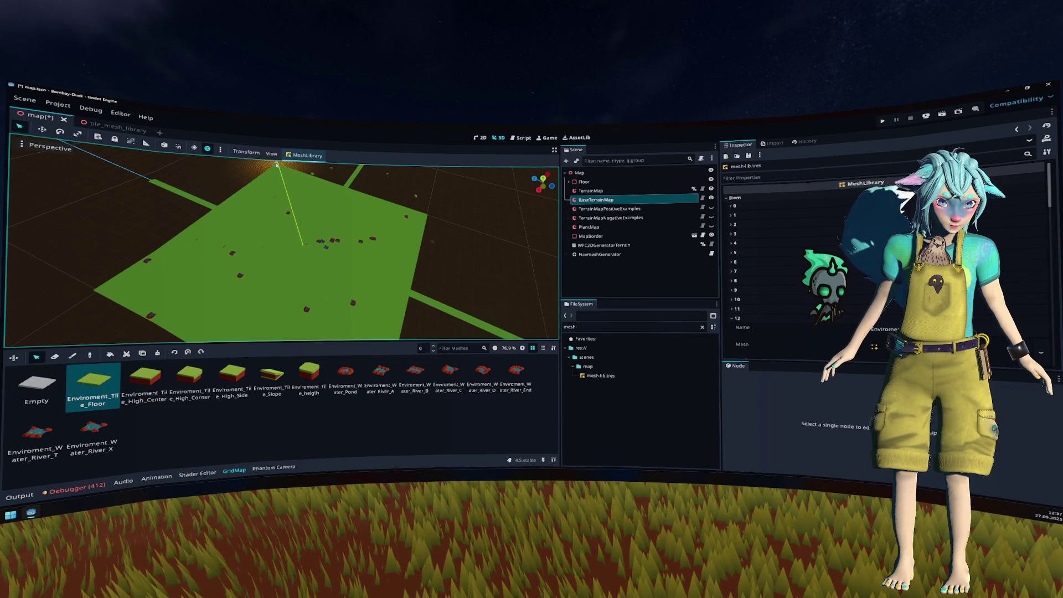
pyautogui.scroll(-2, 277, 164)
pyautogui.moveTo(283, 175)
pyautogui.mouseDown()
pyautogui.moveTo(348, 327)
pyautogui.moveTo(373, 327)
pyautogui.mouseUp()
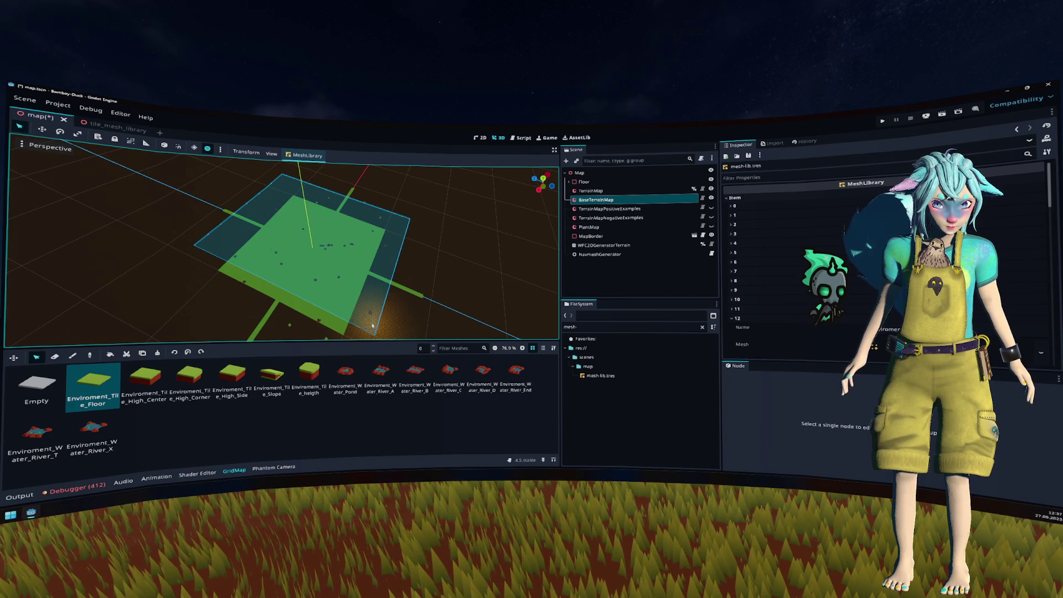
pyautogui.press('KP_7')
pyautogui.scroll(-2, 388, 268)
pyautogui.scroll(2, 389, 266)
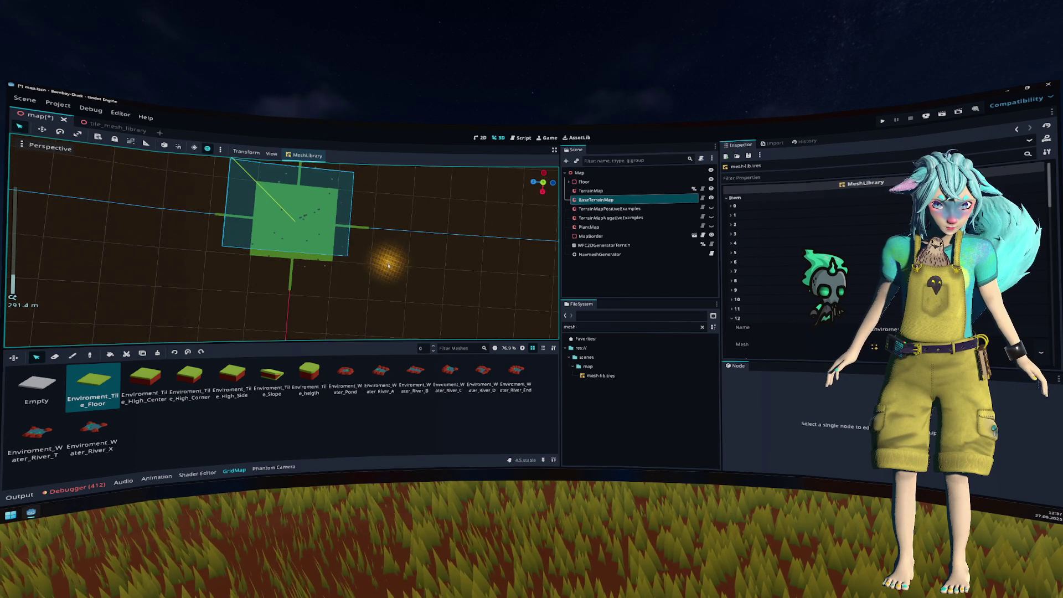
pyautogui.scroll(-1, 389, 266)
pyautogui.moveTo(239, 162)
pyautogui.mouseDown()
pyautogui.moveTo(380, 305)
pyautogui.moveTo(391, 293)
pyautogui.moveTo(390, 323)
pyautogui.mouseUp()
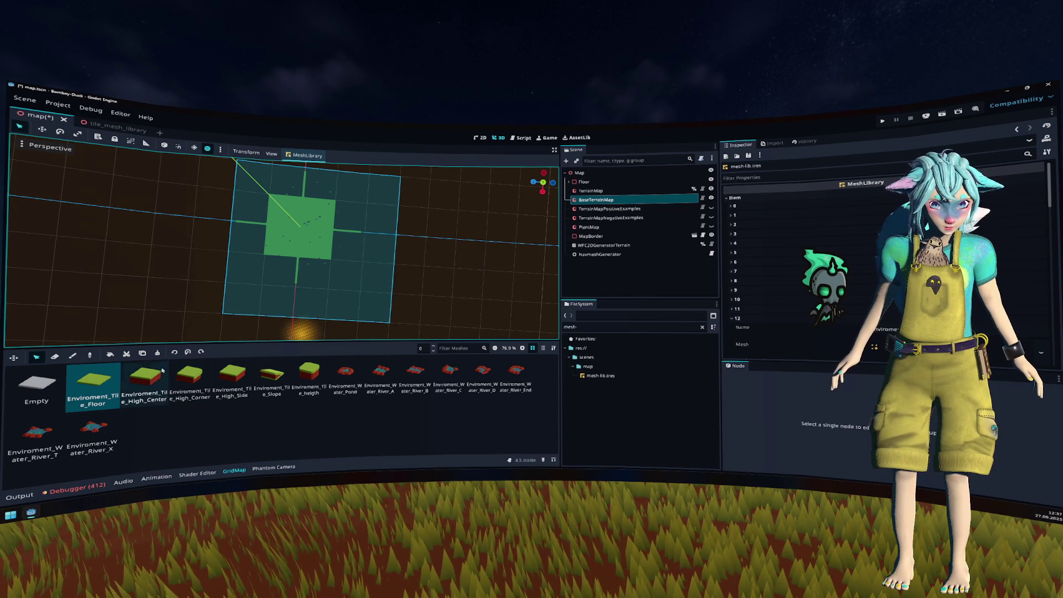
pyautogui.click(110, 355)
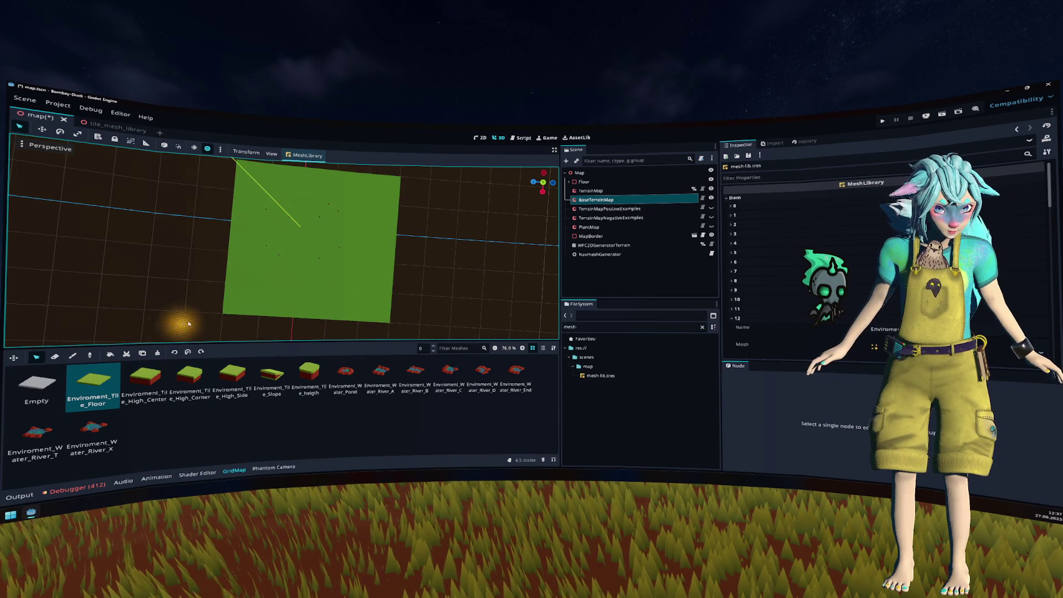
# Step: Save the map scene with Ctrl+S
pyautogui.scroll(3, 328, 238)
pyautogui.scroll(3, 328, 238)
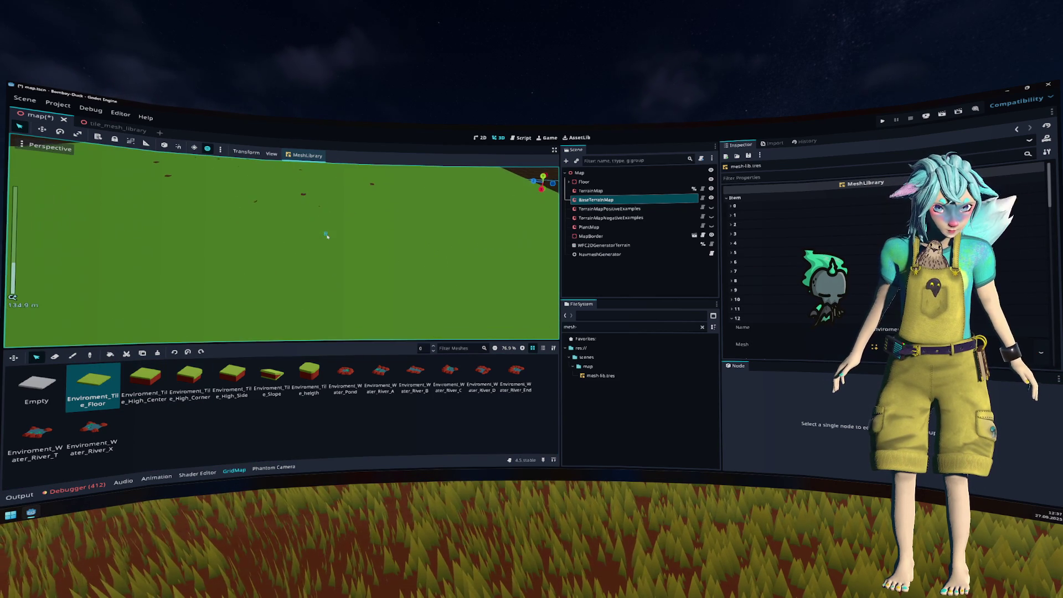
pyautogui.hotkey('ctrl', 's')
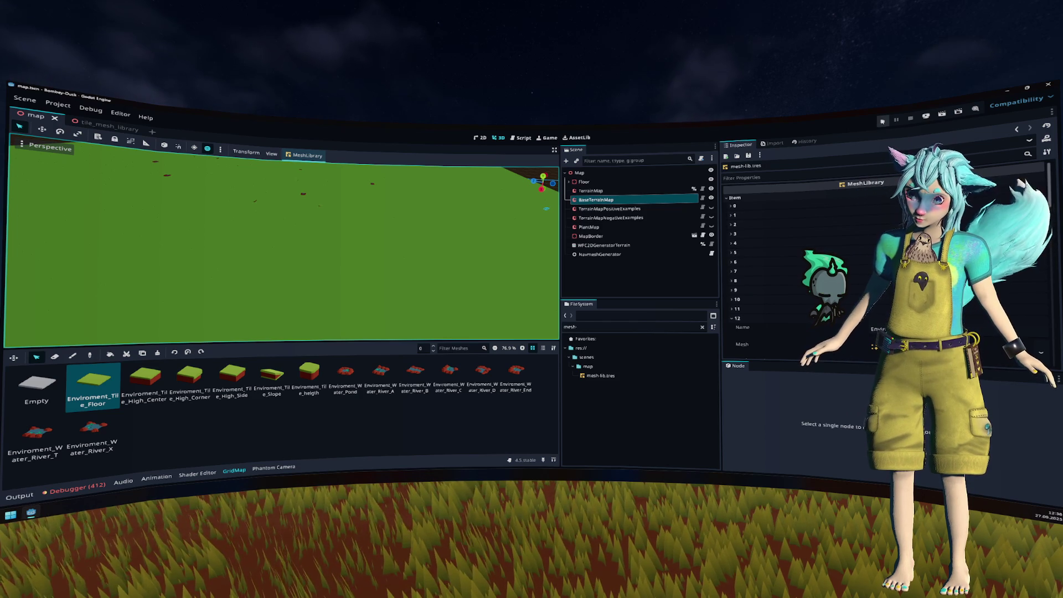
# Step: Run the game, start playing, swap to the aerial bird camera with Tab, then stop
pyautogui.press('F5')
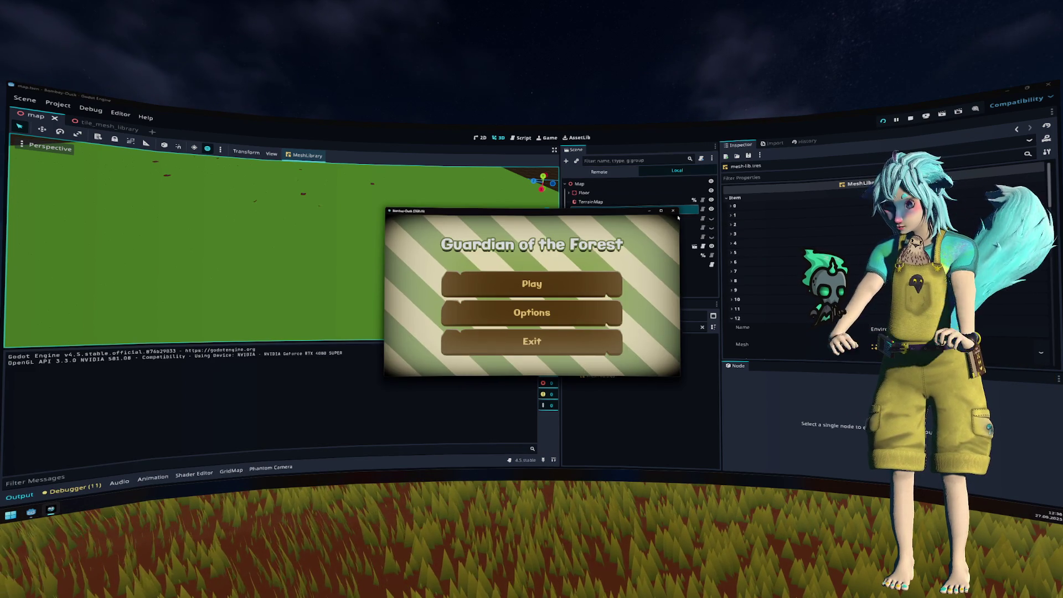
pyautogui.press('Return')
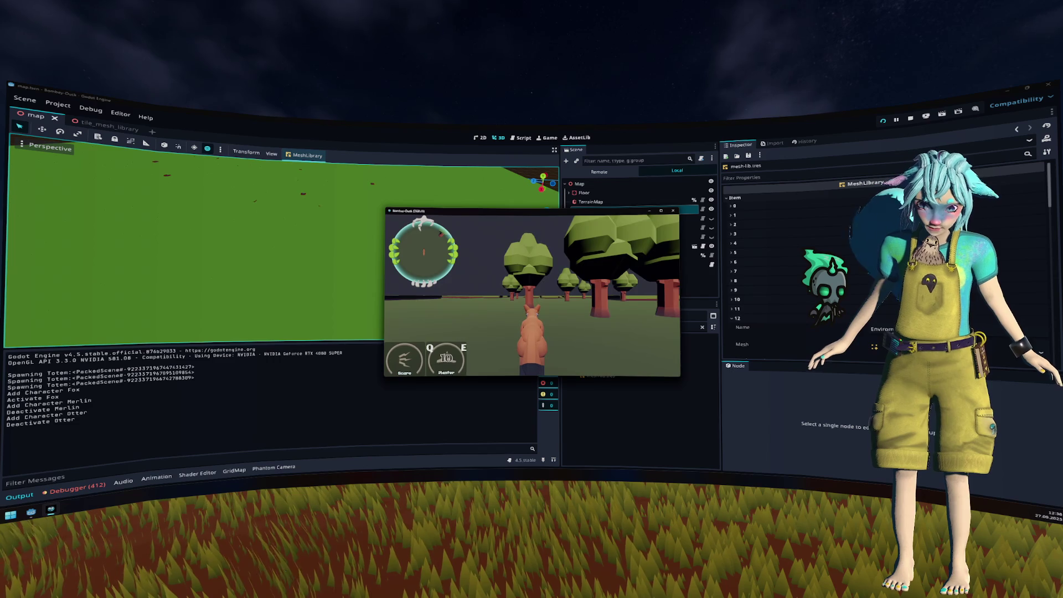
pyautogui.press('Tab')
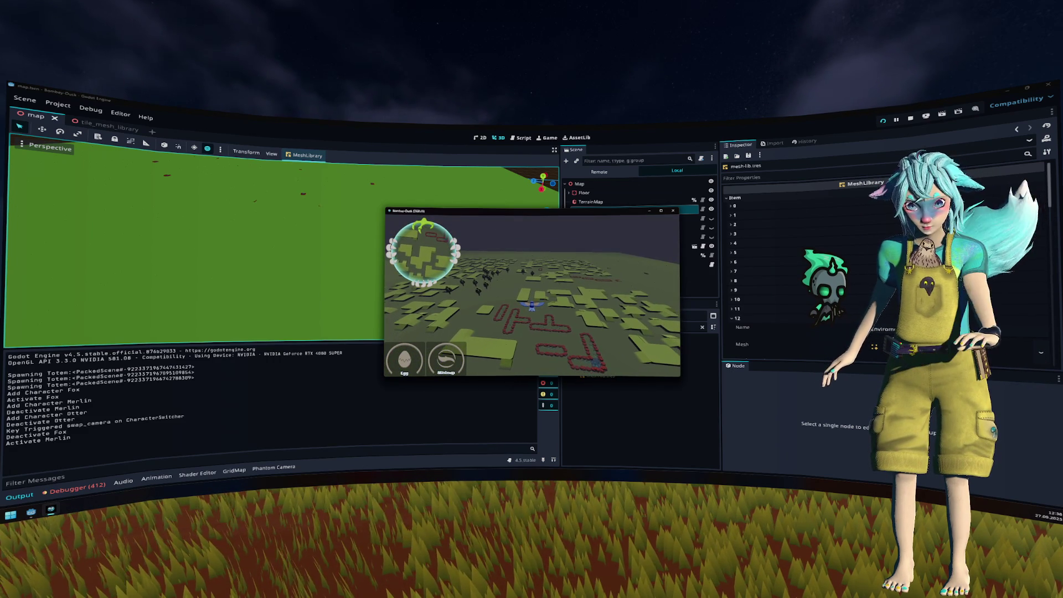
pyautogui.press('F8')
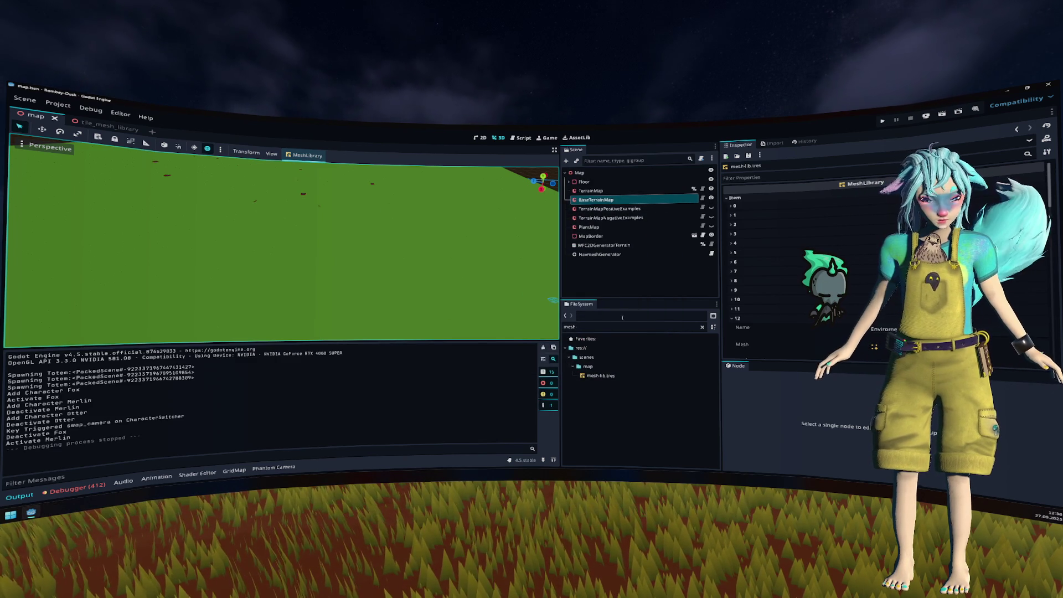
# Step: Clear the mesh- file filter, open level_1.tscn, then close it without saving
pyautogui.click(689, 327)
pyautogui.click(703, 328)
pyautogui.click(620, 394)
pyautogui.doubleClick(620, 394)
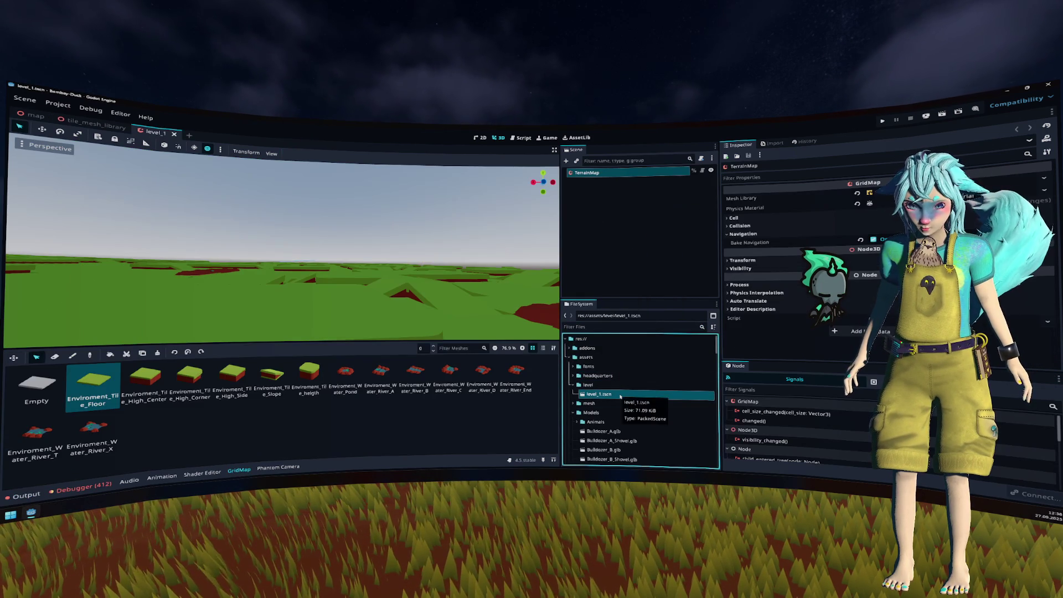
pyautogui.click(552, 273)
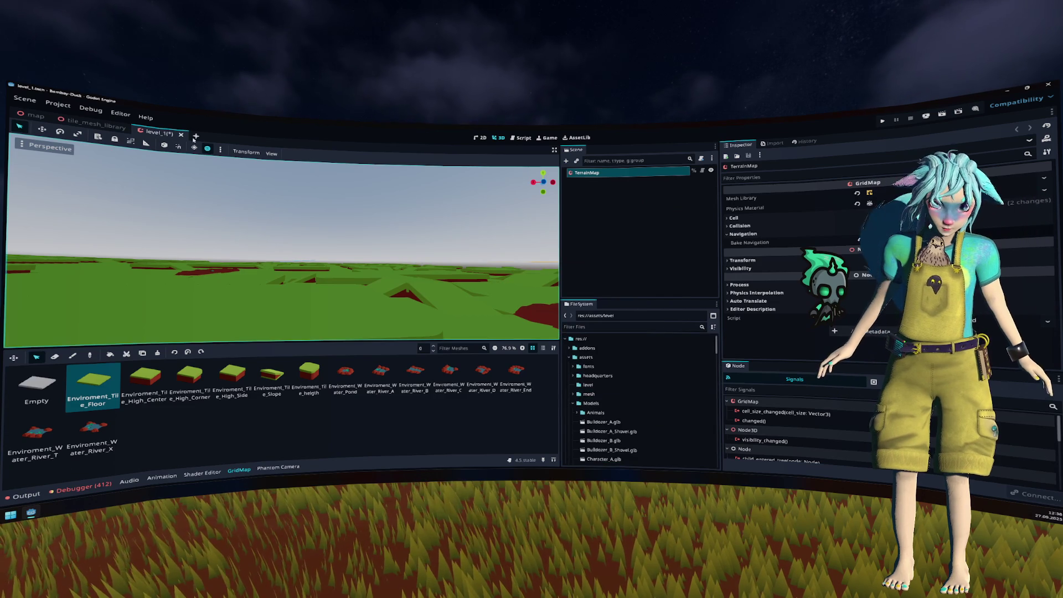
pyautogui.click(179, 134)
pyautogui.click(576, 316)
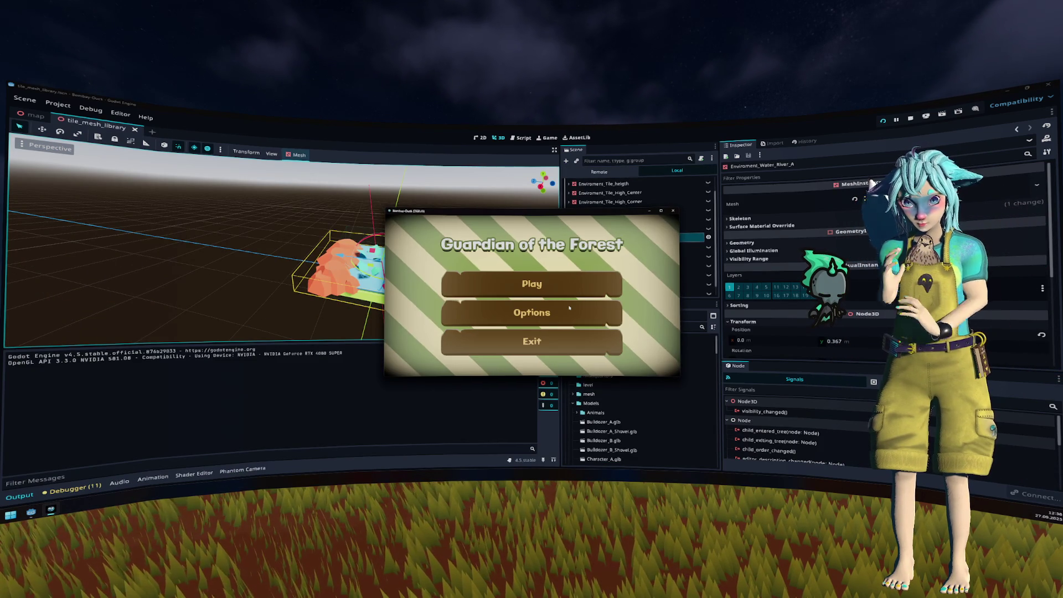
# Step: Play from the main menu and inspect the river tiles from the overhead camera, then stop with F8
pyautogui.click(568, 285)
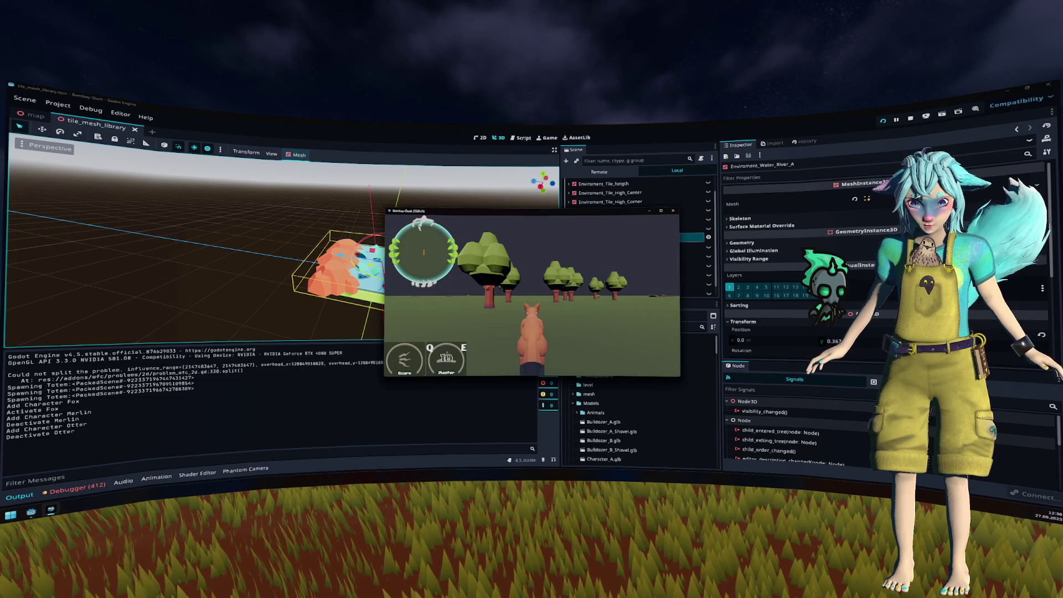
pyautogui.press('Tab')
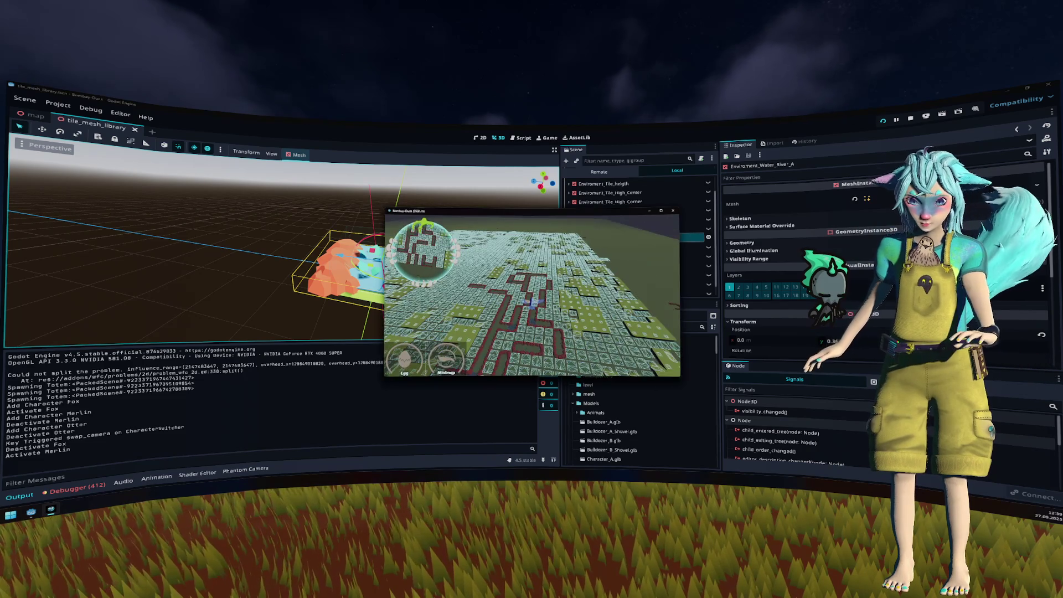
pyautogui.press('F8')
pyautogui.moveTo(513, 232); pyautogui.dragTo(498, 256)
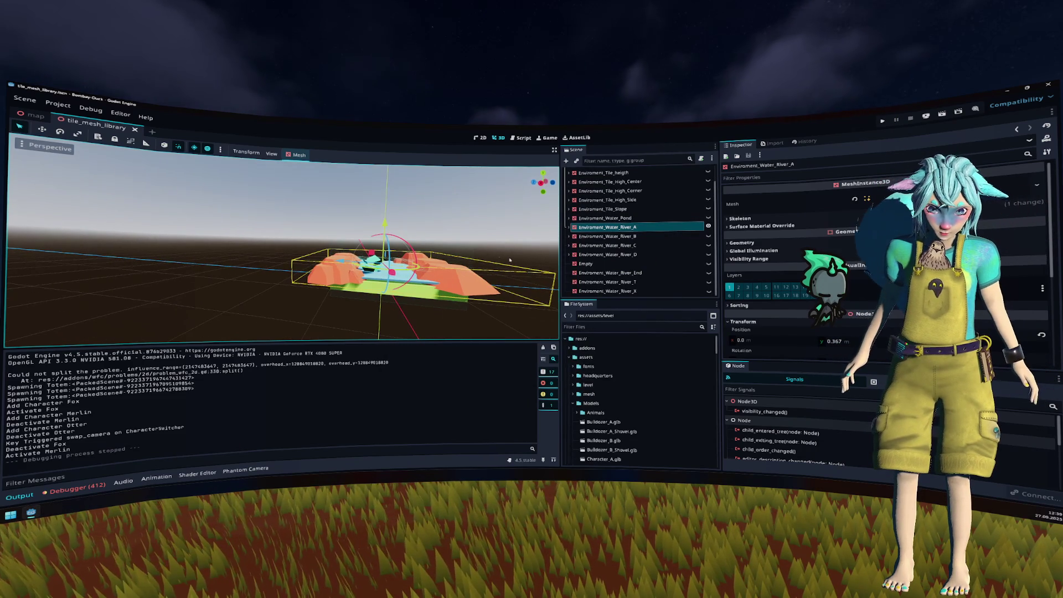
# Step: Hide River_A, compare River_B, then show and frame River_End and save the library scene
pyautogui.click(708, 226)
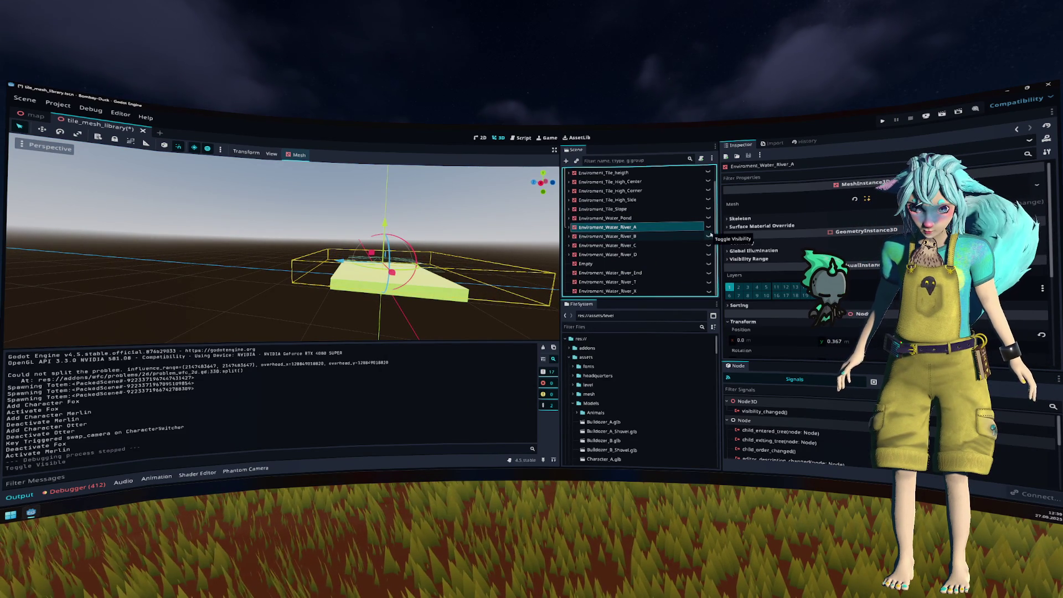
pyautogui.click(698, 237)
pyautogui.doubleClick(699, 237)
pyautogui.click(708, 236)
pyautogui.click(709, 236)
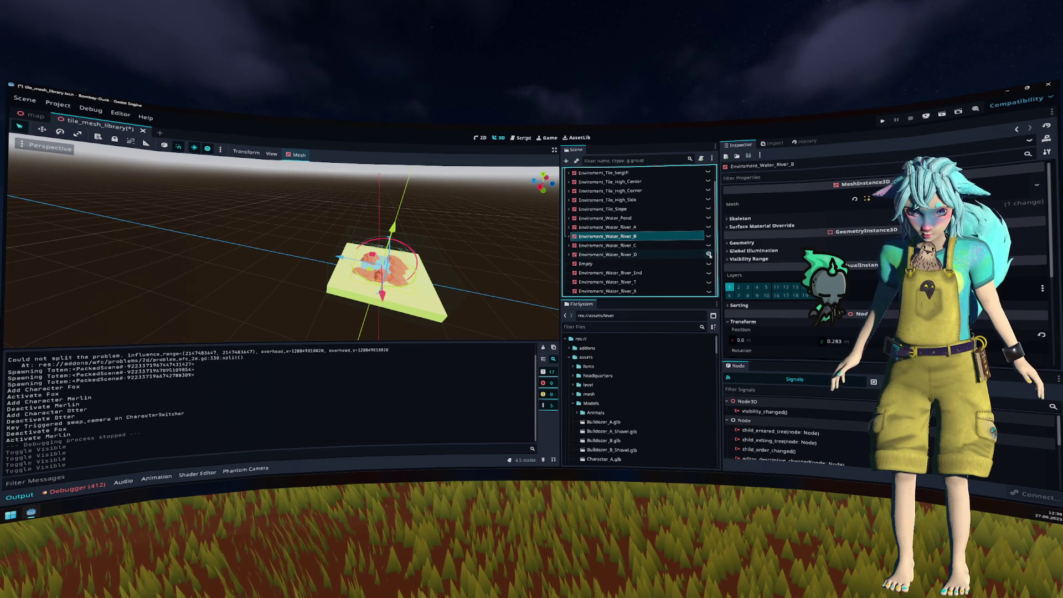
pyautogui.click(708, 236)
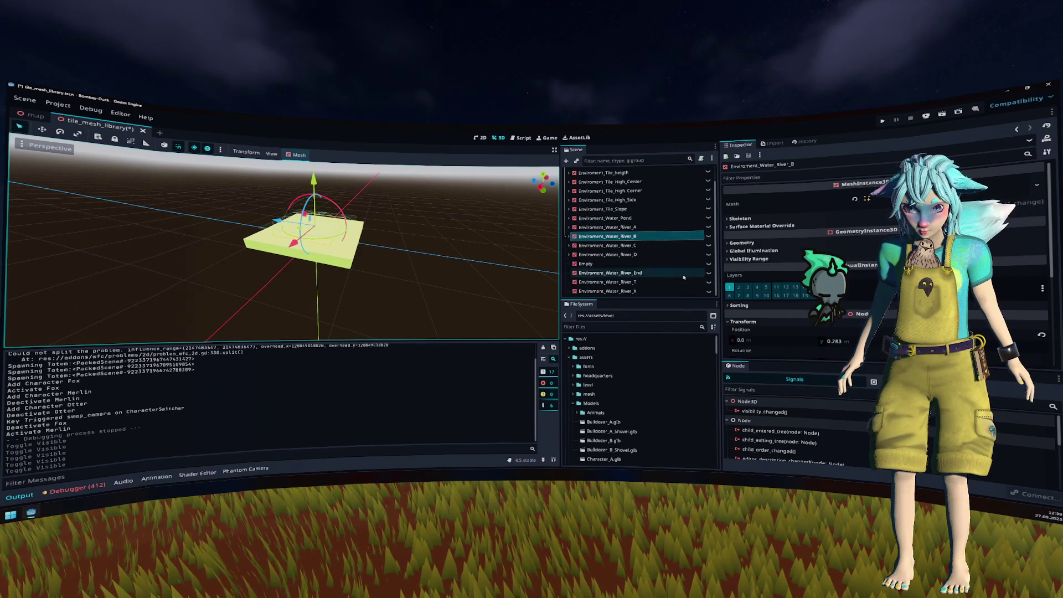
pyautogui.click(699, 273)
pyautogui.click(709, 272)
pyautogui.doubleClick(664, 272)
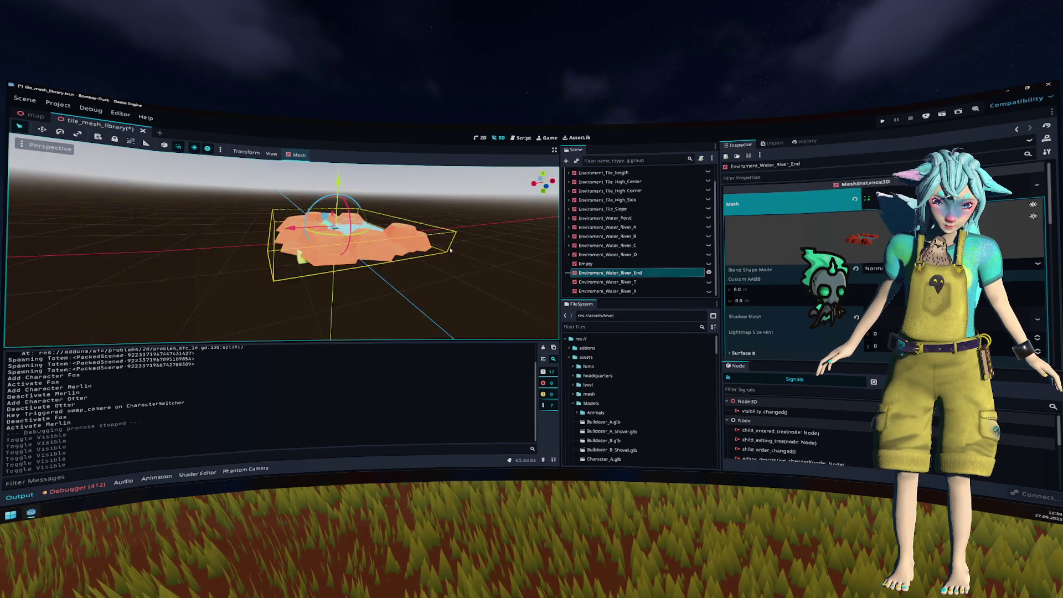
pyautogui.hotkey('ctrl', 's')
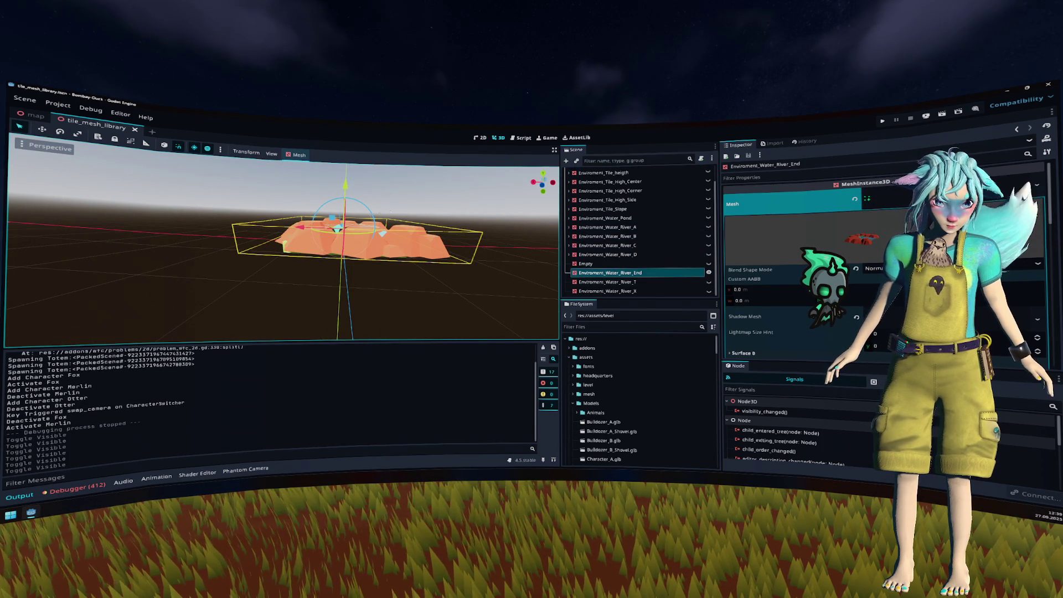
# Step: Swap River_End for River_T to compare them, save again, and return to the map scene
pyautogui.click(709, 272)
pyautogui.click(709, 281)
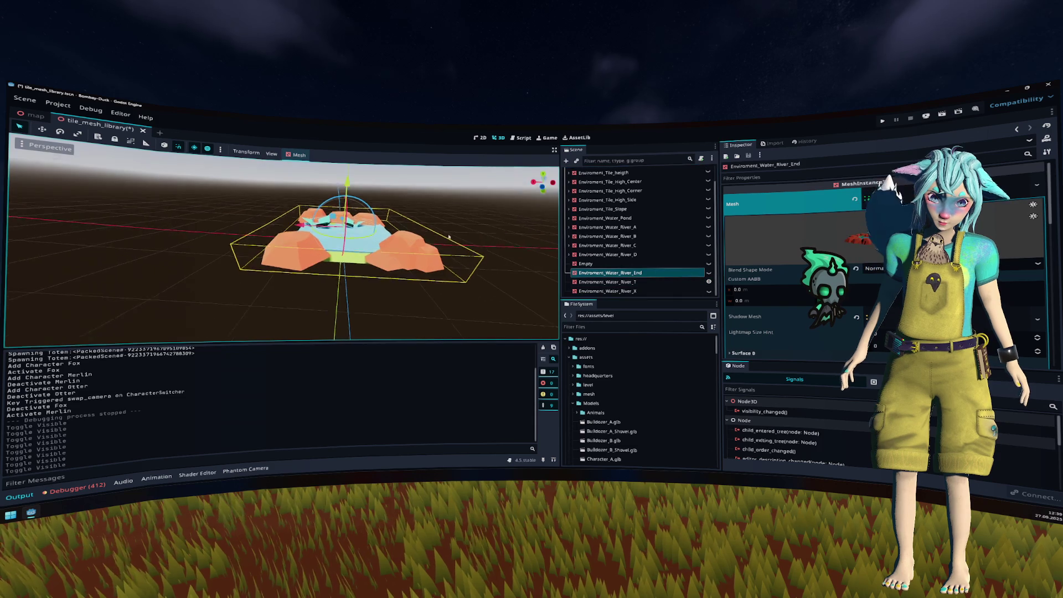
pyautogui.click(709, 281)
pyautogui.click(709, 282)
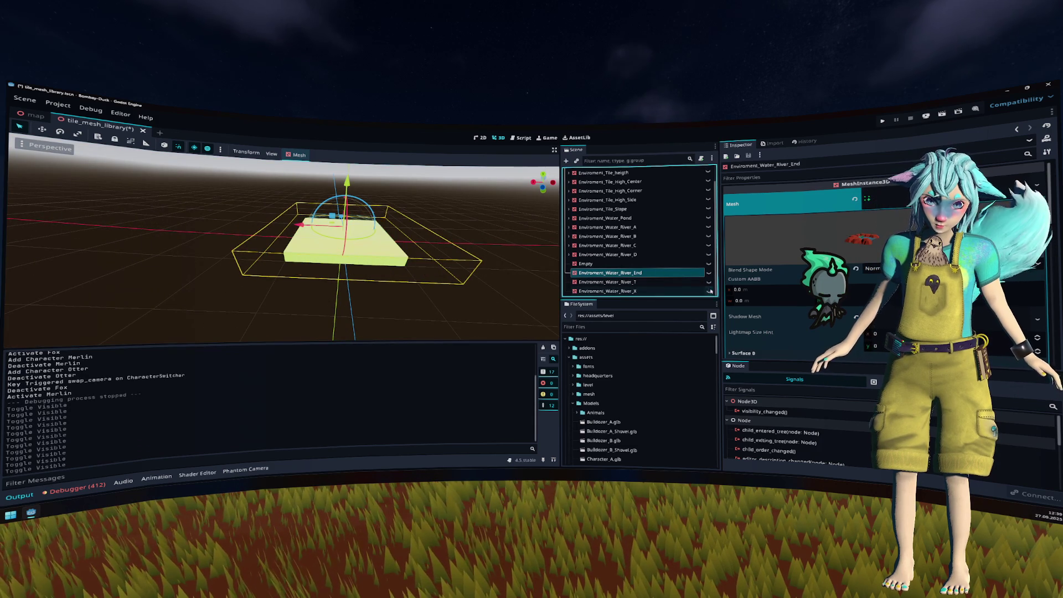
pyautogui.click(709, 281)
pyautogui.hotkey('ctrl', 's')
pyautogui.click(27, 115)
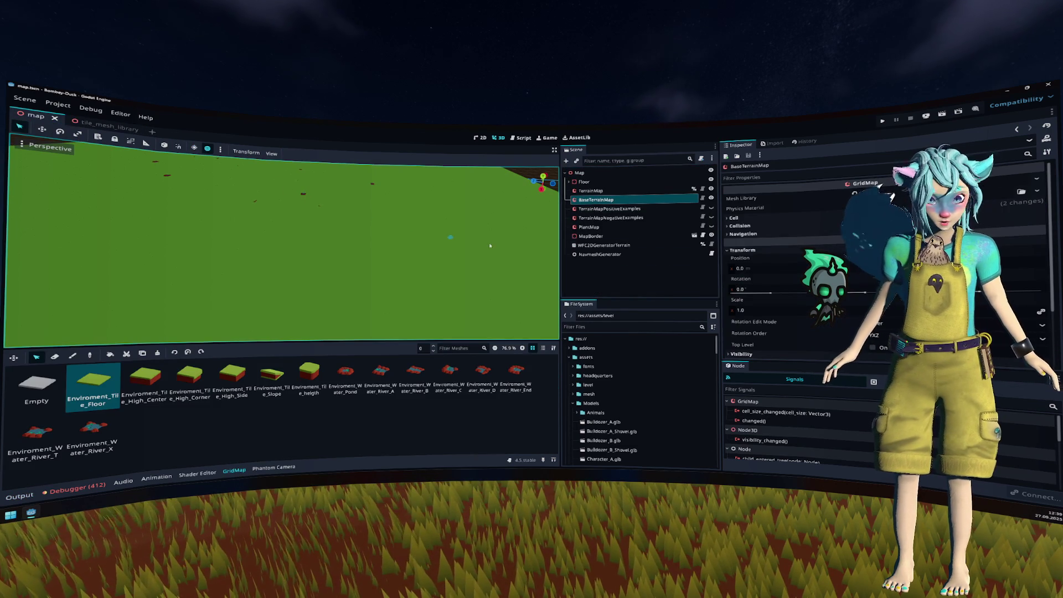
# Step: Re-import BaseTerrainMap's mesh library from tile_mesh_library.tscn, ignoring transforms, and save the resource
pyautogui.click(868, 193)
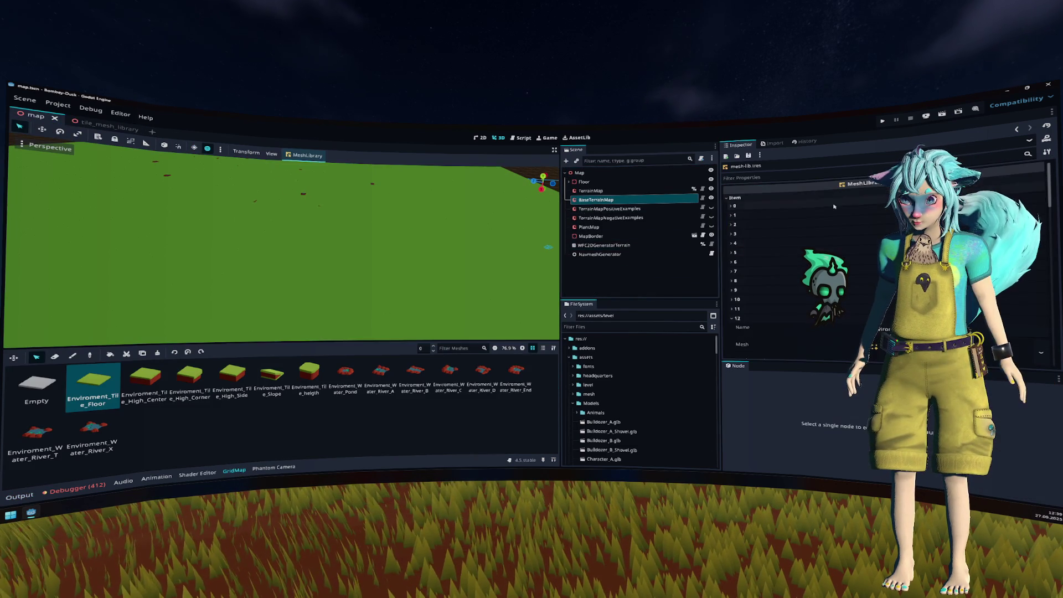
pyautogui.click(303, 158)
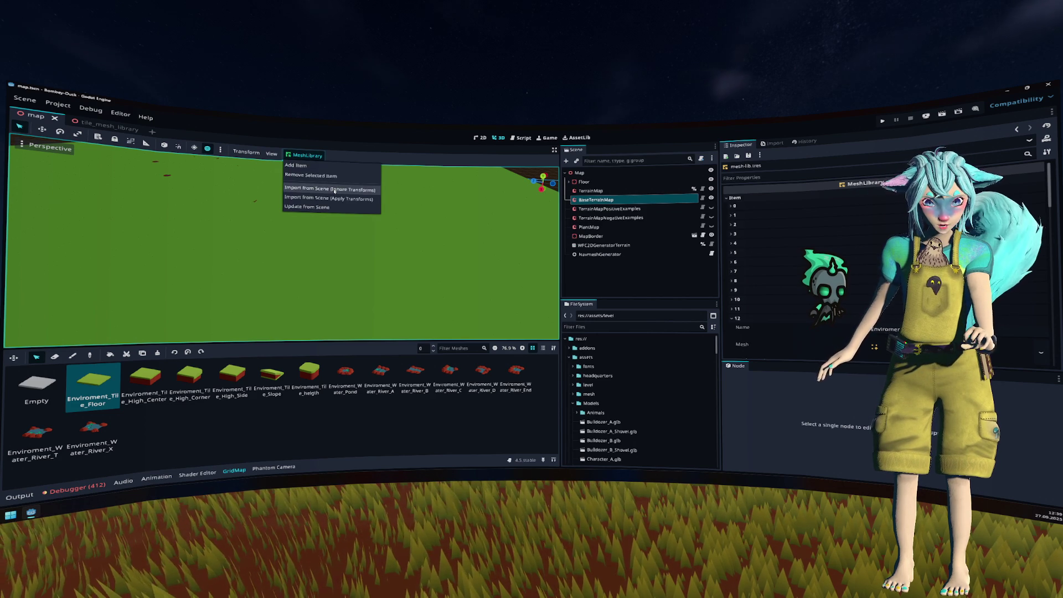
pyautogui.click(334, 191)
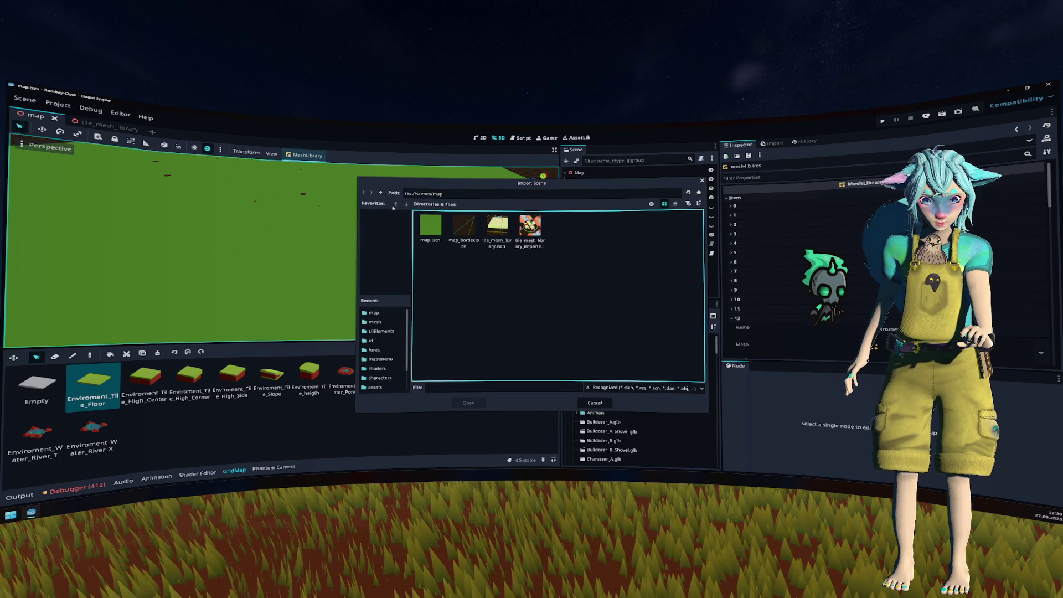
pyautogui.click(503, 246)
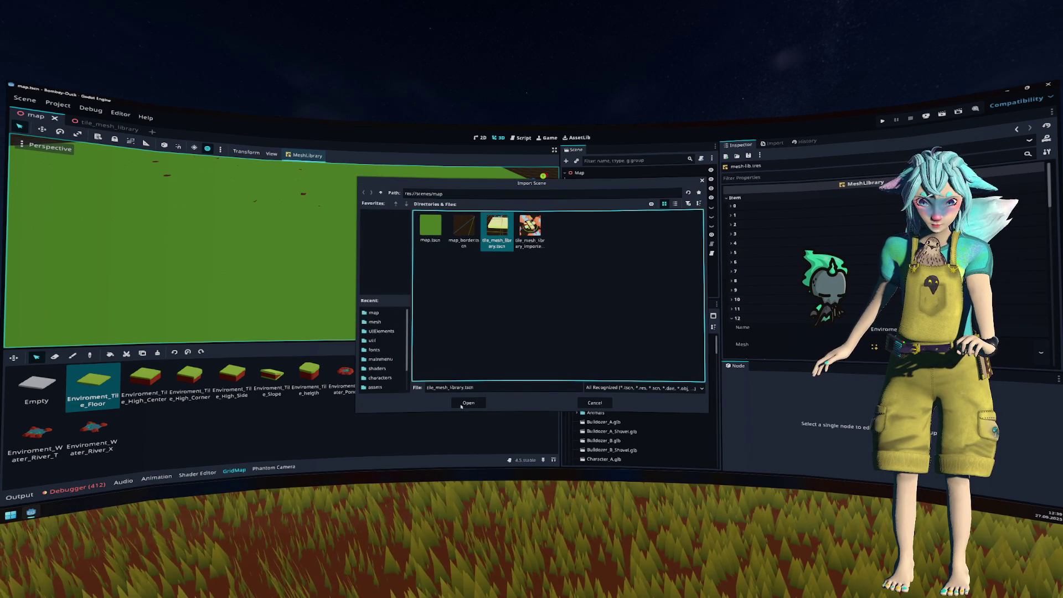
pyautogui.press('Return')
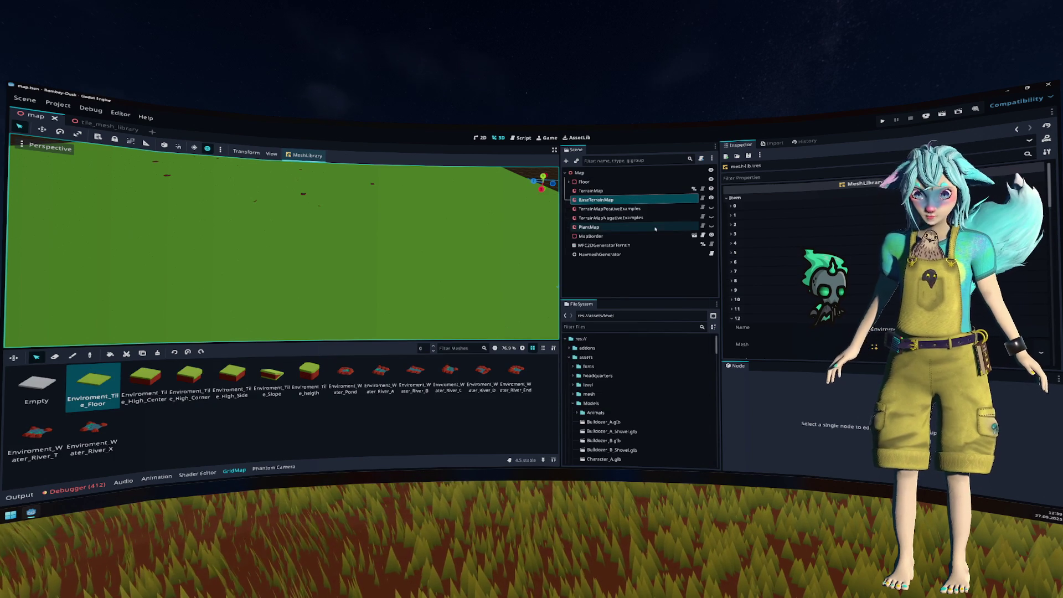
pyautogui.click(748, 156)
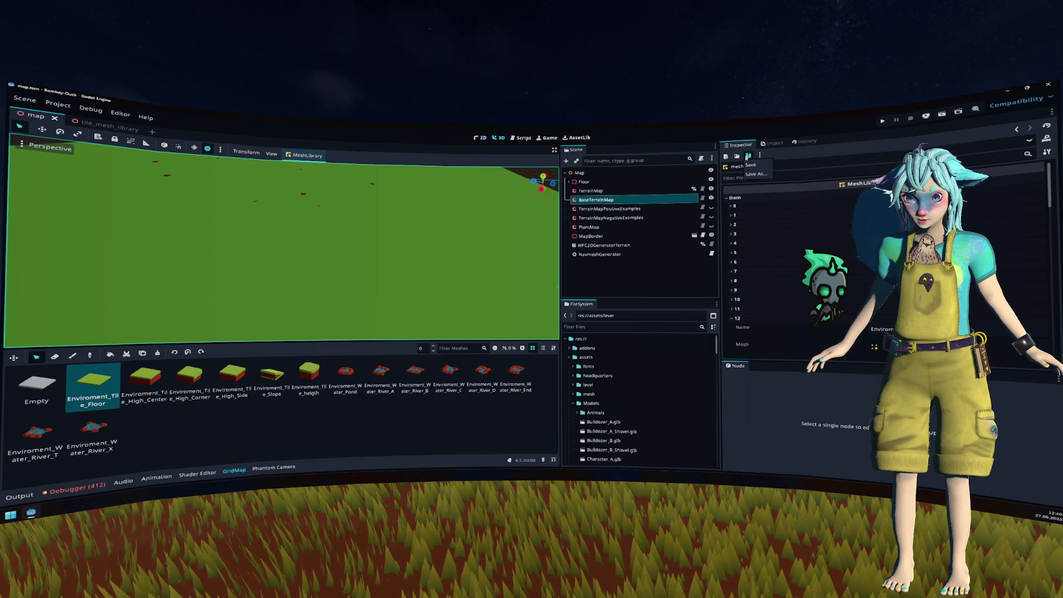
pyautogui.click(753, 164)
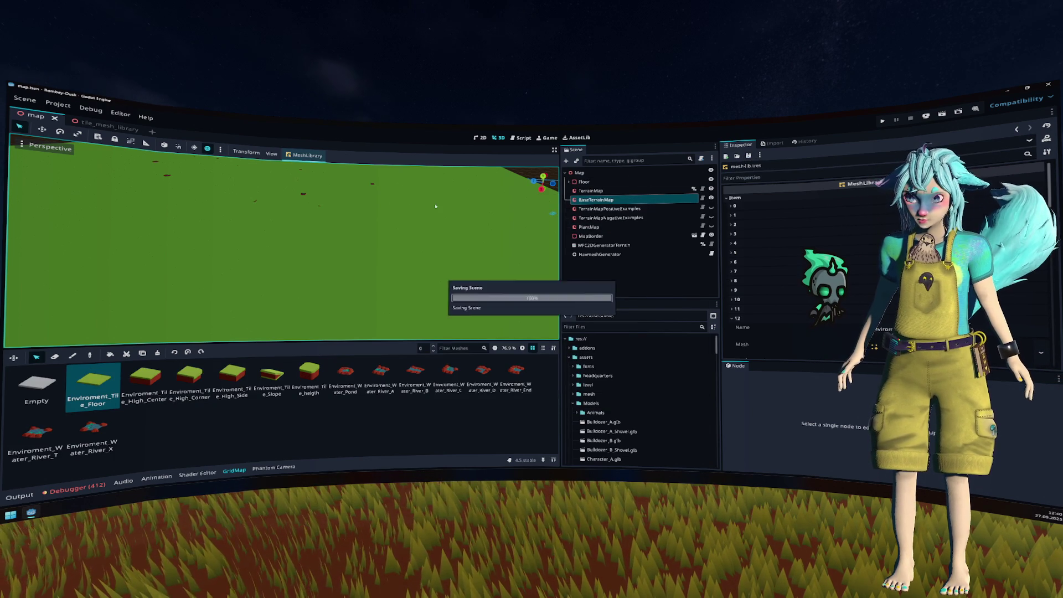
pyautogui.click(107, 120)
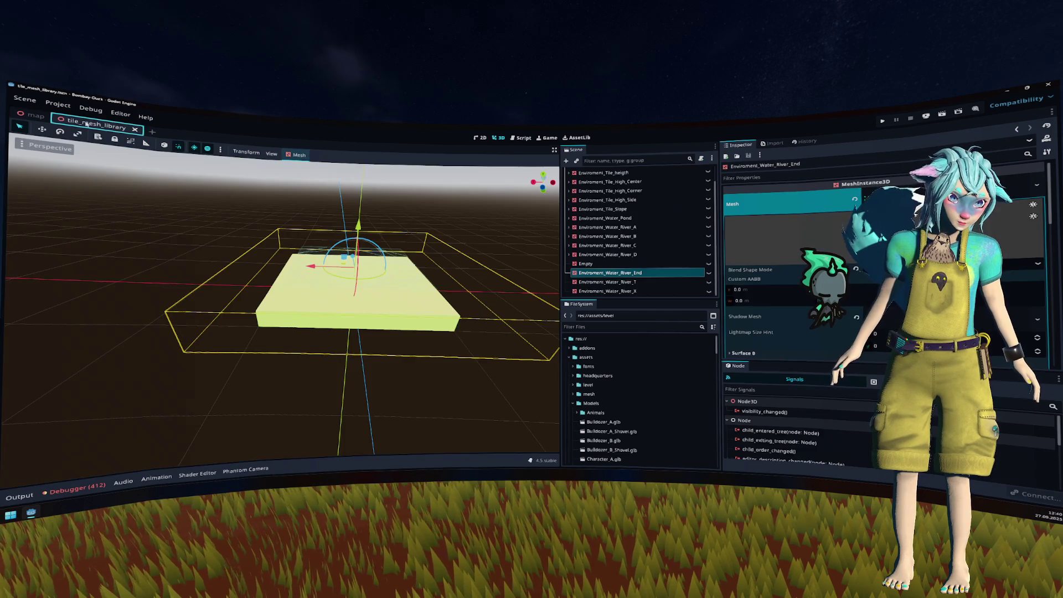
# Step: Close both scene tabs and reopen map.tscn through Quick Open
pyautogui.middleClick(83, 123)
pyautogui.middleClick(43, 118)
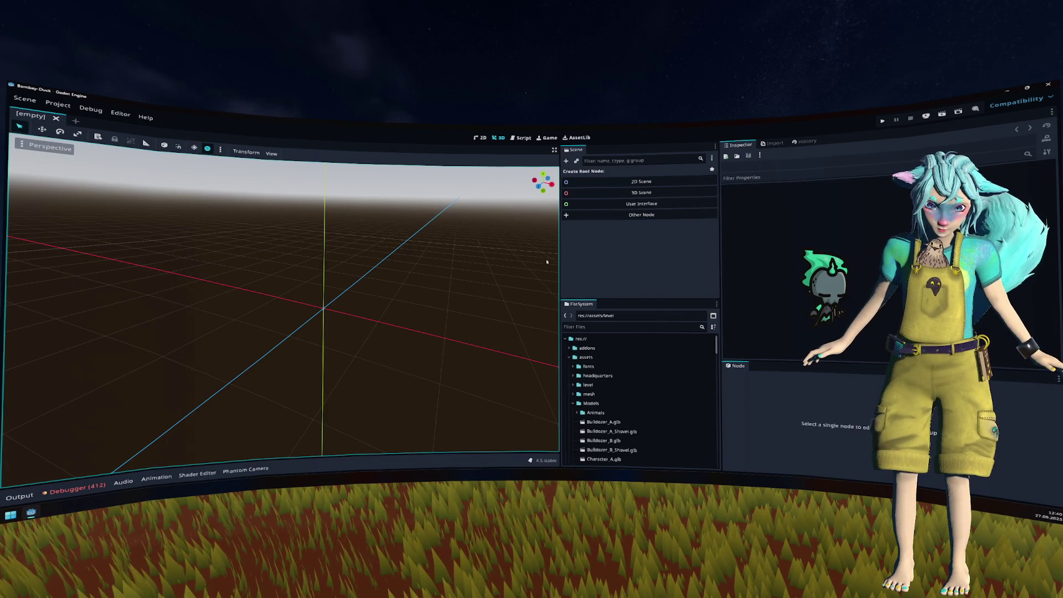
pyautogui.click(604, 328)
pyautogui.write('map')
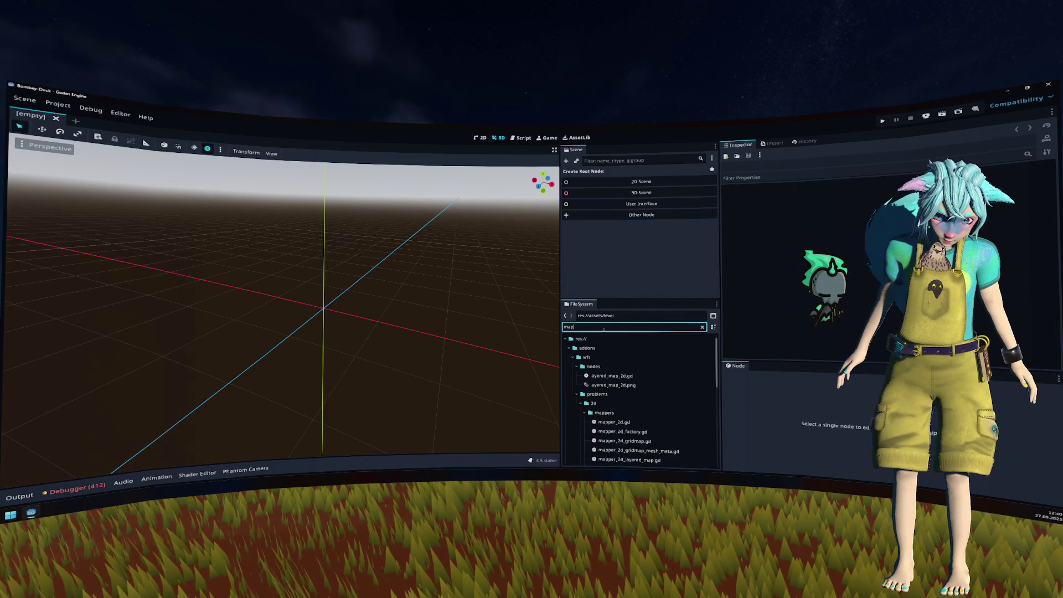
pyautogui.hotkey('ctrl', 'shift', 'o')
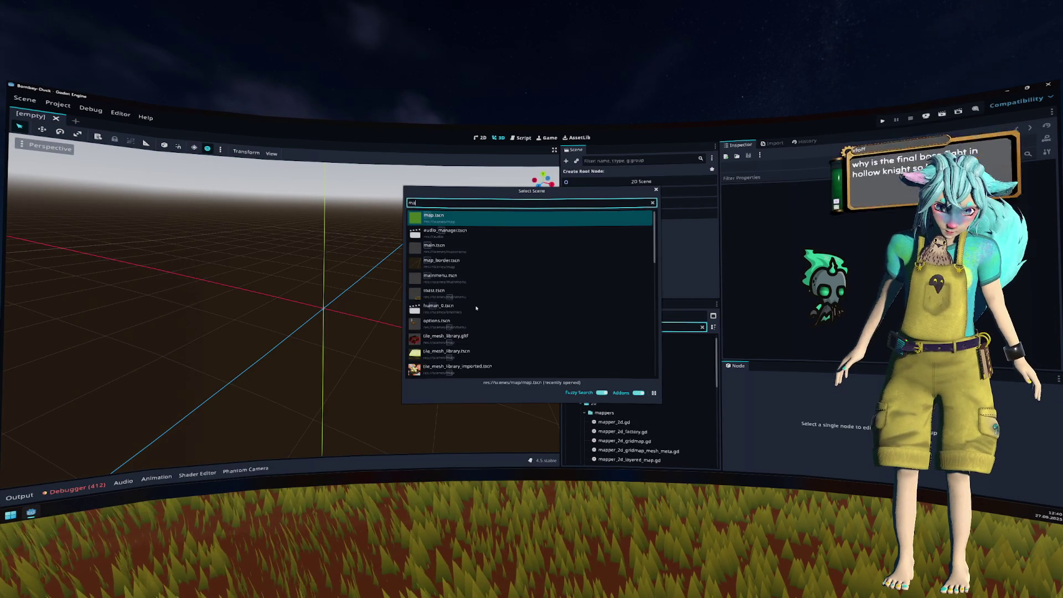
pyautogui.press('Return')
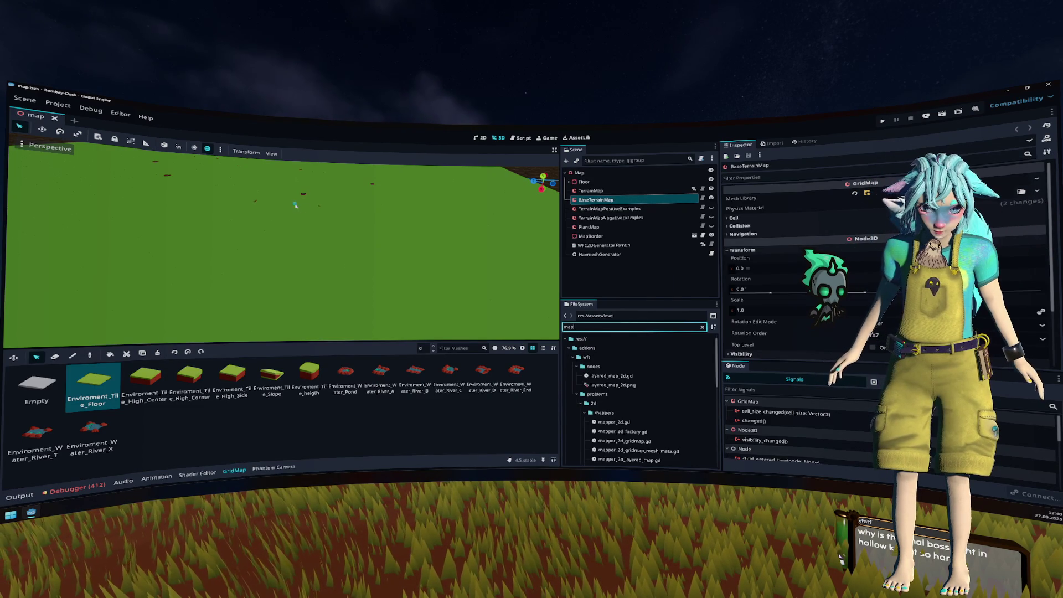
# Step: Fly the viewport camera over the map to look at the river tile and green ground
pyautogui.scroll(-10, 296, 205)
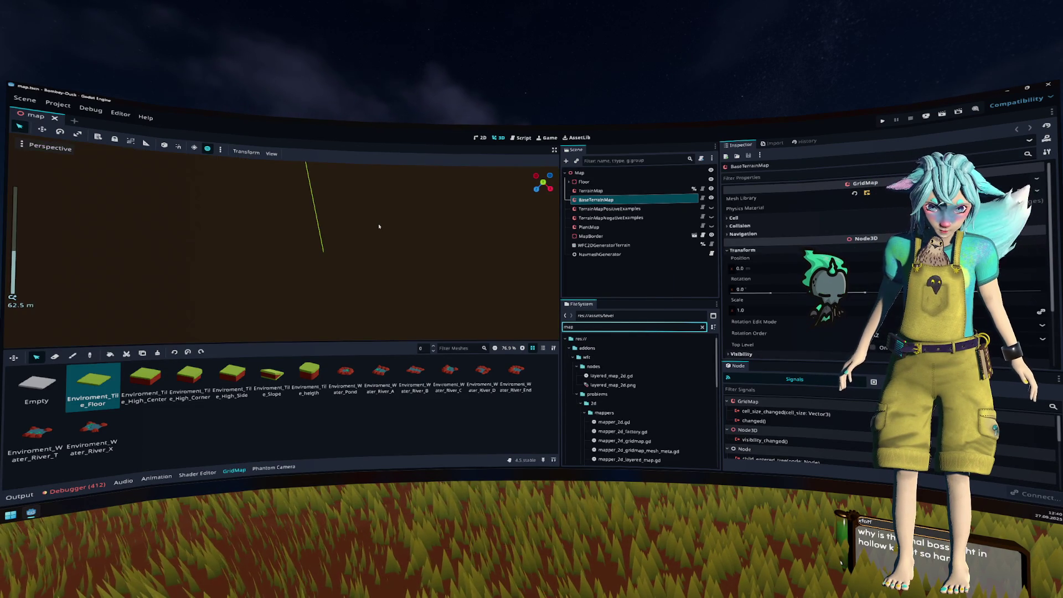
pyautogui.rightClick(379, 227)
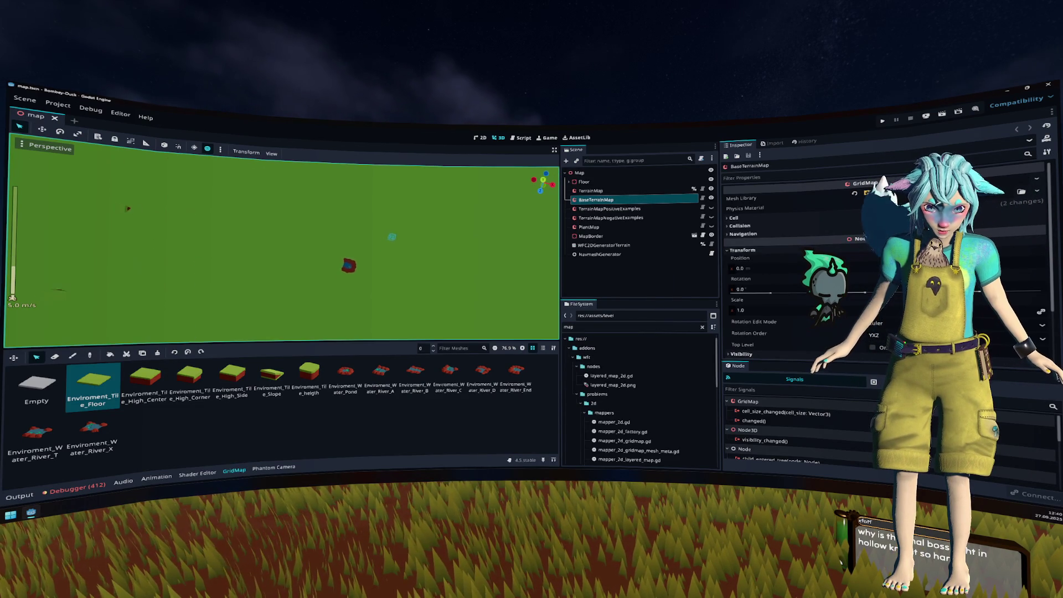
pyautogui.scroll(2, 389, 237)
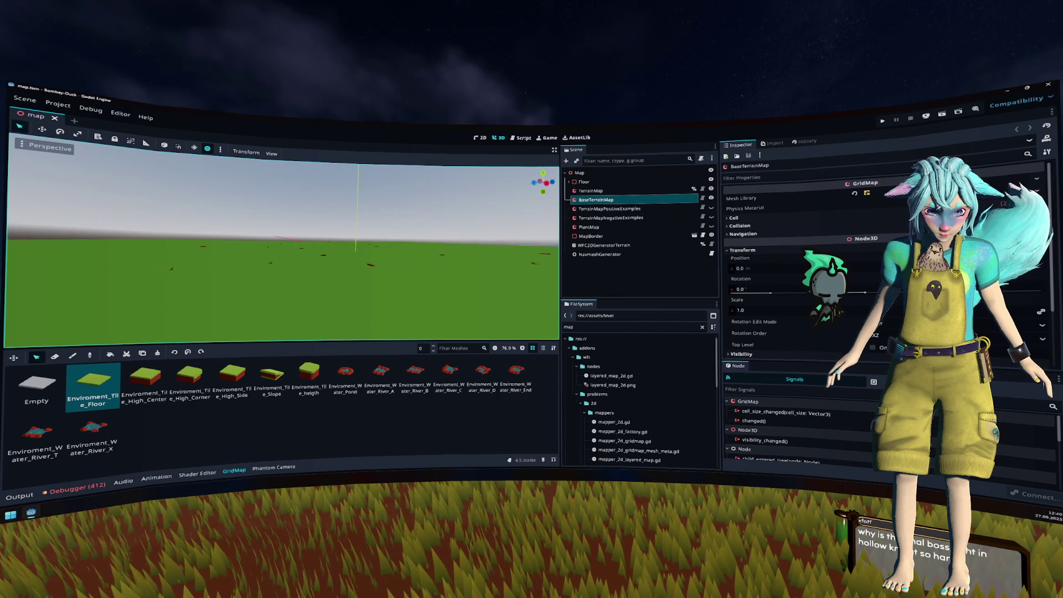
pyautogui.scroll(10, 389, 237)
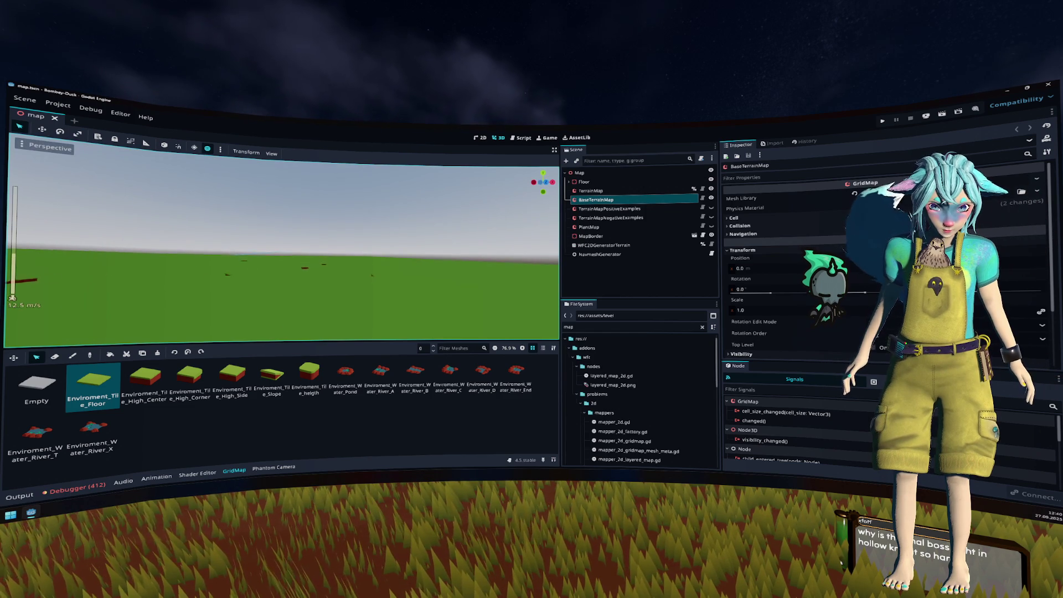
pyautogui.press('w')
pyautogui.press('s')
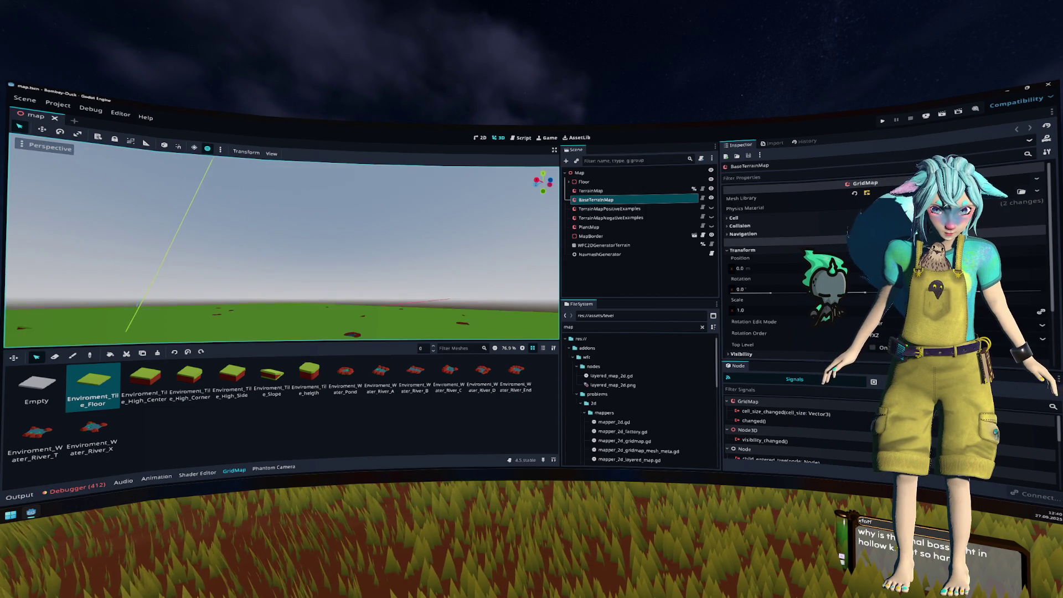
pyautogui.moveTo(282, 239); pyautogui.dragTo(281, 266)
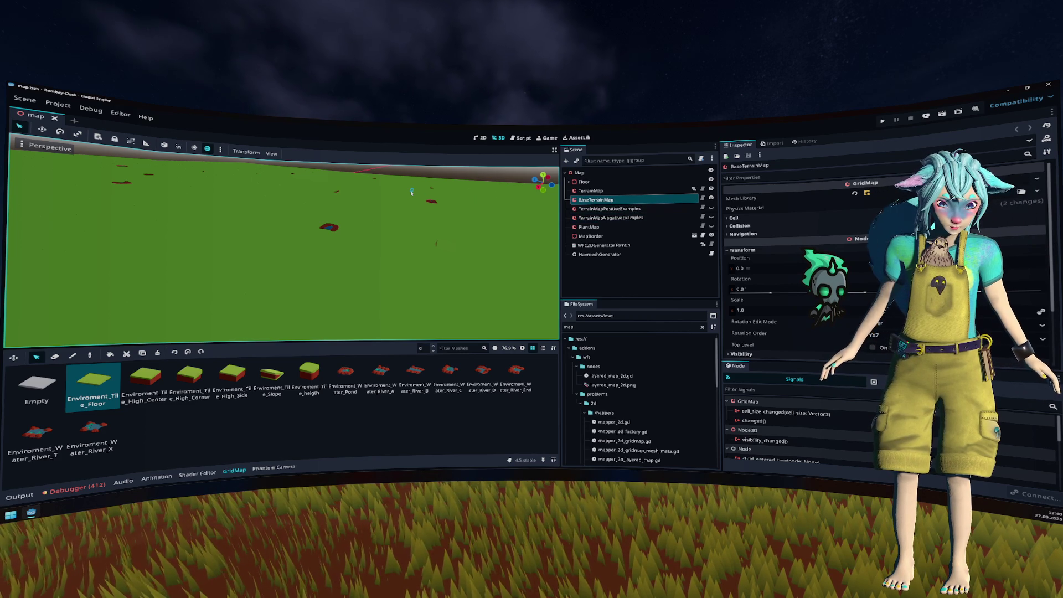
pyautogui.scroll(-10, 642, 389)
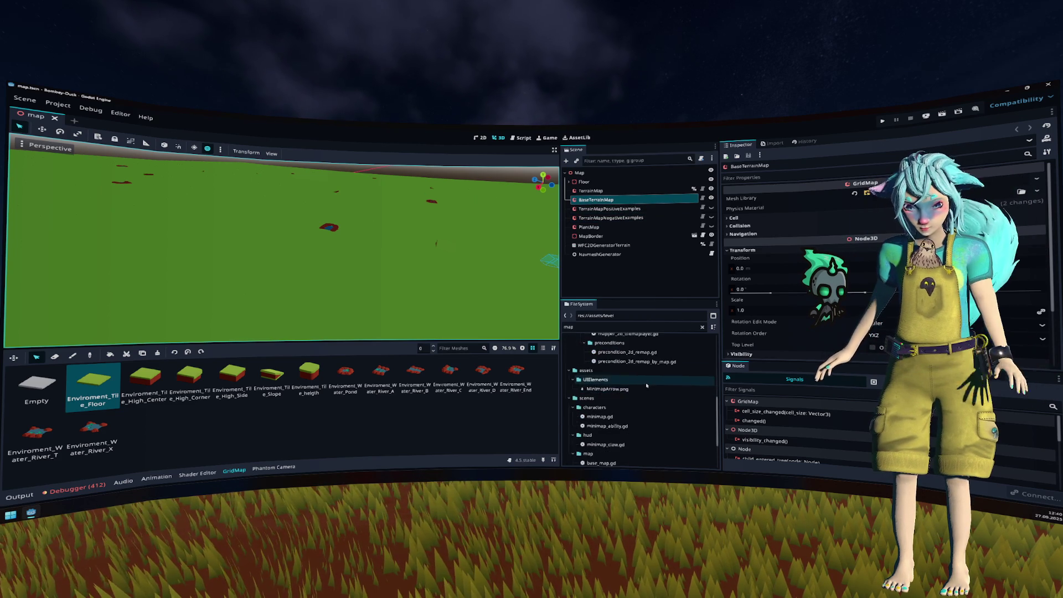
# Step: Clear the file filter, delete a model file from the FileSystem dock, and run the project
pyautogui.click(702, 327)
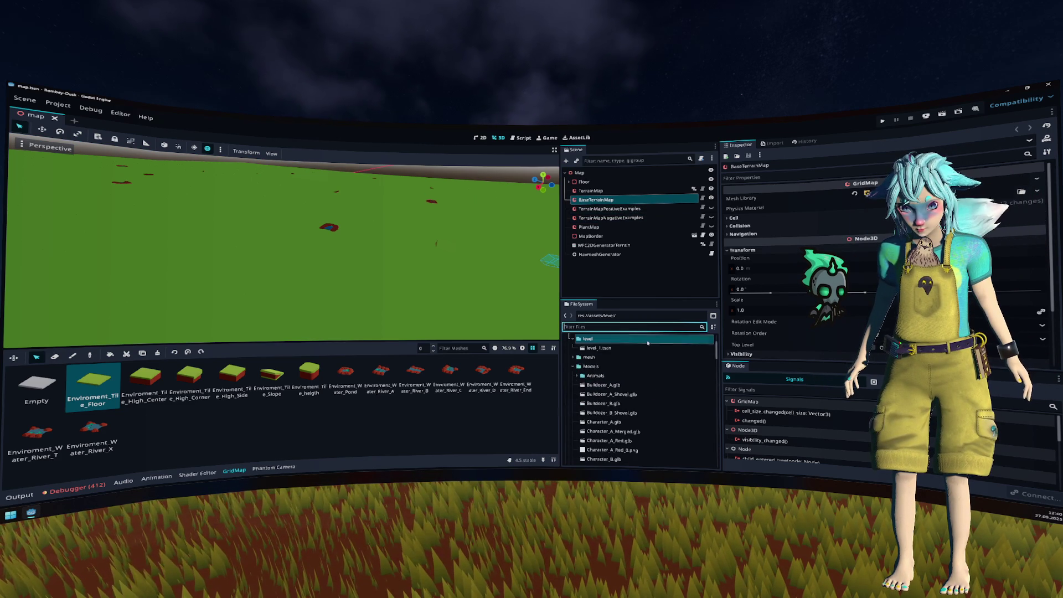
pyautogui.scroll(-10, 633, 383)
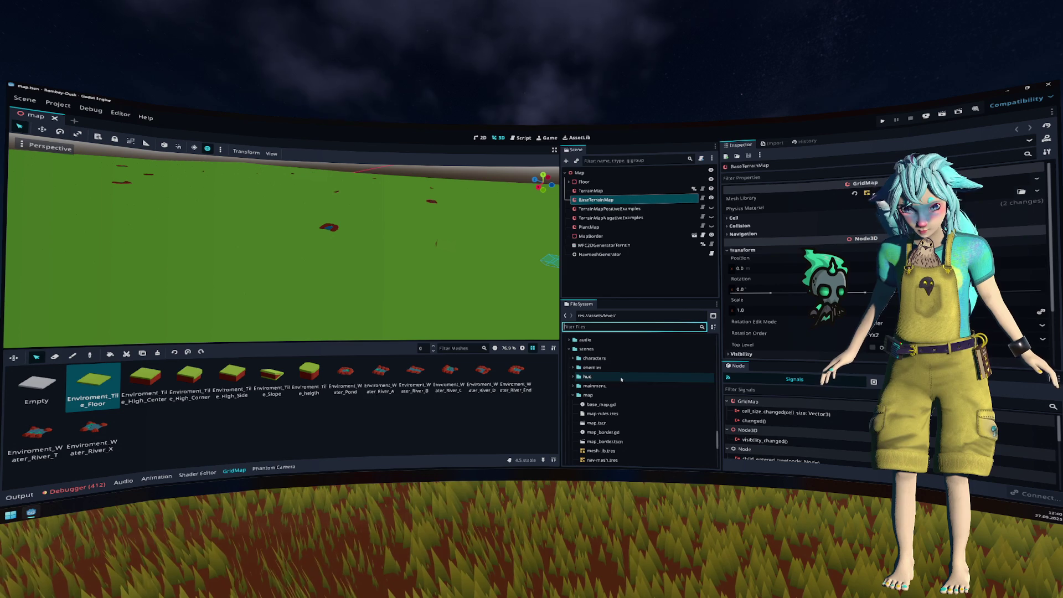
pyautogui.scroll(-15, 612, 382)
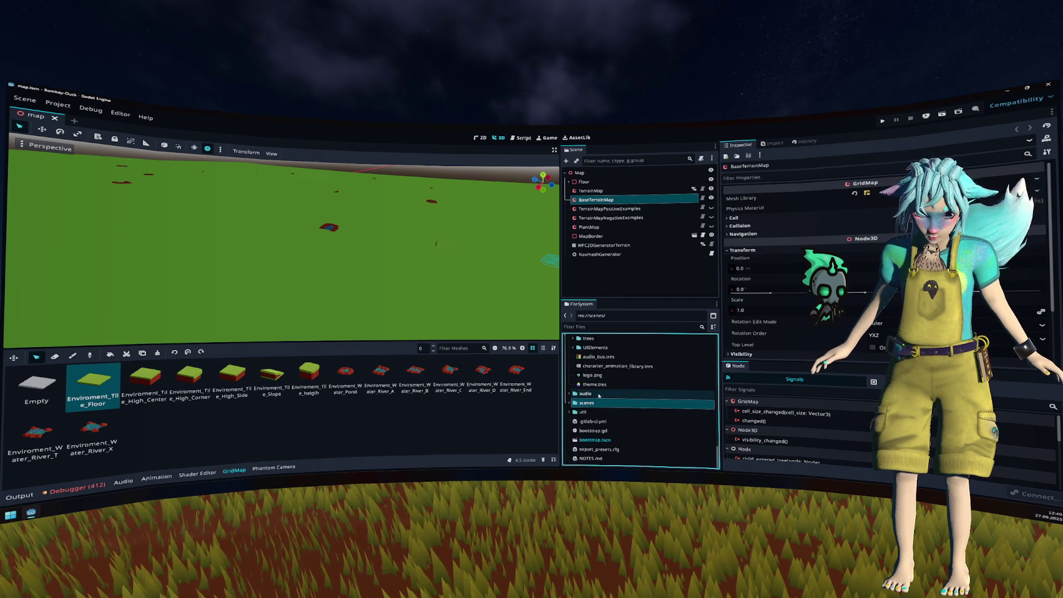
pyautogui.scroll(5, 615, 392)
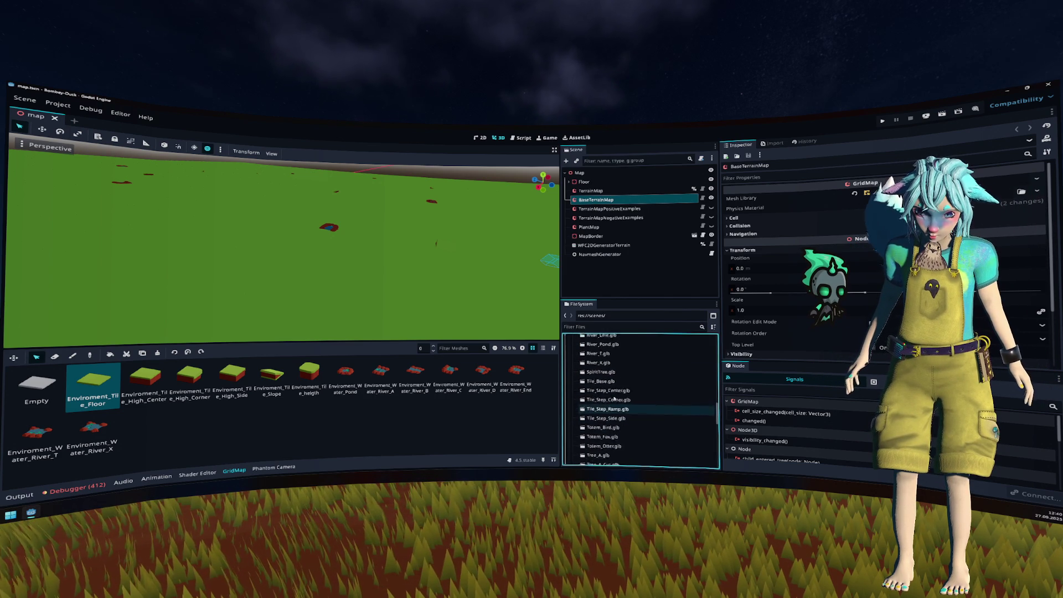
pyautogui.click(615, 397)
pyautogui.press('Left')
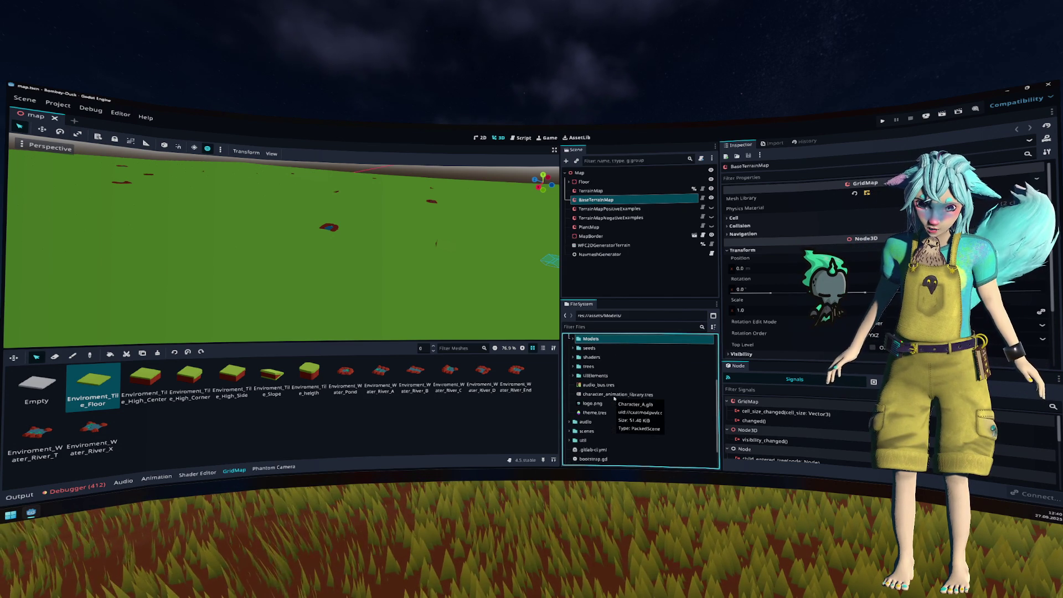
pyautogui.press('Left')
pyautogui.click(599, 370)
pyautogui.press('Delete')
pyautogui.press('Return')
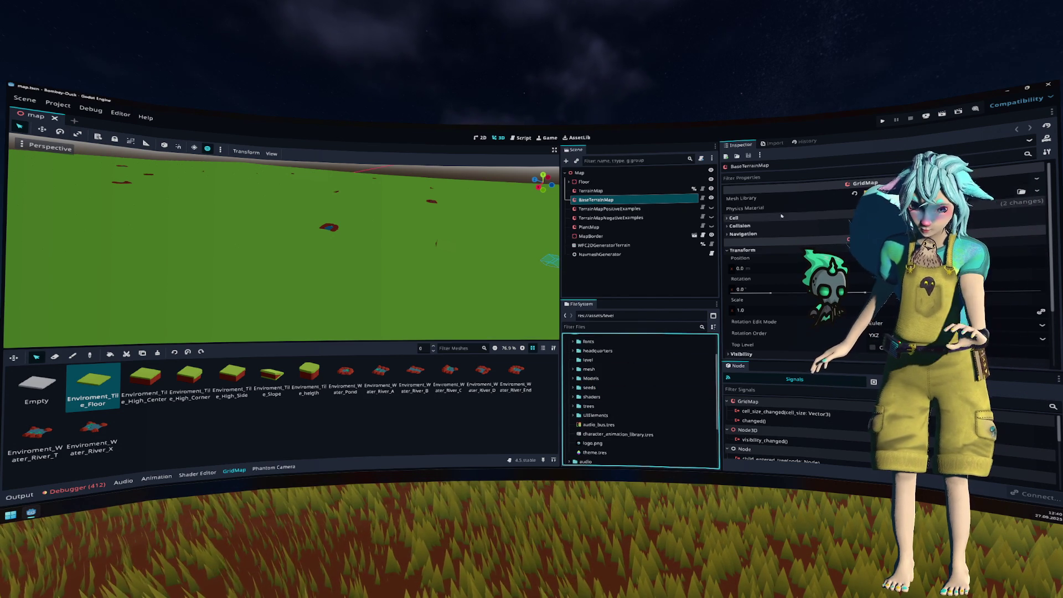
pyautogui.press('F5')
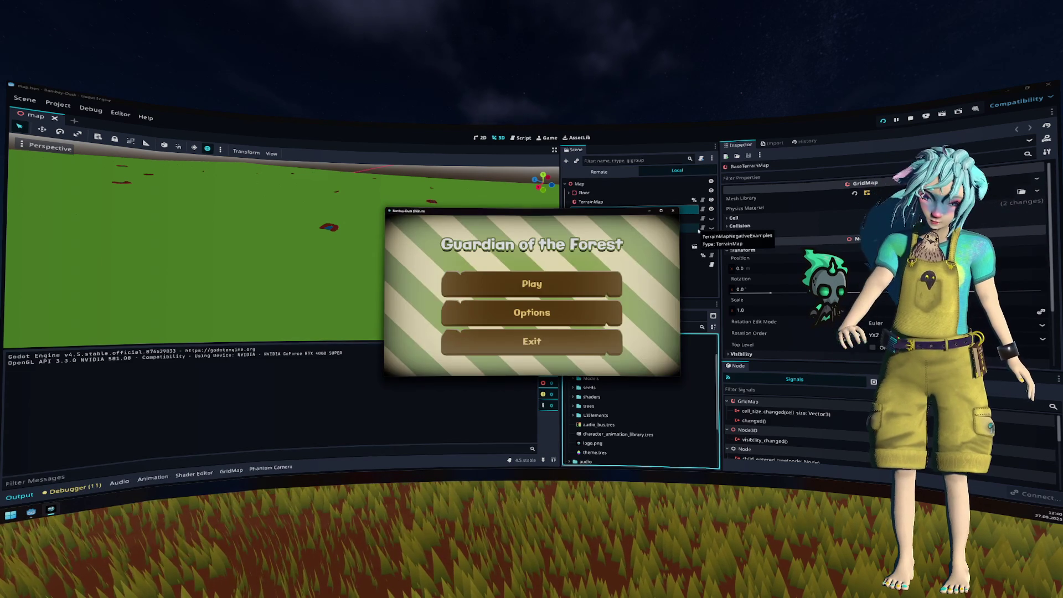
# Step: Play as the fox, swap the camera to Merlin and then Otter, and stop with F8
pyautogui.click(529, 288)
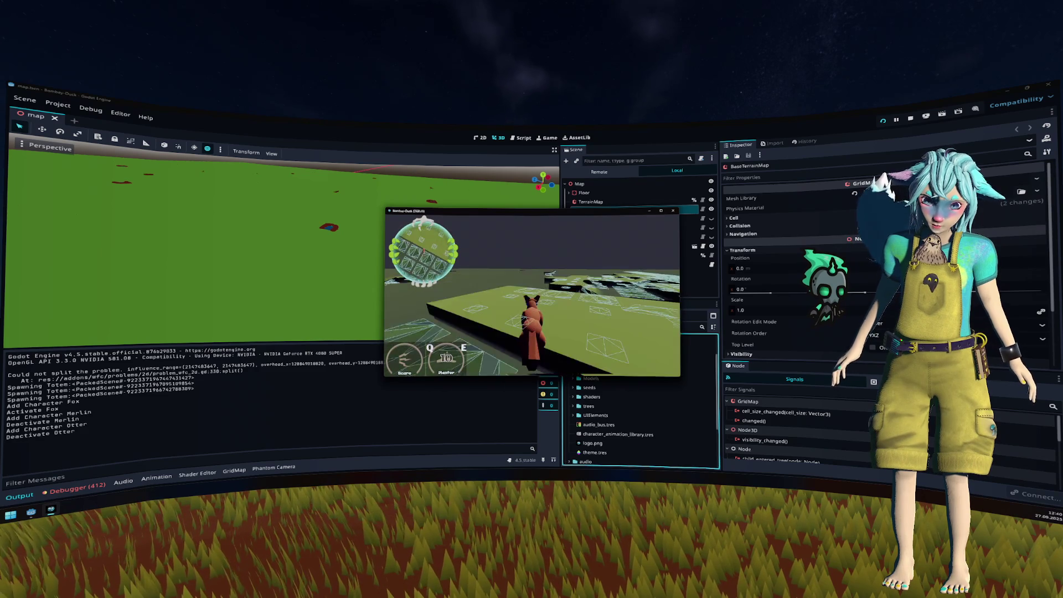
pyautogui.press('Tab')
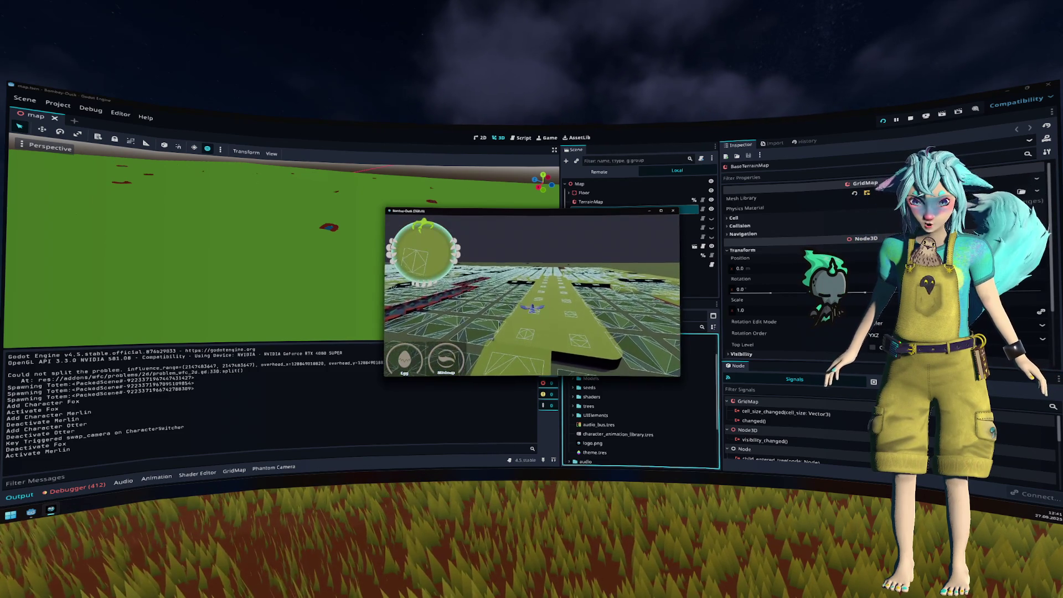
pyautogui.press('Tab')
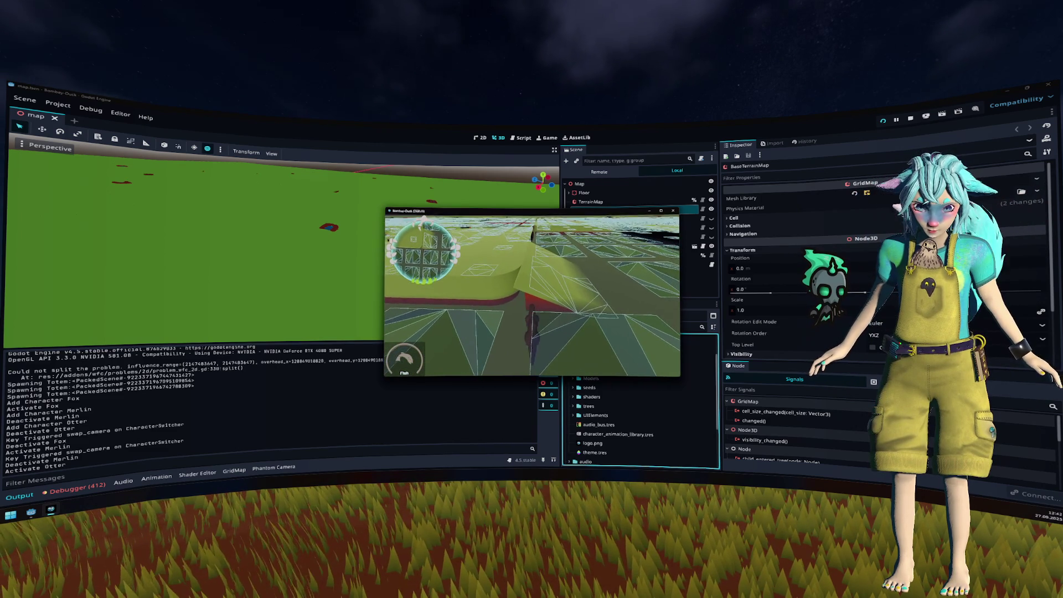
pyautogui.press('F8')
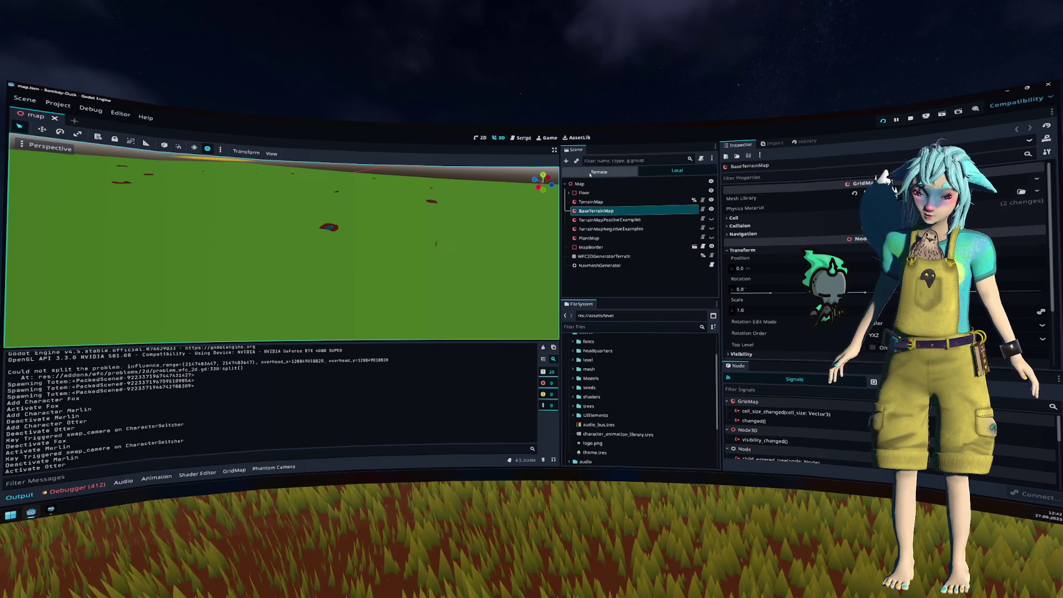
pyautogui.press('F5')
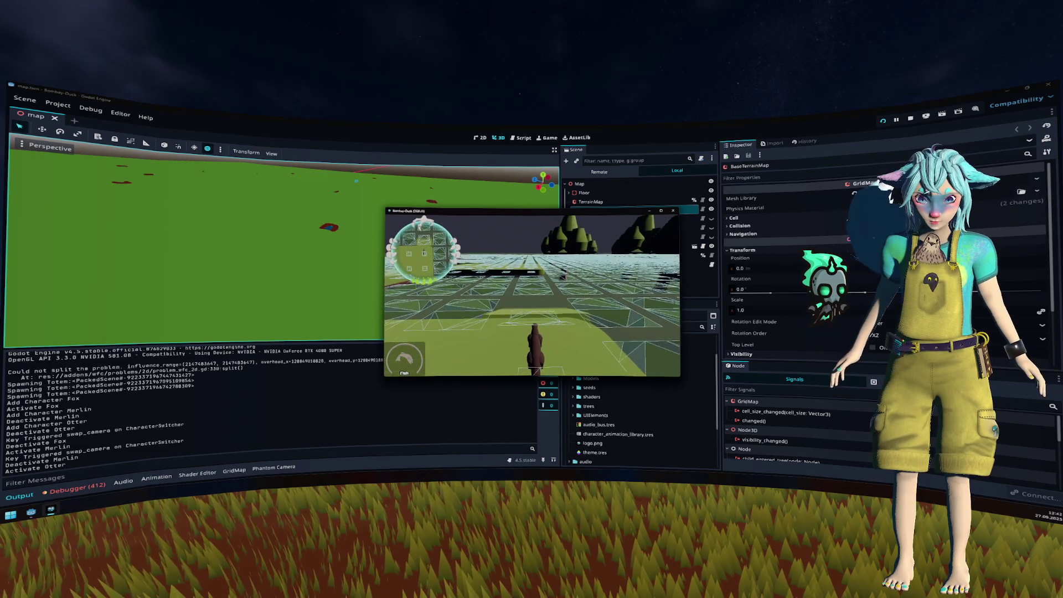
pyautogui.press('F8')
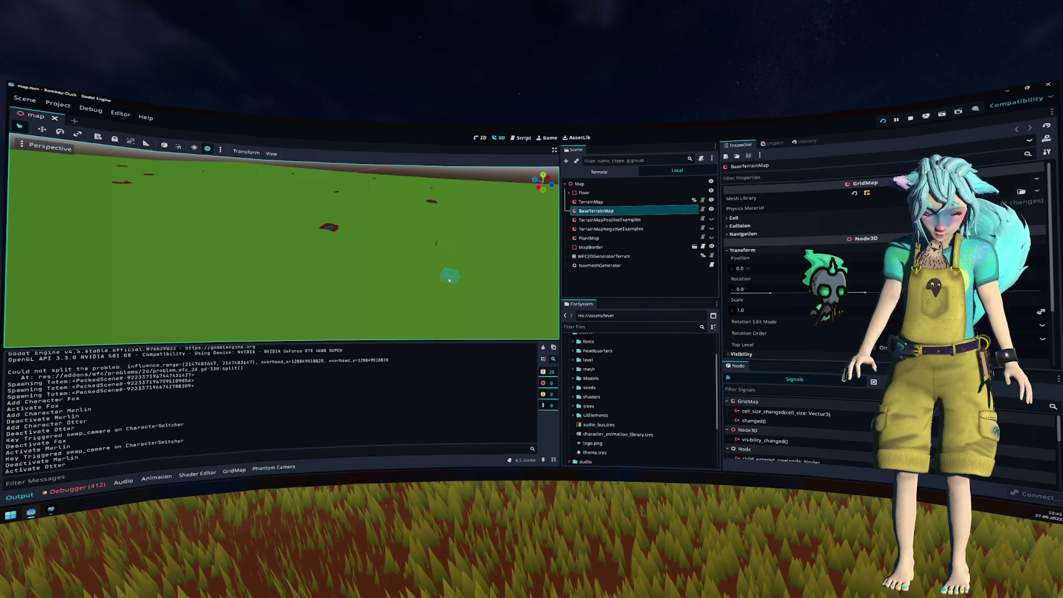
# Step: Quick-open tile_mesh_library.tscn, hide River_End, and make Enviroment_Tile_High_Side visible
pyautogui.hotkey('ctrl', 'shift', 'o')
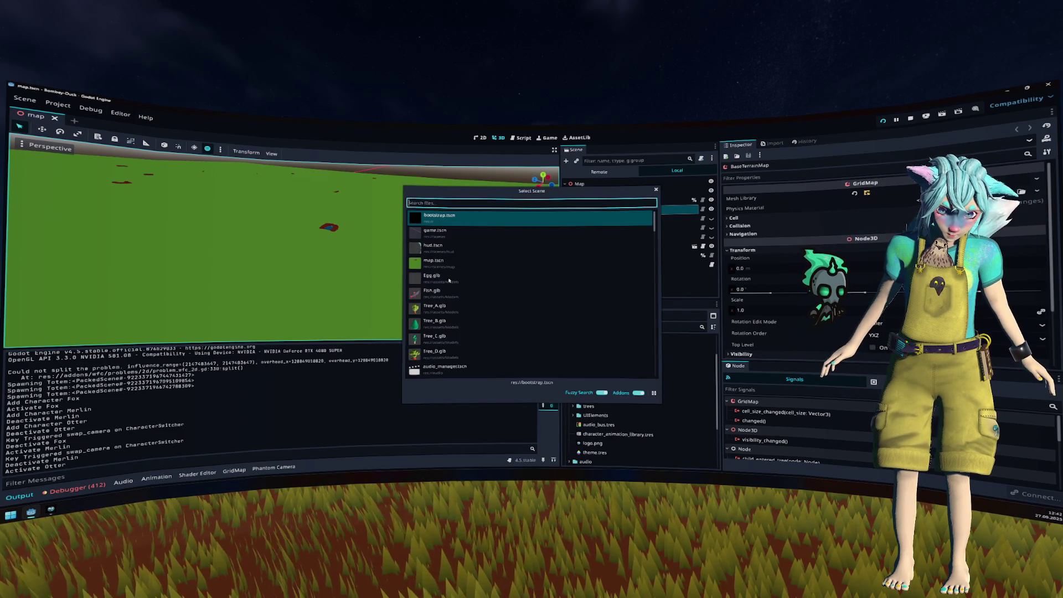
pyautogui.write('mesh')
pyautogui.press('Down')
pyautogui.press('Return')
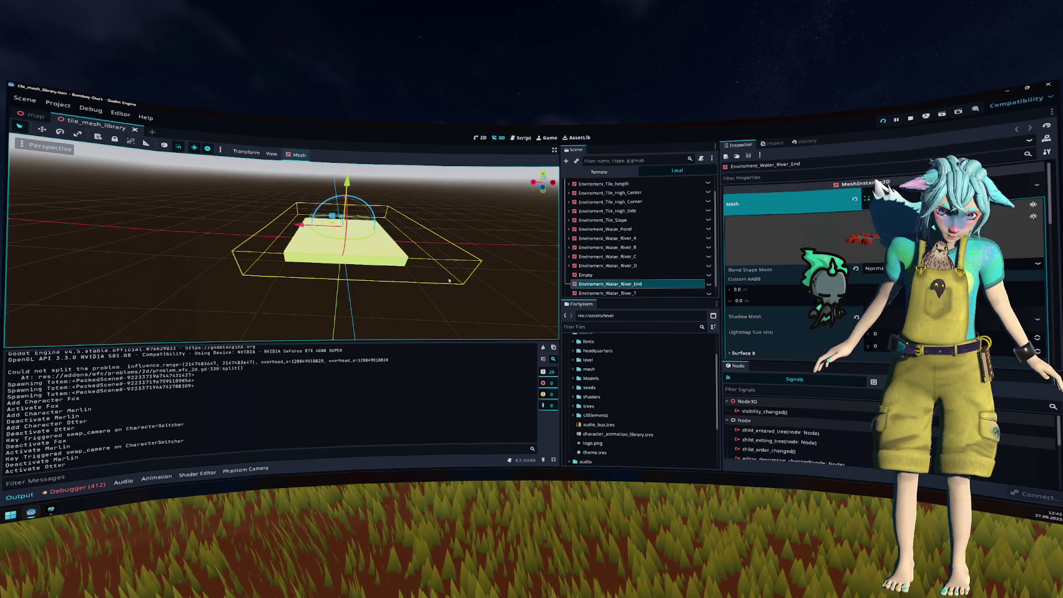
pyautogui.scroll(2, 602, 215)
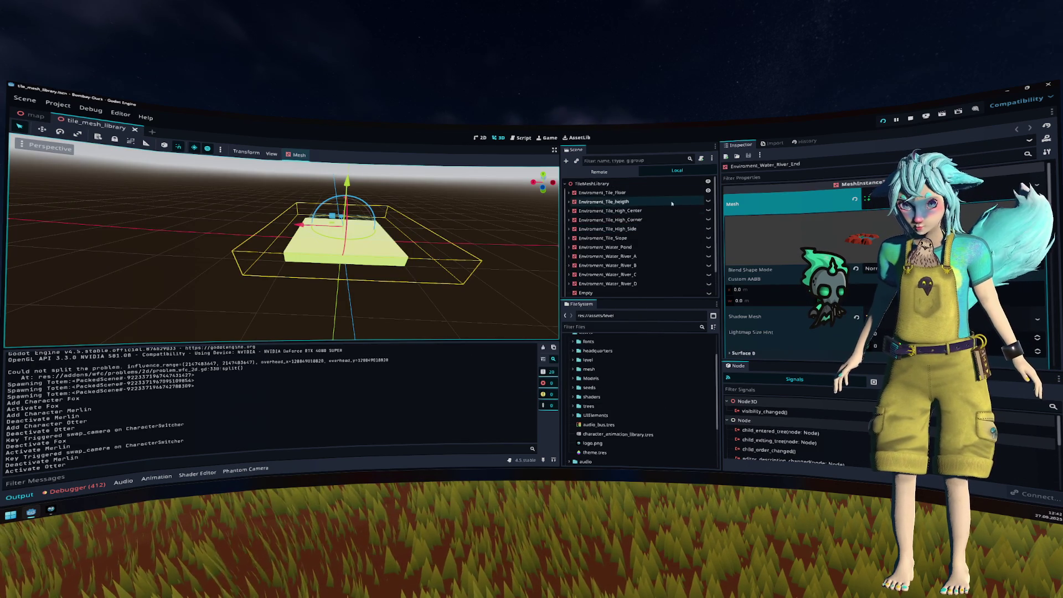
pyautogui.click(707, 202)
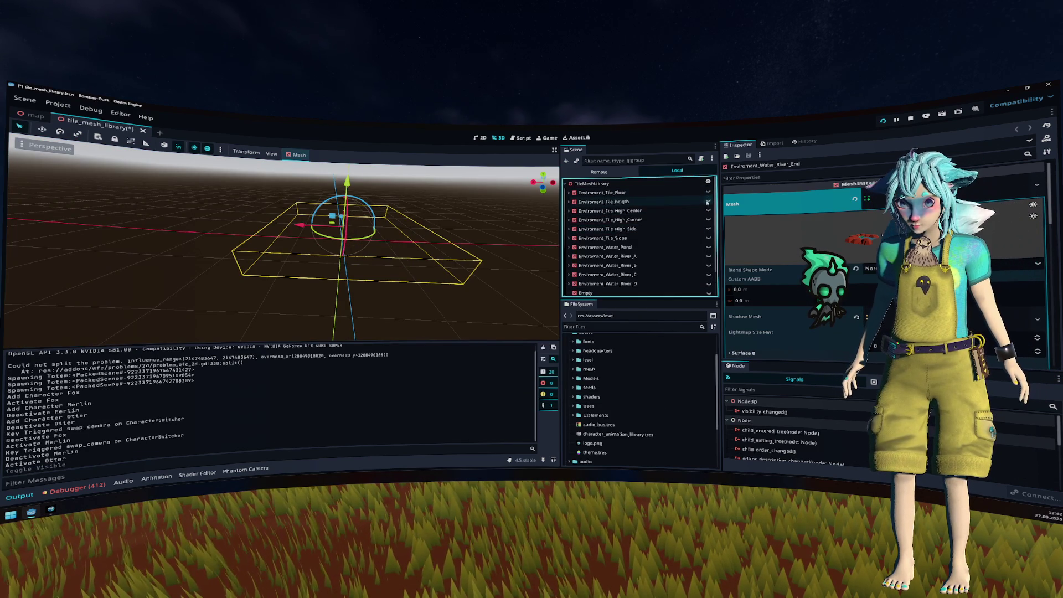
pyautogui.click(677, 229)
pyautogui.click(708, 228)
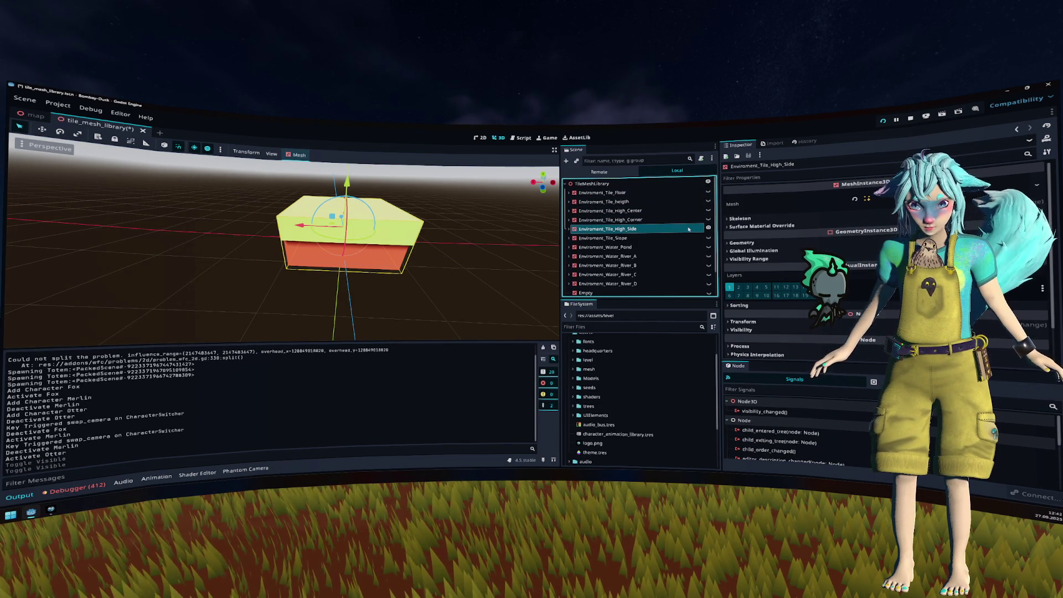
# Step: Turn on the High_Corner and Slope tiles beside High_Side and orbit to compare them
pyautogui.click(709, 228)
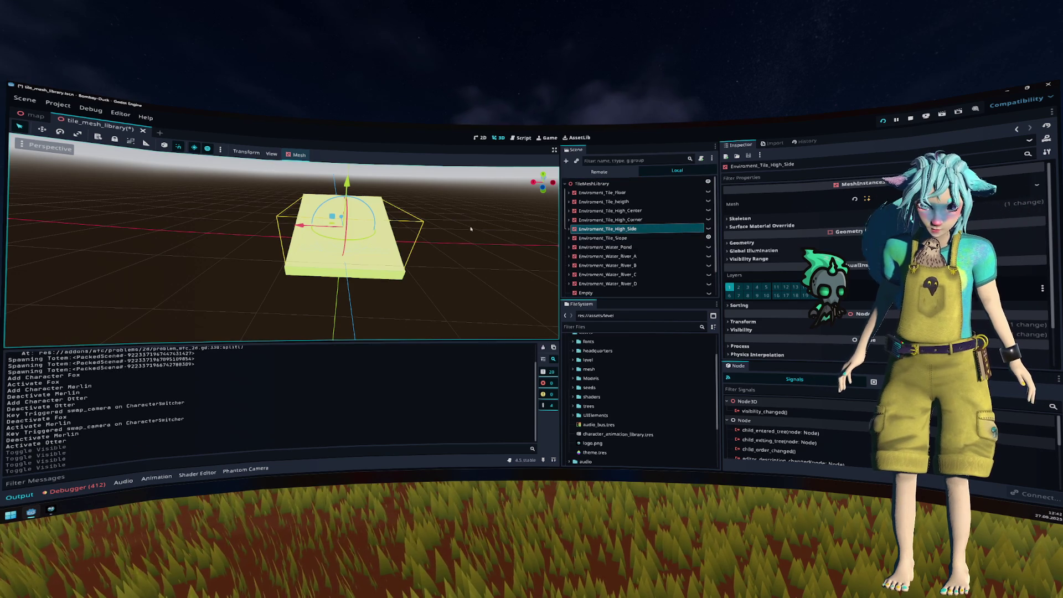
pyautogui.click(708, 237)
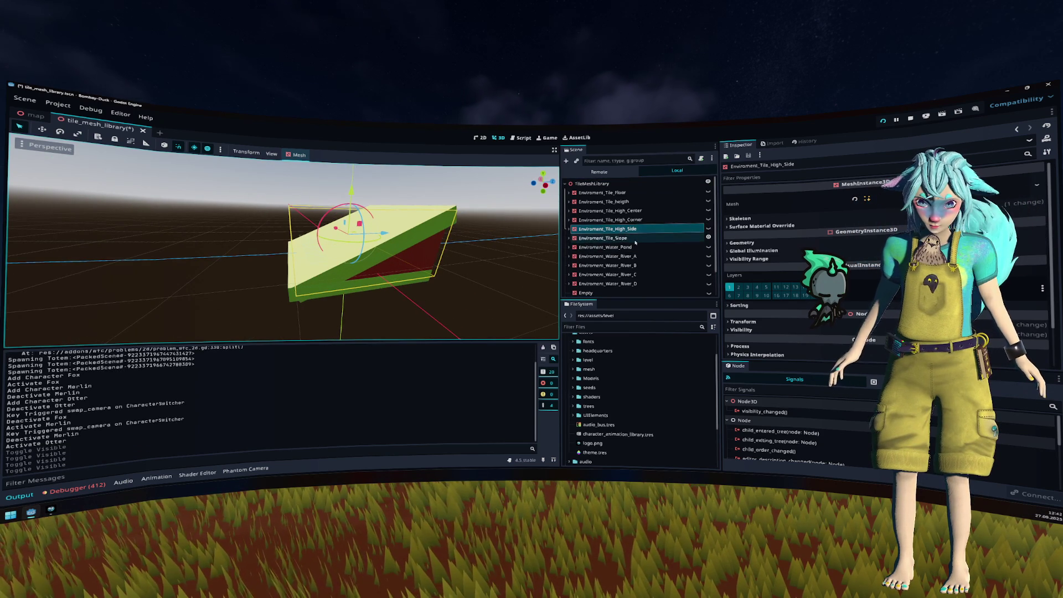
pyautogui.click(681, 229)
pyautogui.click(708, 219)
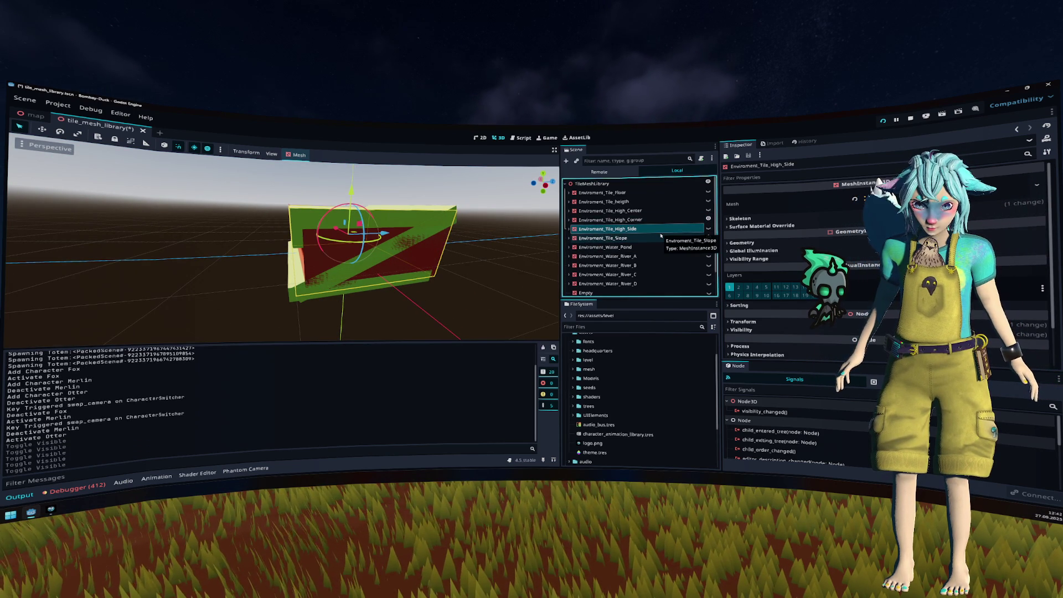
pyautogui.click(709, 238)
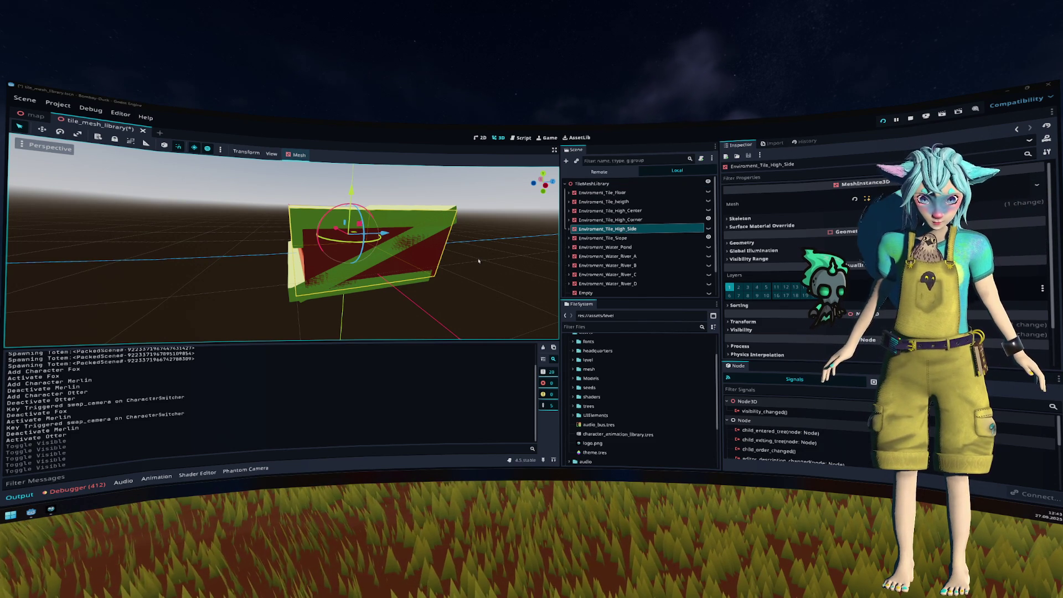
pyautogui.moveTo(545, 183); pyautogui.dragTo(538, 185)
# Step: Zoom in and flick High_Side on and off, leaving it hidden beside Slope and High_Corner
pyautogui.scroll(5, 495, 194)
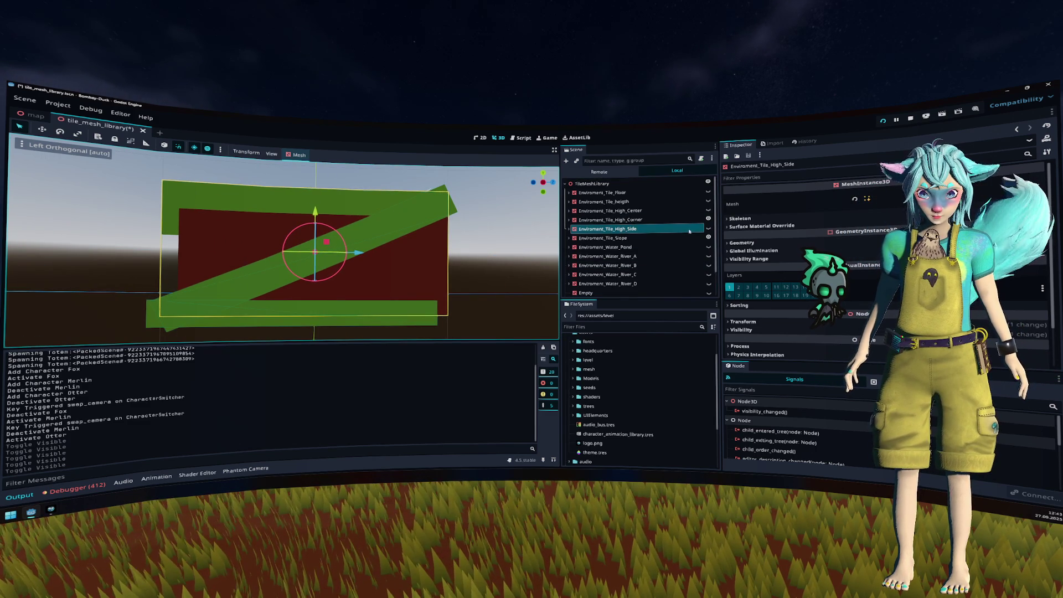
pyautogui.click(709, 228)
pyautogui.click(709, 228)
pyautogui.click(709, 228)
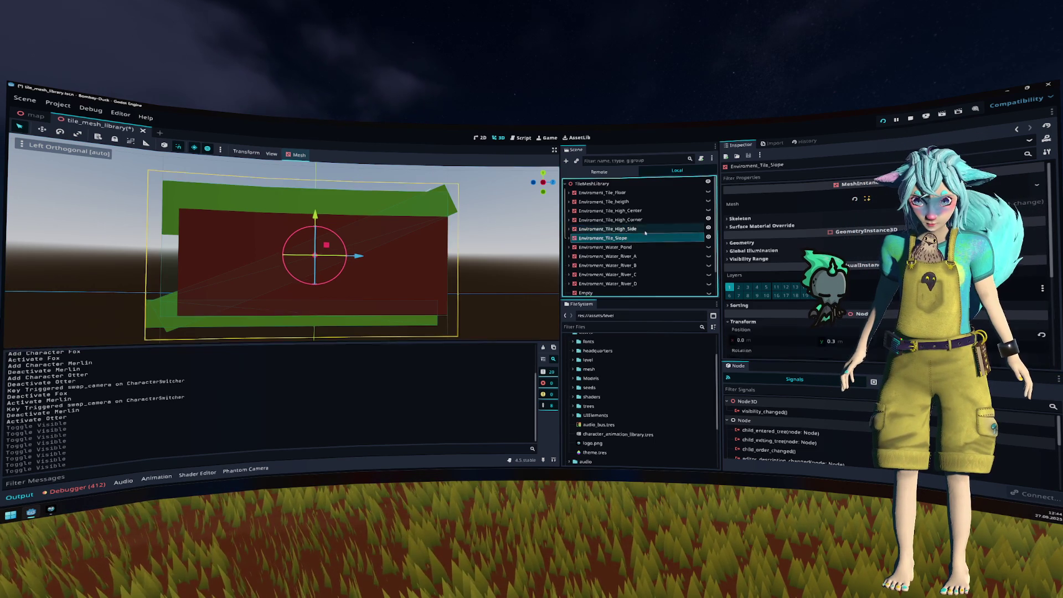
# Step: Select the High_Side tile and raise it about 0.1 on Y
pyautogui.click(459, 211)
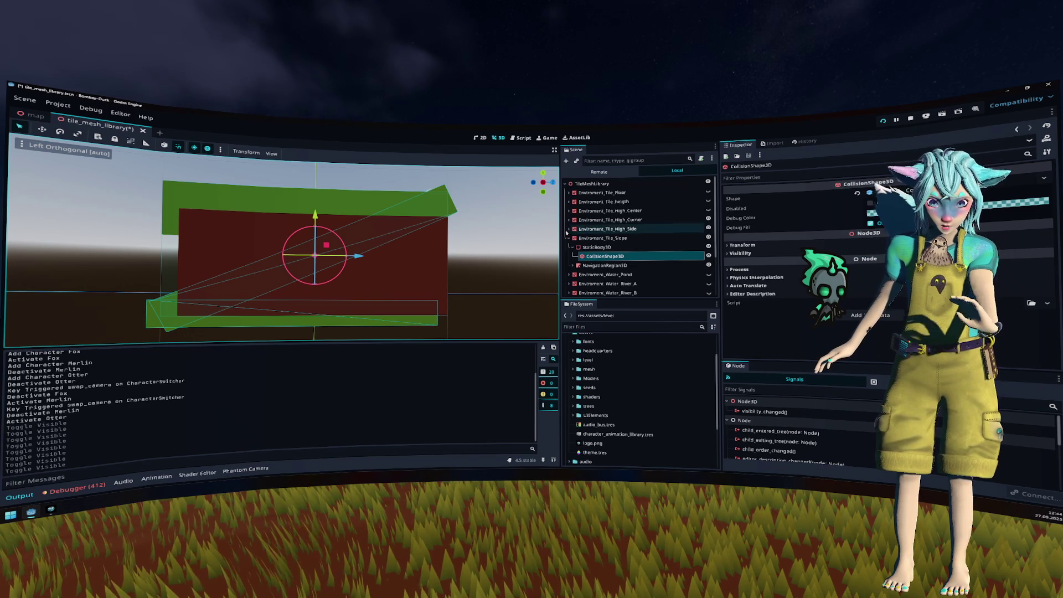
pyautogui.scroll(-5, 452, 256)
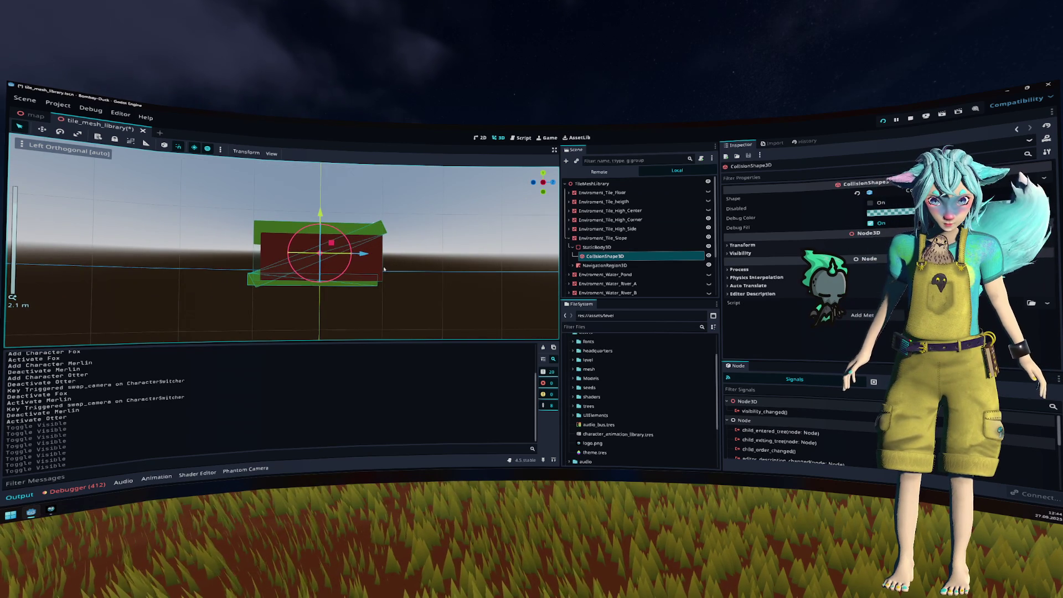
pyautogui.scroll(3, 384, 268)
pyautogui.click(408, 281)
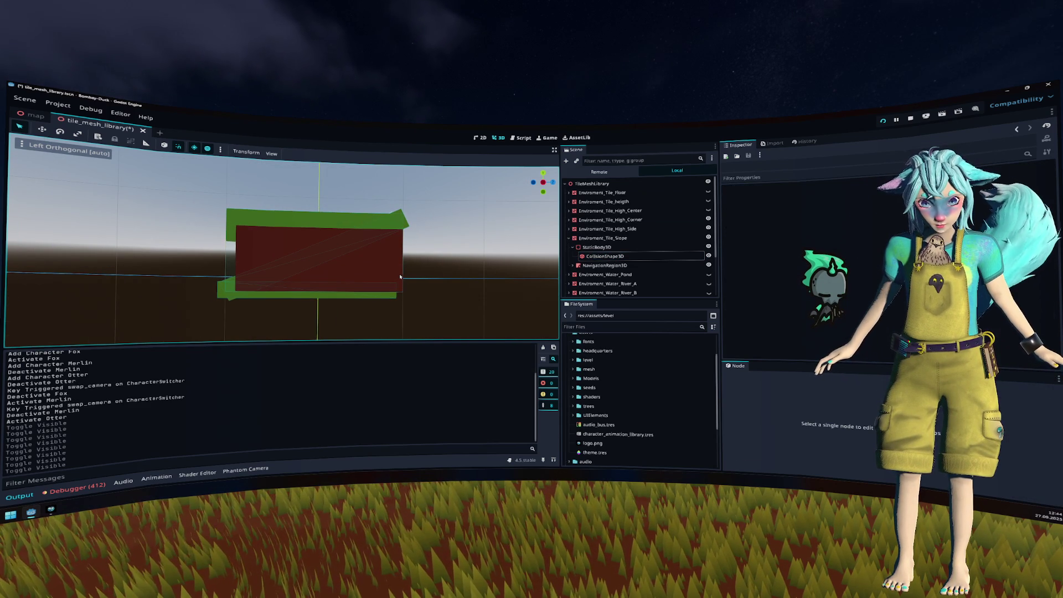
pyautogui.click(403, 278)
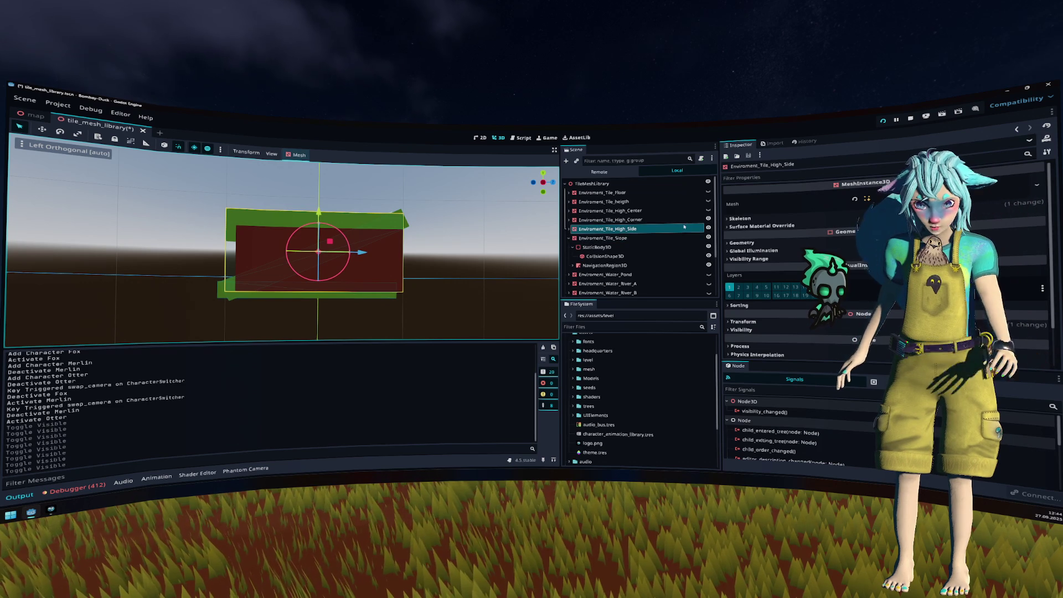
pyautogui.moveTo(319, 212); pyautogui.dragTo(320, 190)
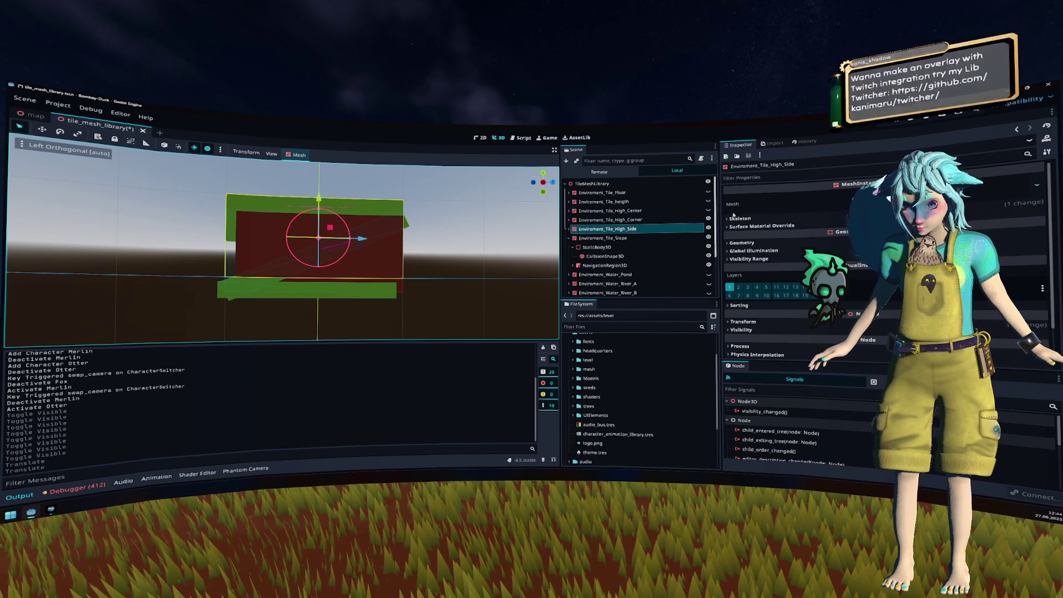
# Step: Lift the Slope tile along Y to about 0.556
pyautogui.scroll(-2, 792, 285)
pyautogui.click(791, 283)
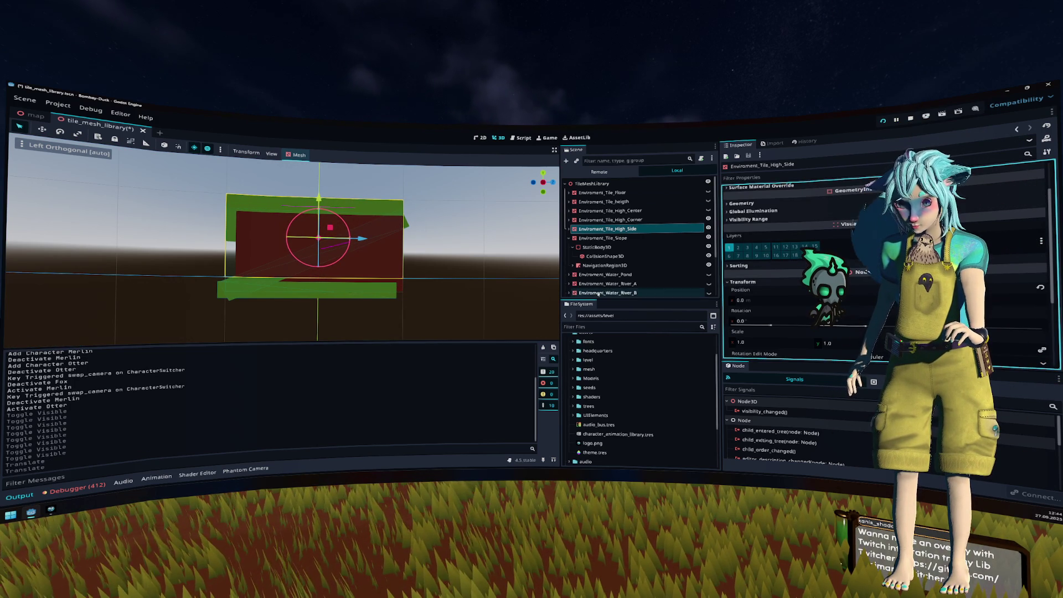
pyautogui.click(618, 240)
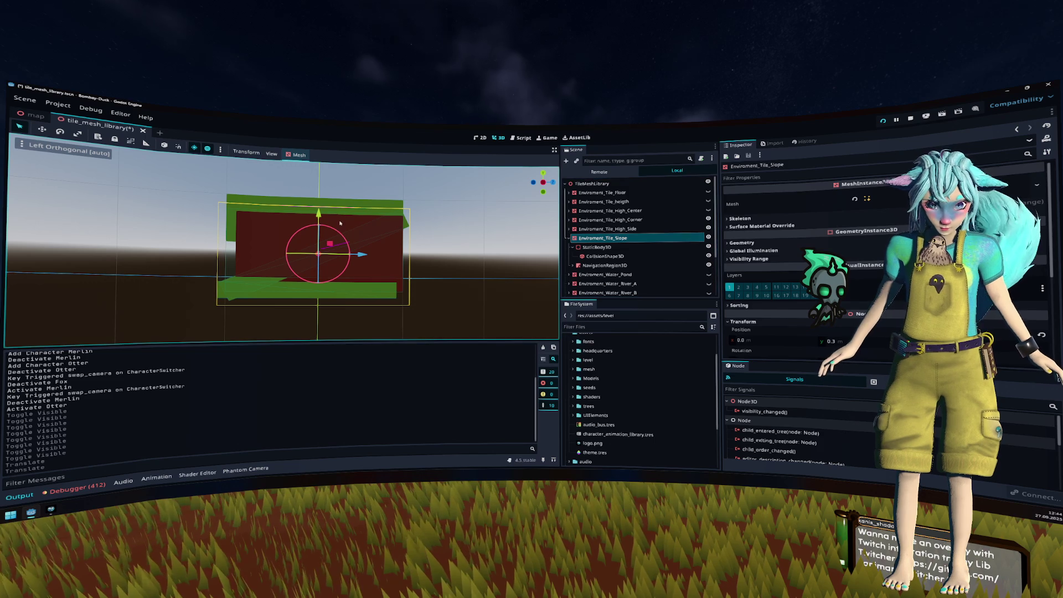
pyautogui.moveTo(319, 213)
pyautogui.mouseDown()
pyautogui.moveTo(320, 193)
pyautogui.moveTo(322, 205)
pyautogui.mouseUp()
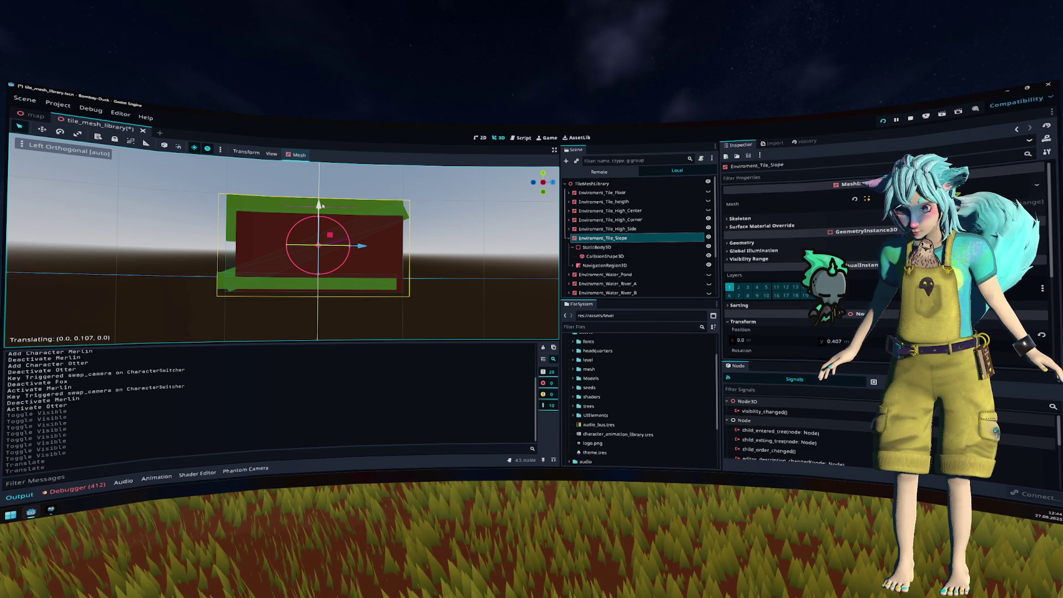
pyautogui.moveTo(321, 205); pyautogui.dragTo(328, 195)
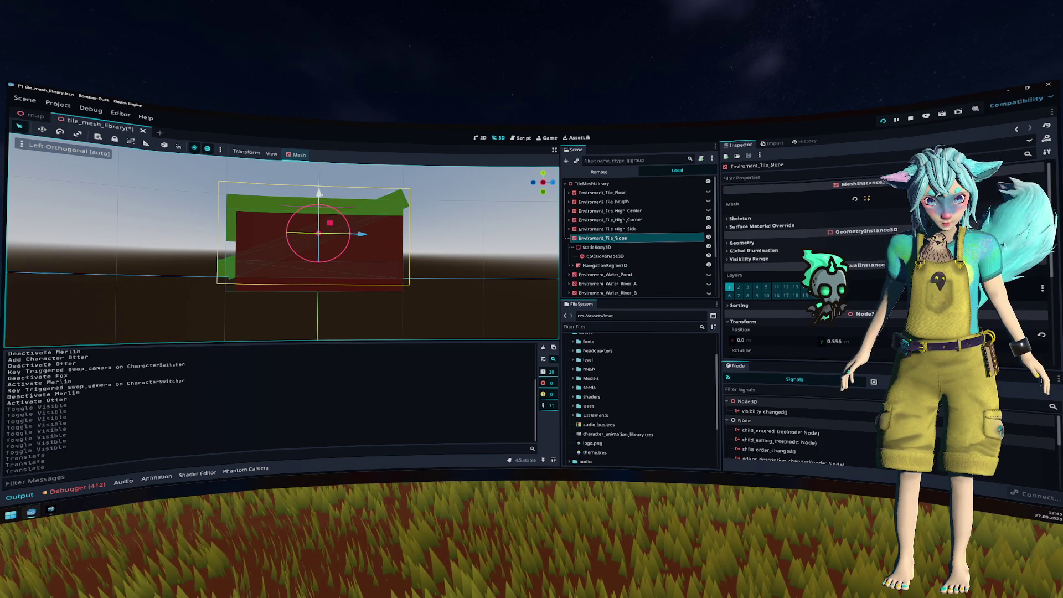
pyautogui.click(344, 205)
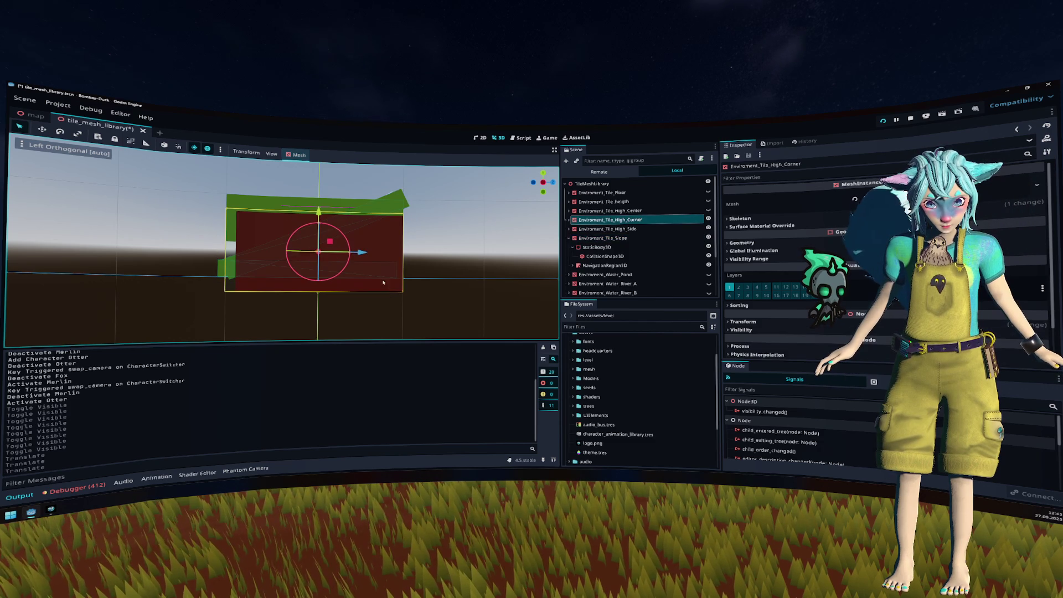
# Step: Fine-tune the Slope tile's Position Y in the Inspector
pyautogui.click(708, 220)
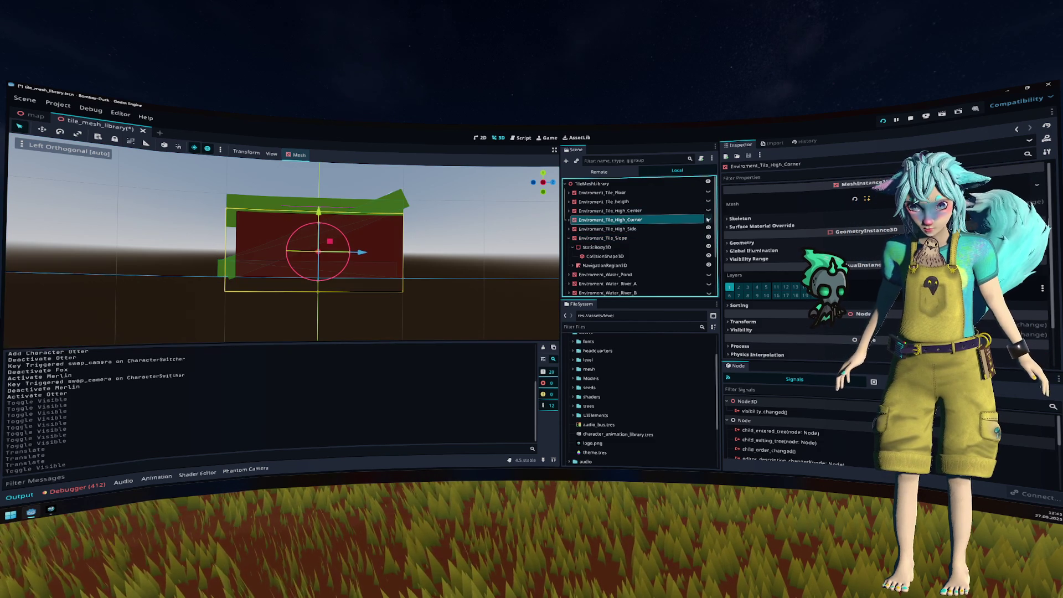
pyautogui.click(677, 229)
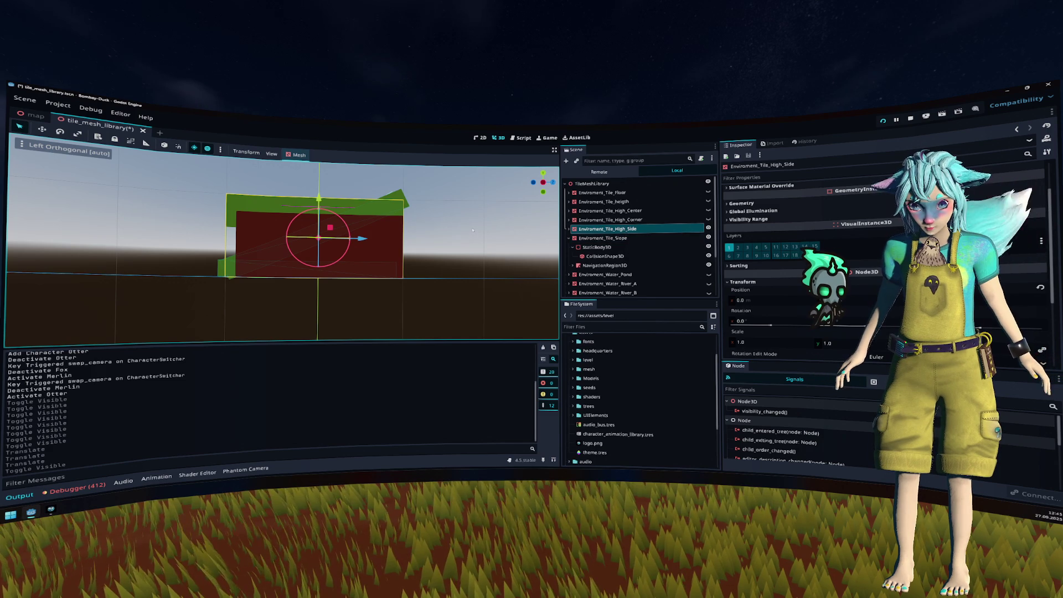
pyautogui.scroll(2, 427, 230)
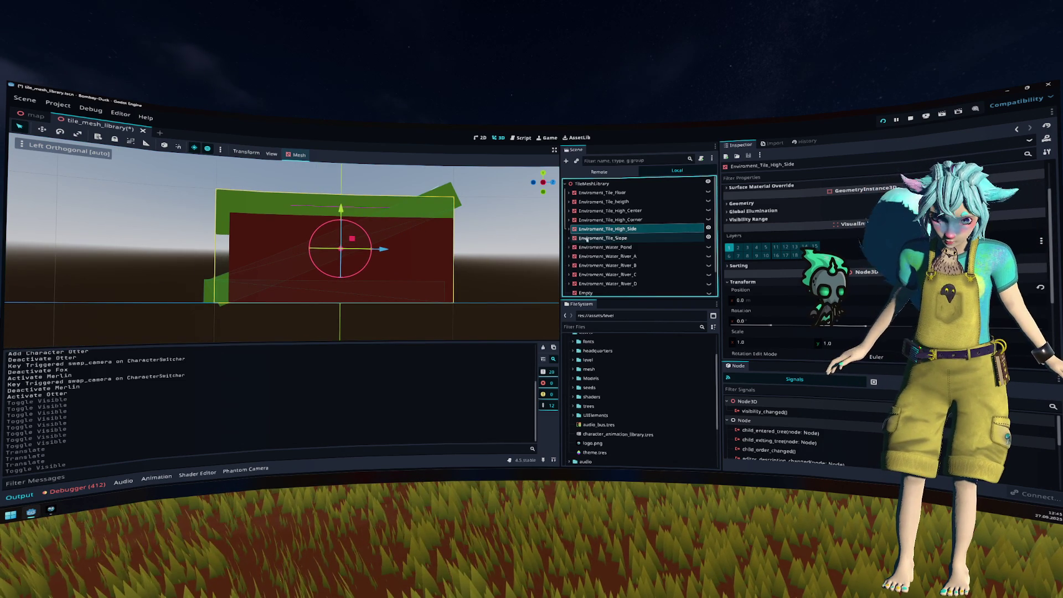
pyautogui.click(663, 242)
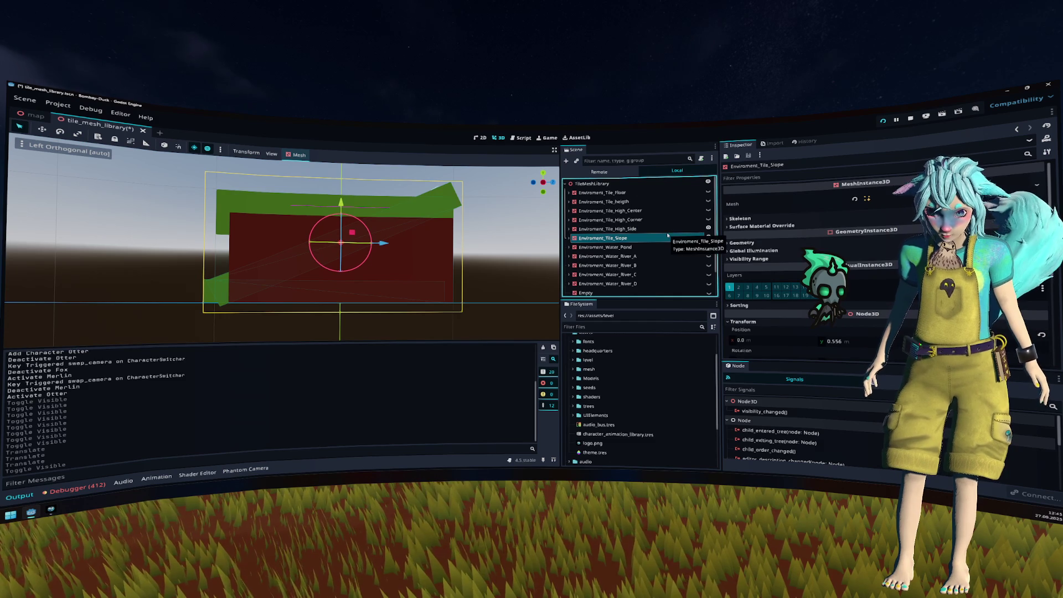
pyautogui.click(665, 228)
pyautogui.click(665, 237)
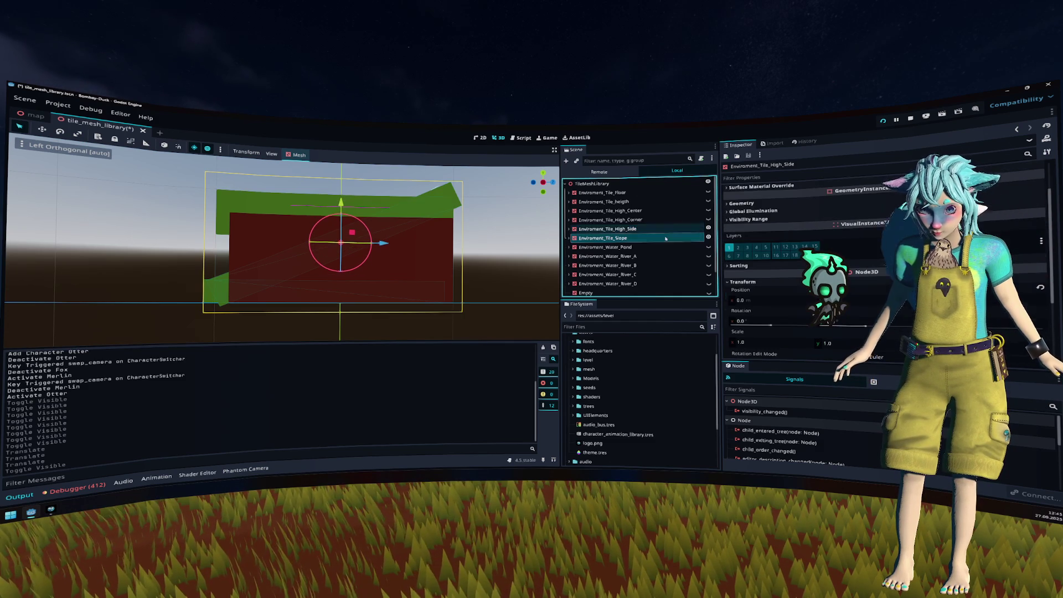
pyautogui.scroll(-2, 775, 243)
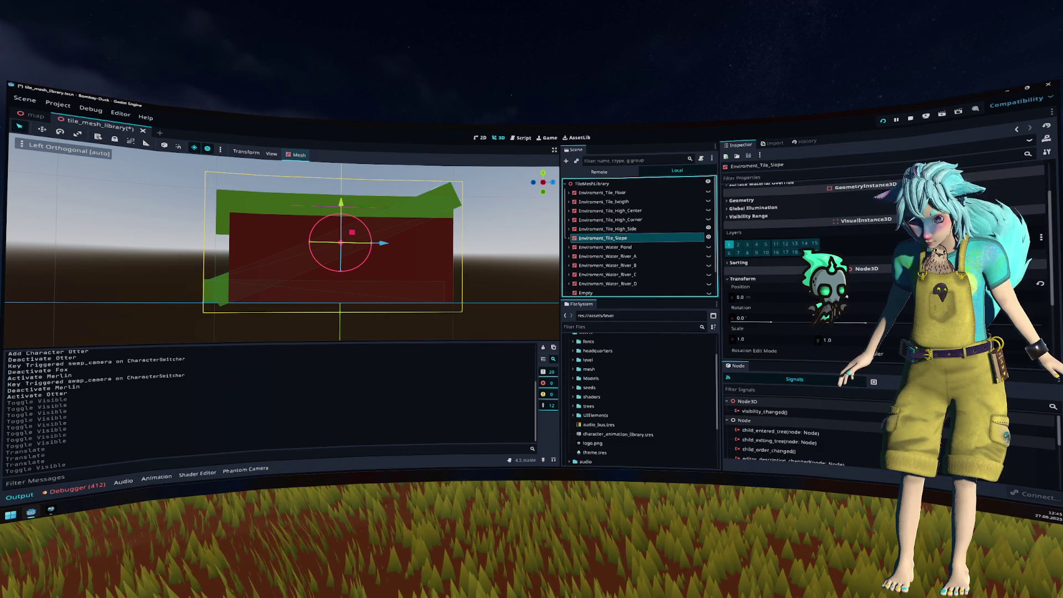
pyautogui.moveTo(870, 298); pyautogui.dragTo(858, 300)
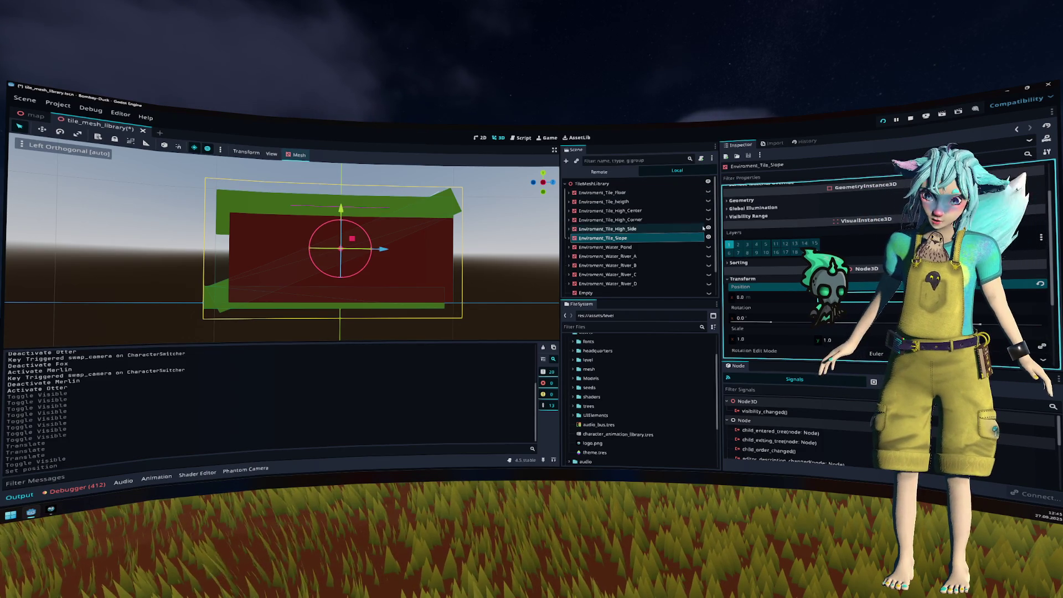
# Step: Lower the Floor tile by 0.202 on Y, hide it, and raise High_Center by 0.102
pyautogui.click(679, 192)
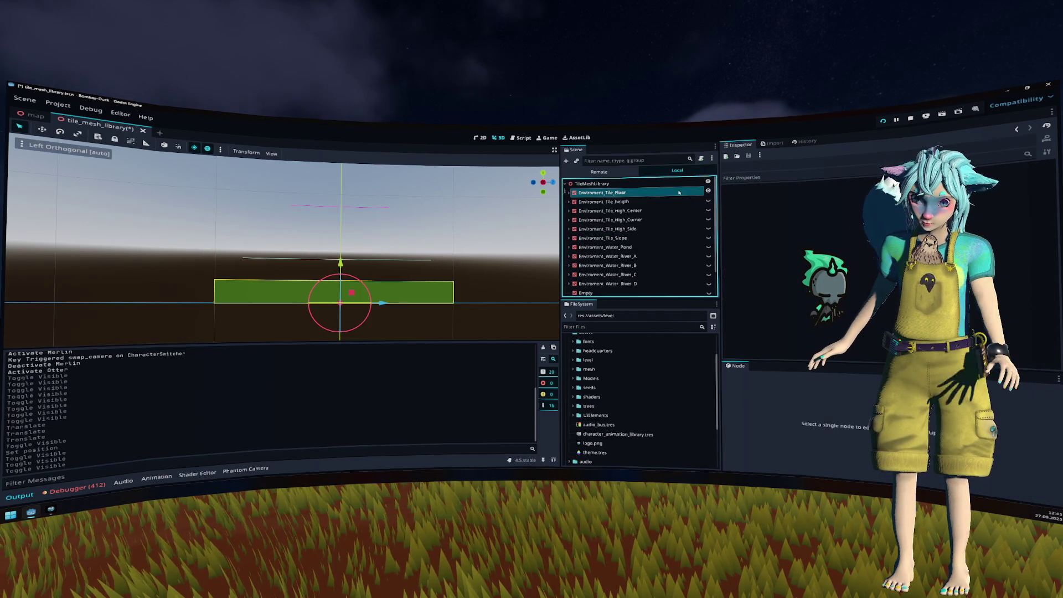
pyautogui.moveTo(339, 264); pyautogui.dragTo(341, 285)
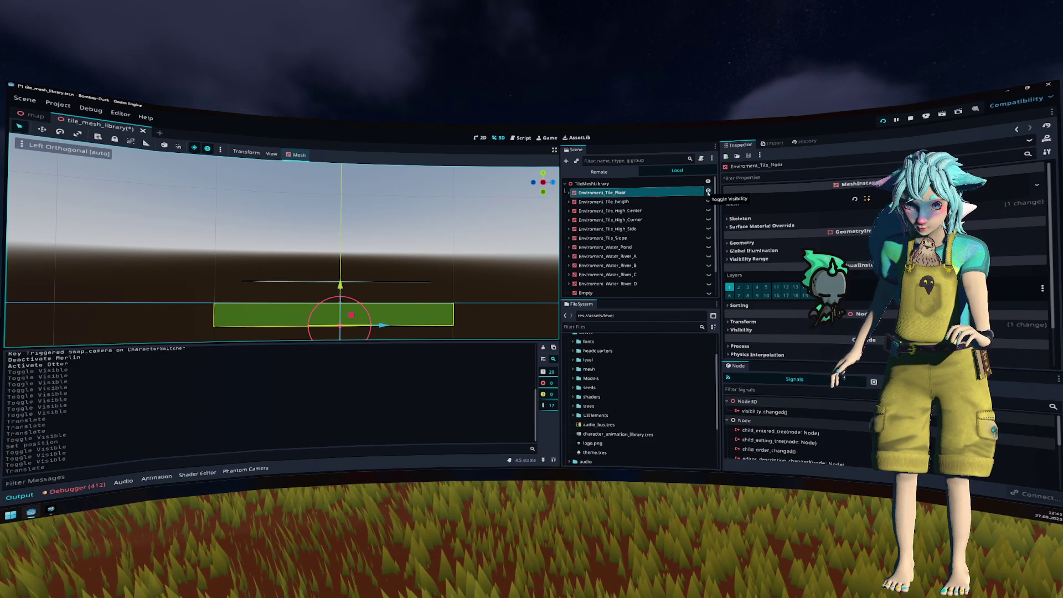
pyautogui.click(709, 192)
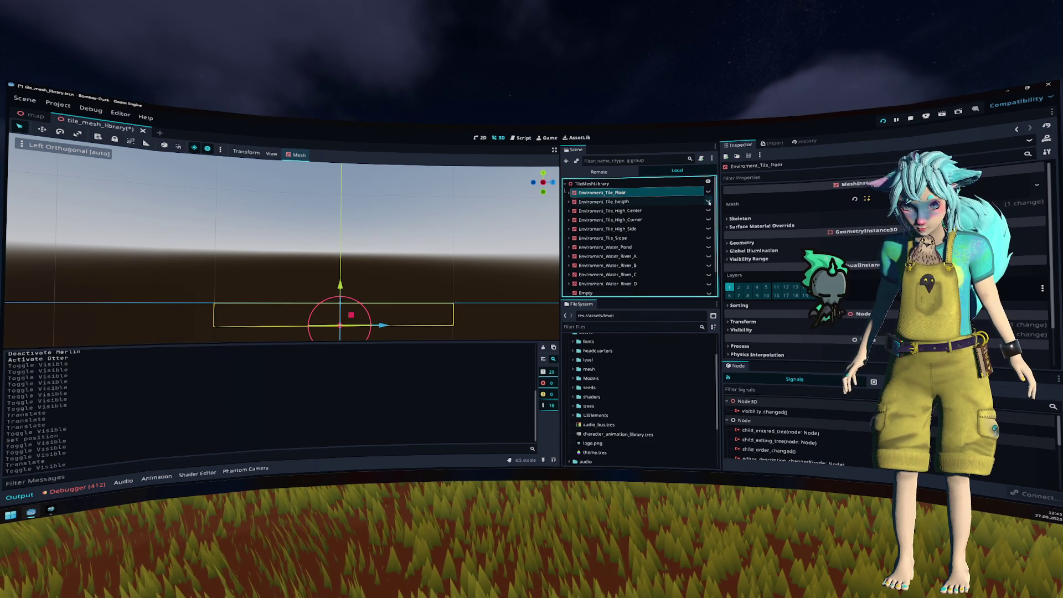
pyautogui.click(709, 202)
pyautogui.click(709, 202)
pyautogui.click(709, 209)
pyautogui.moveTo(341, 227); pyautogui.dragTo(344, 208)
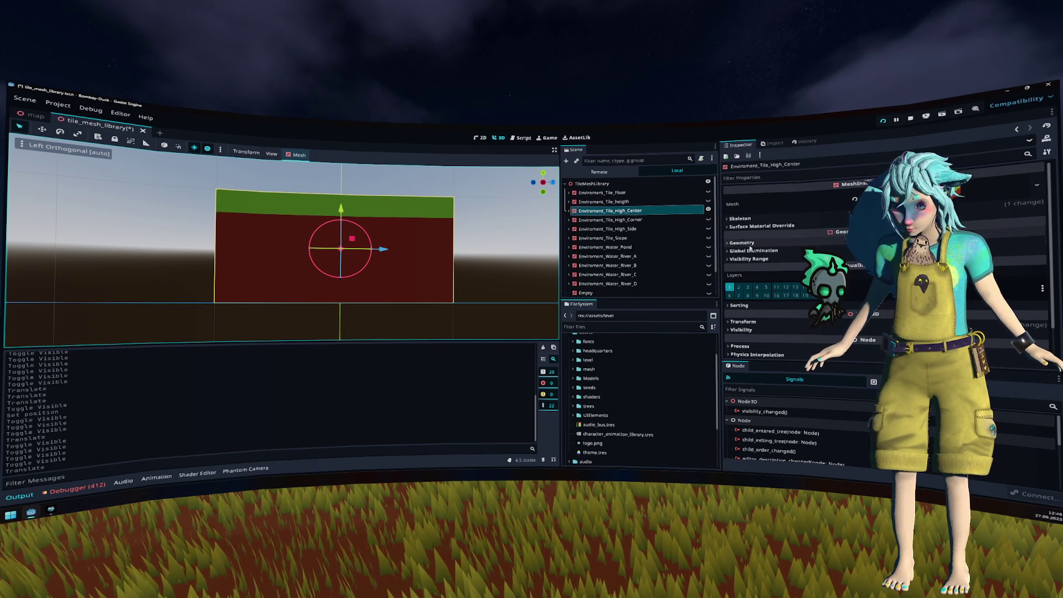
# Step: Confirm the High_Corner tile's Y position at 0.5
pyautogui.scroll(-2, 751, 286)
pyautogui.click(750, 285)
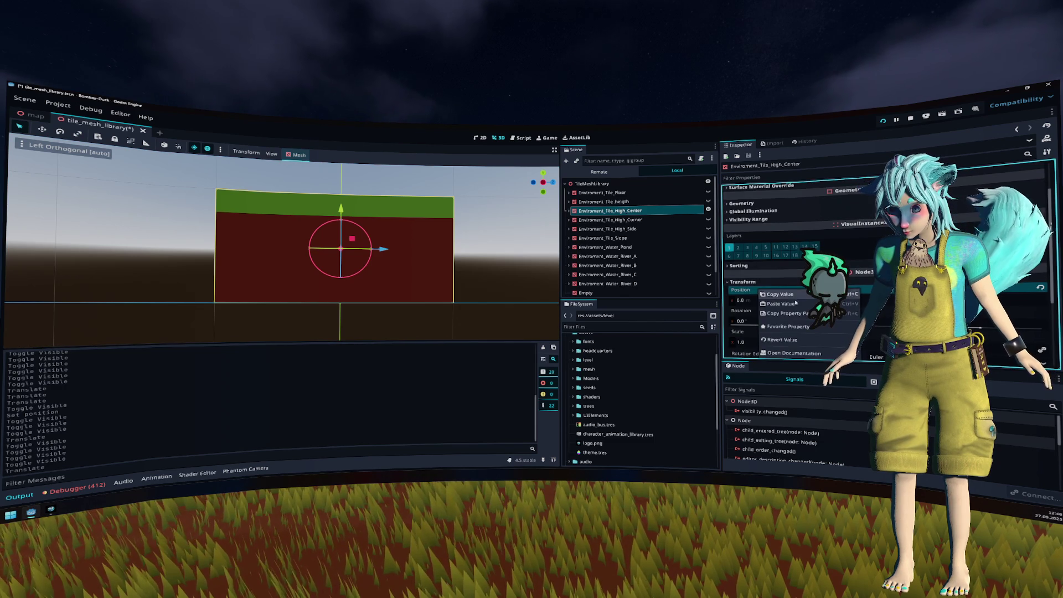
pyautogui.scroll(2, 805, 326)
pyautogui.scroll(2, 805, 327)
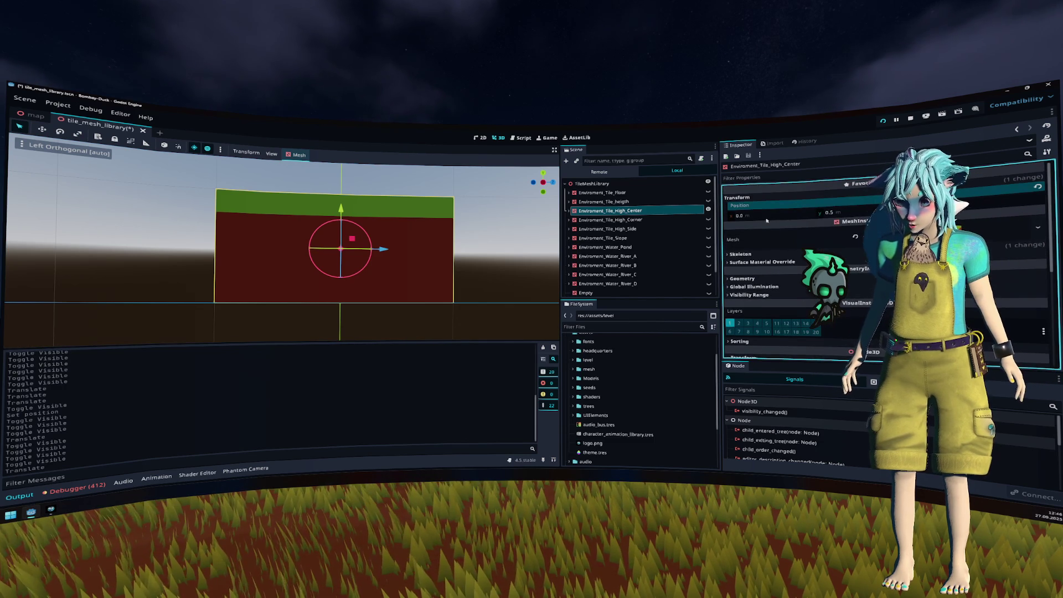
pyautogui.click(607, 220)
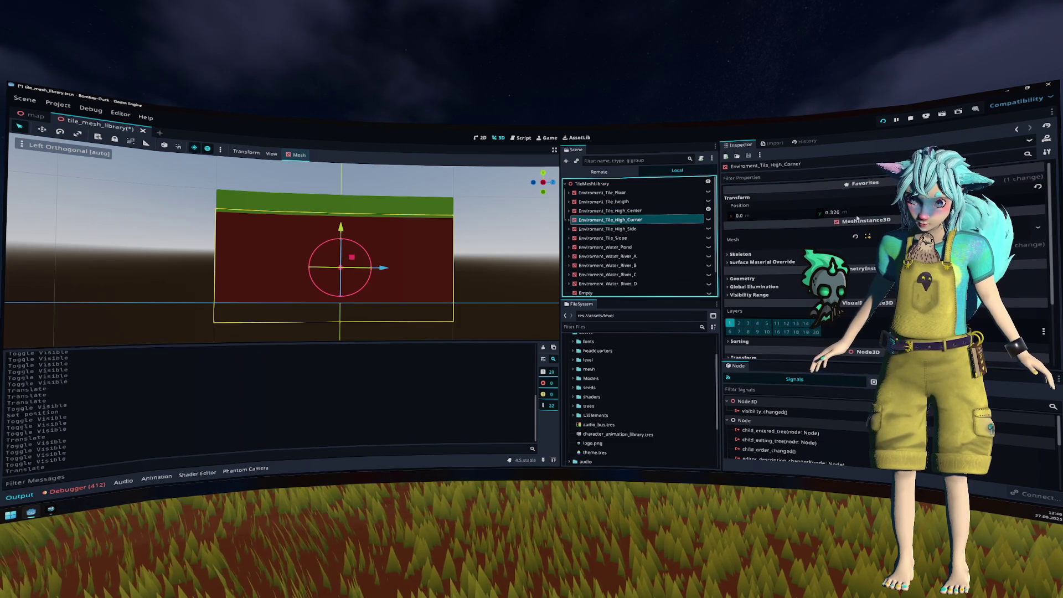
pyautogui.click(862, 213)
pyautogui.write('0.5')
pyautogui.press('Return')
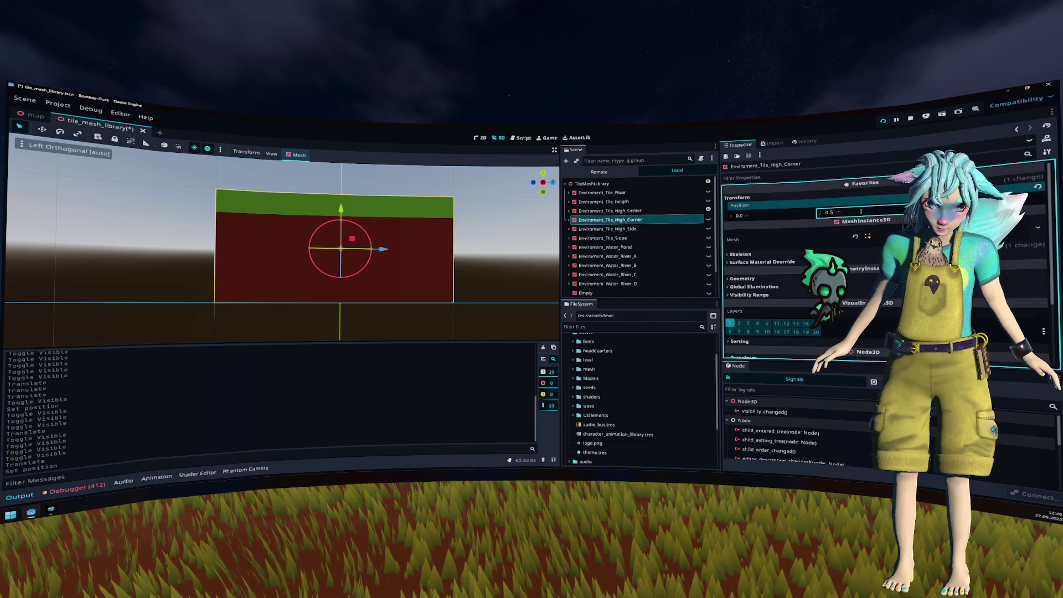
# Step: Hide the High_Side tile and lower the Slope tile about 0.144 on Y
pyautogui.click(695, 229)
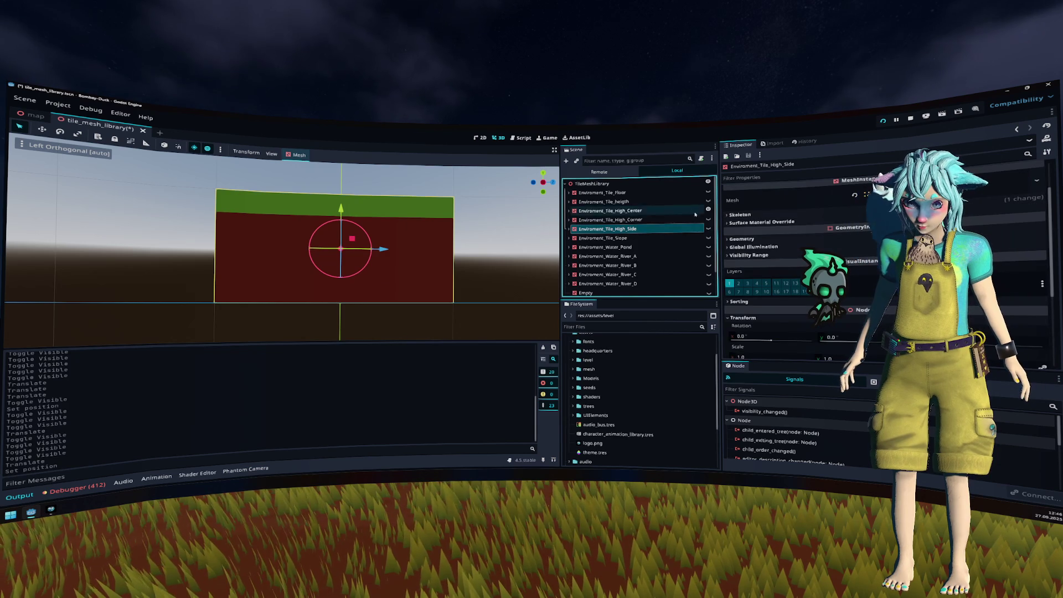
pyautogui.click(708, 229)
pyautogui.click(709, 229)
pyautogui.click(708, 229)
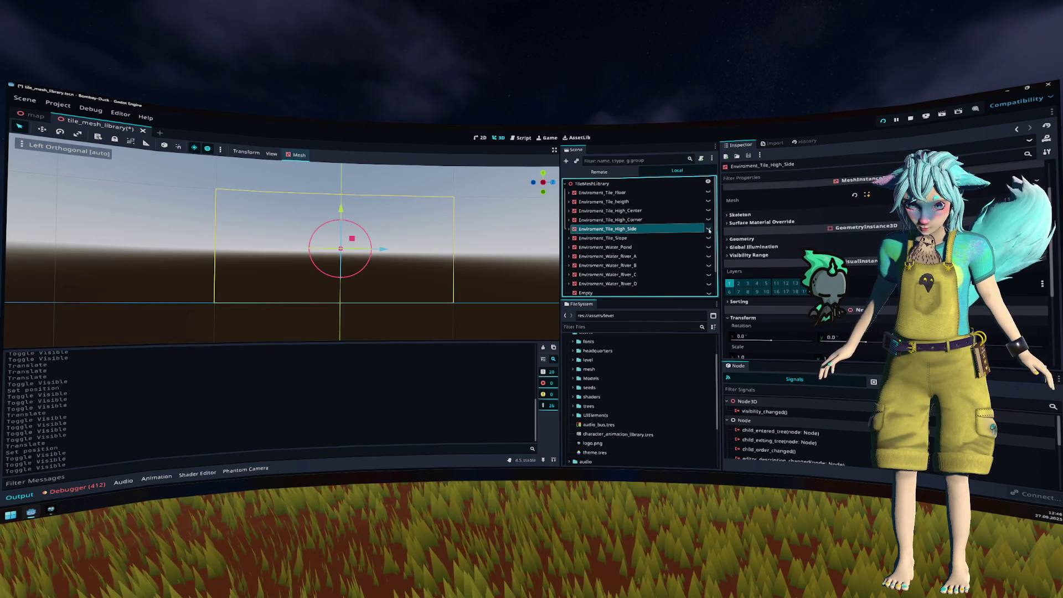
pyautogui.click(709, 238)
pyautogui.click(687, 238)
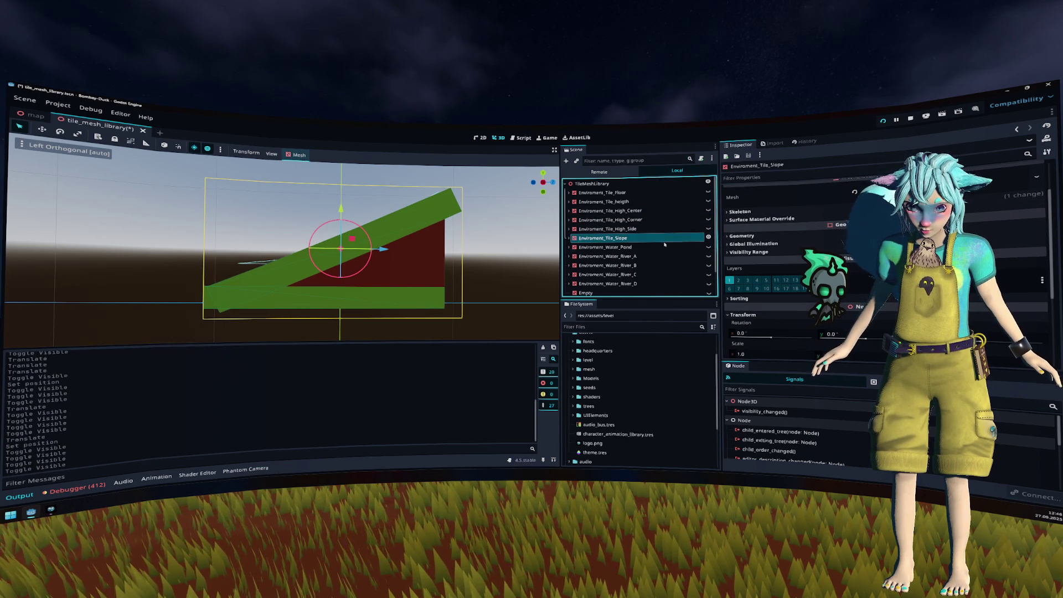
pyautogui.press('g')
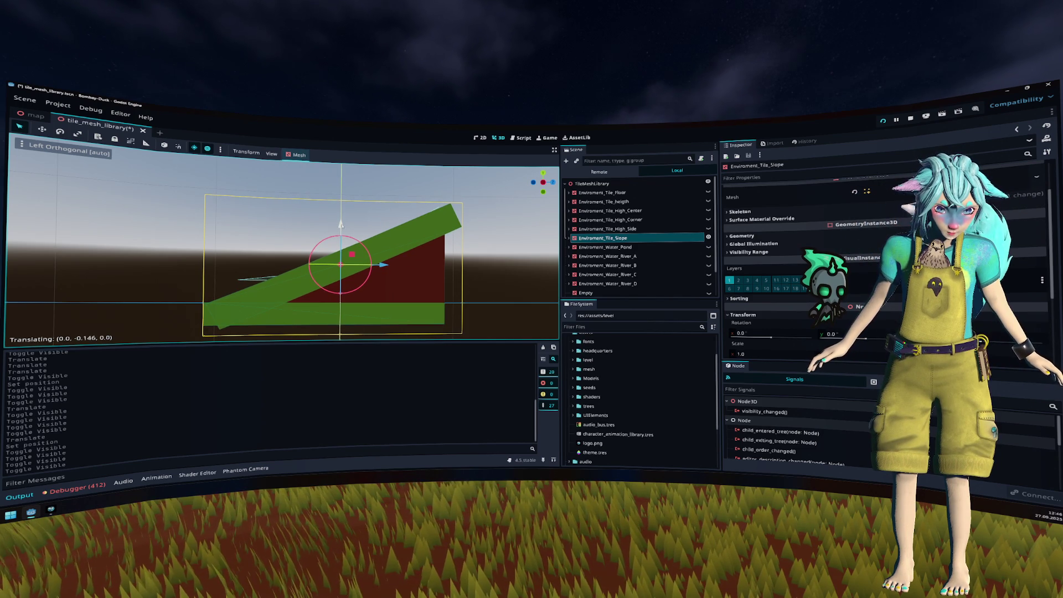
pyautogui.press('Return')
# Step: Toggle the Slope, Floor and height tiles for comparison, leaving High_Center visible
pyautogui.click(708, 237)
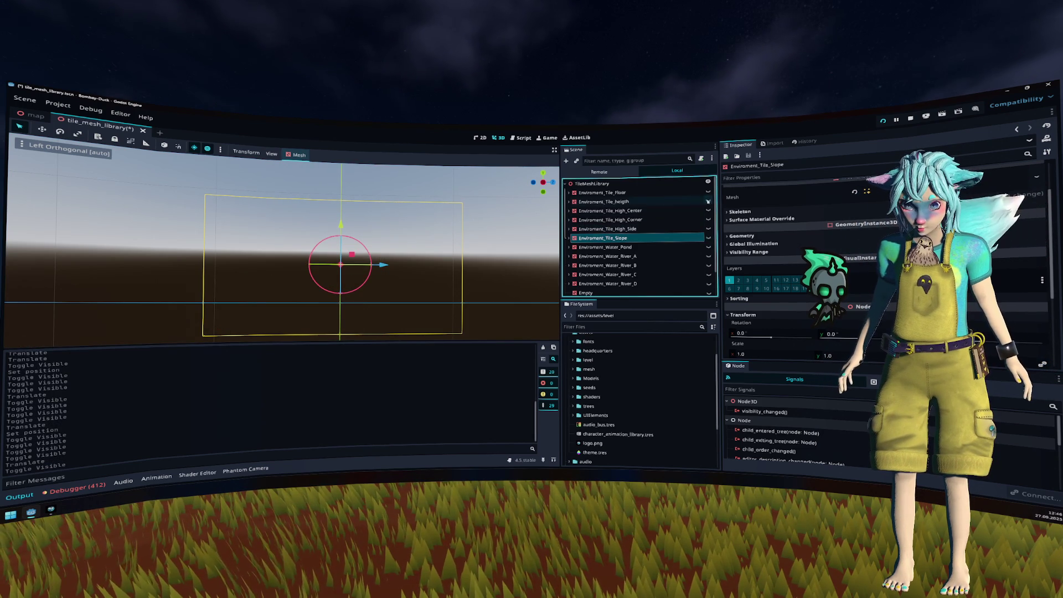
pyautogui.click(709, 238)
pyautogui.click(709, 192)
pyautogui.click(709, 192)
pyautogui.click(708, 202)
pyautogui.click(709, 202)
pyautogui.click(708, 210)
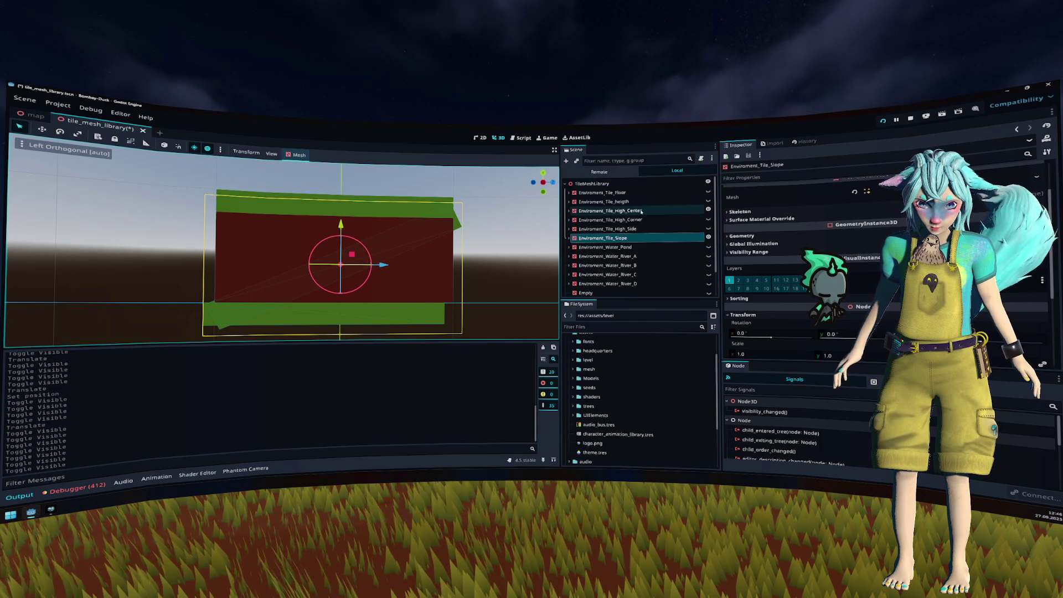
# Step: Nudge Environment_Tile_Slope up about 0.042 on Y and frame it in the viewport
pyautogui.moveTo(340, 224); pyautogui.dragTo(343, 224)
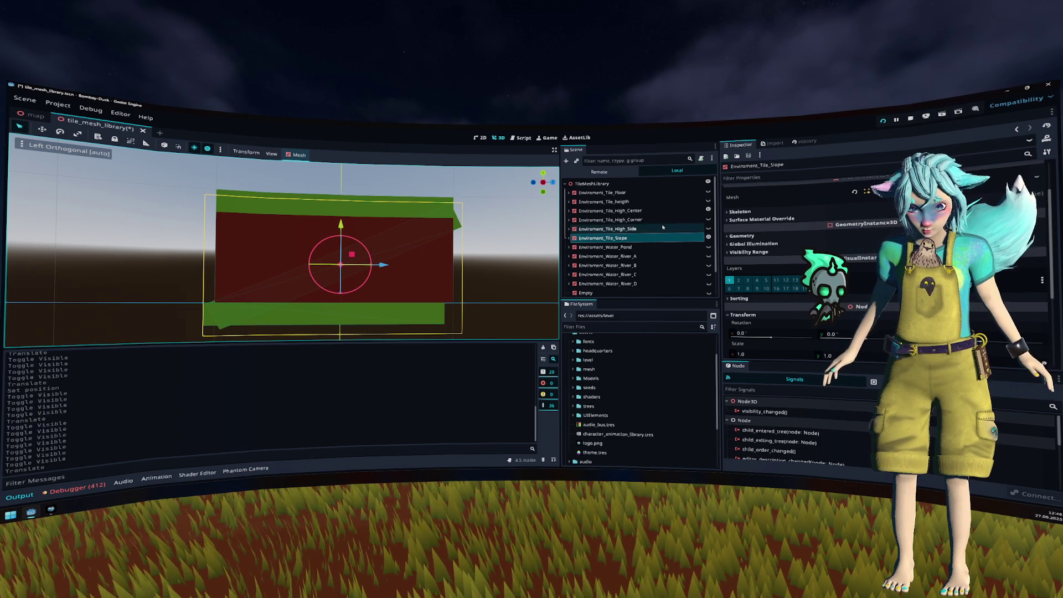
pyautogui.scroll(-2, 783, 241)
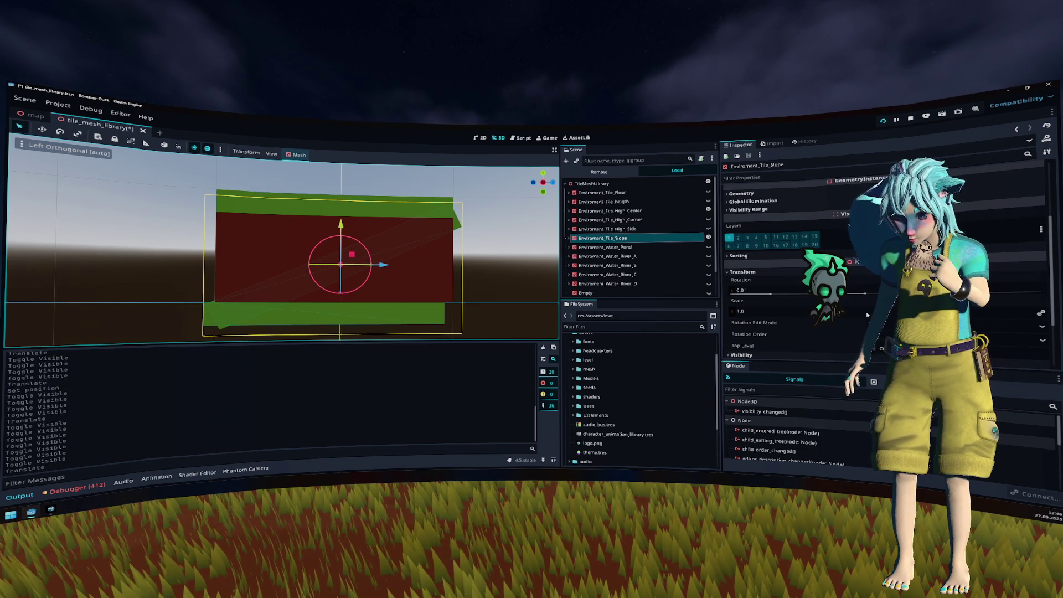
pyautogui.click(450, 204)
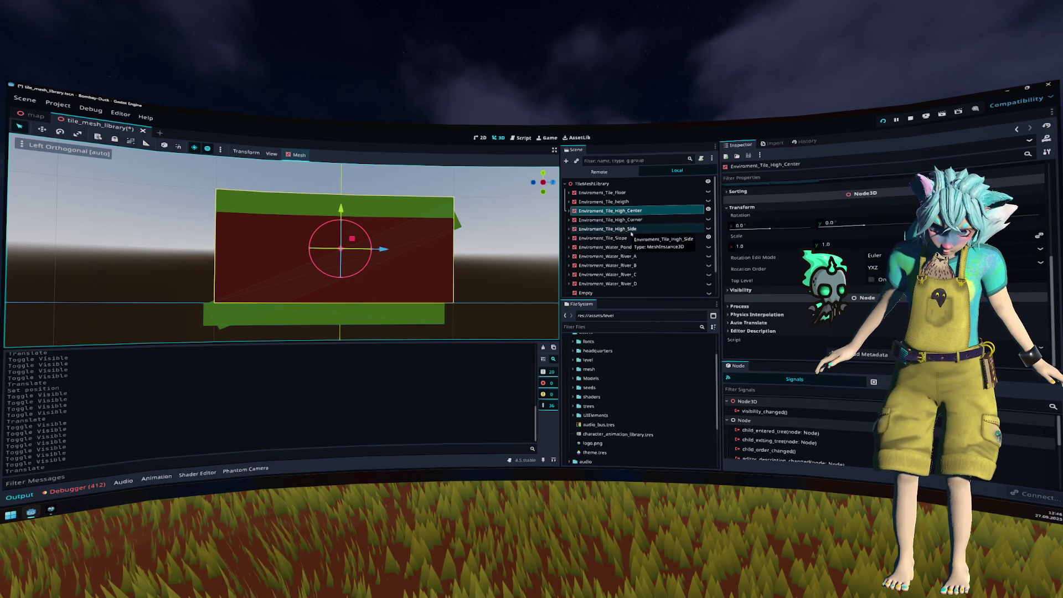
pyautogui.click(632, 238)
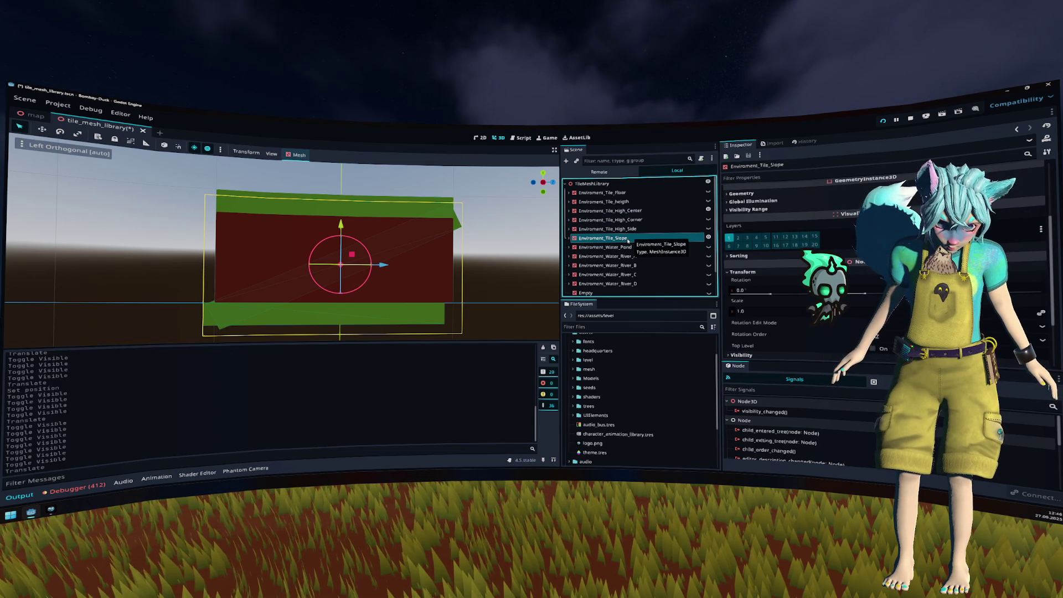
pyautogui.doubleClick(630, 239)
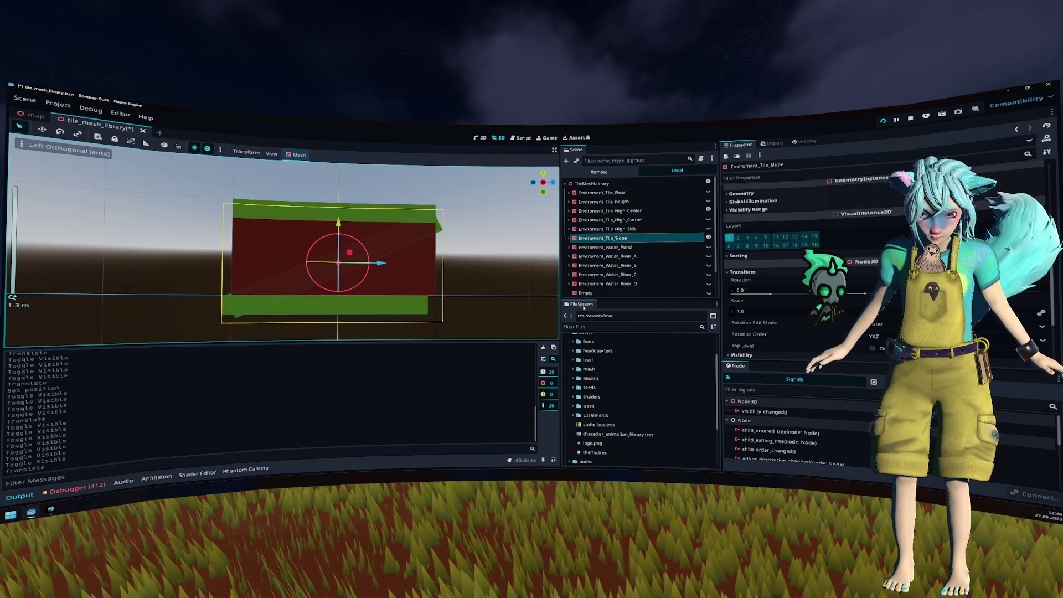
# Step: Inspect Tile_Step_Side.glb's import preview, root scale and mesh settings from the Models folder
pyautogui.scroll(3, 648, 385)
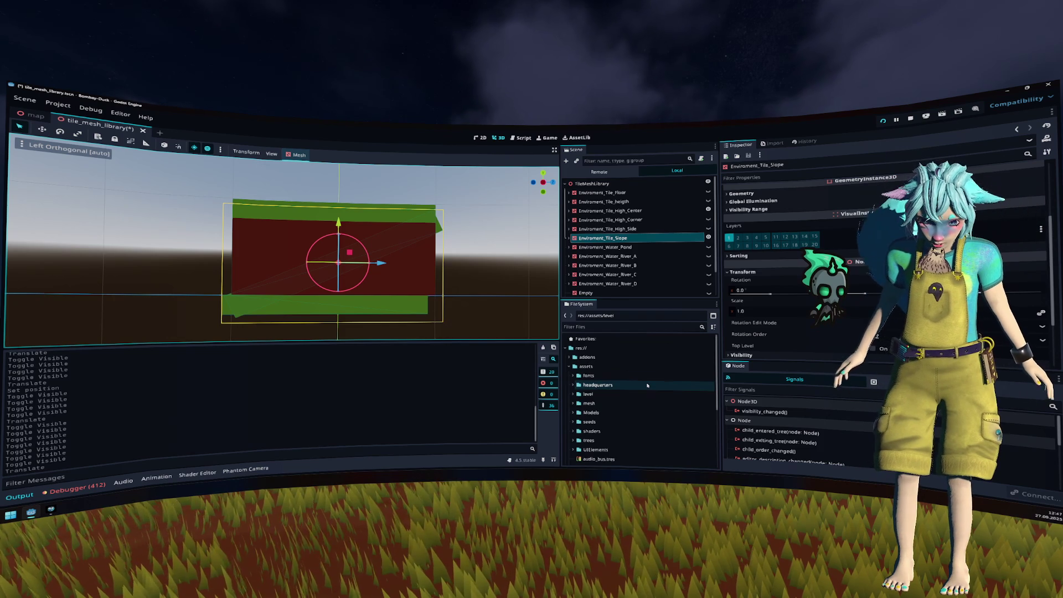
pyautogui.scroll(-1, 621, 393)
pyautogui.doubleClick(607, 397)
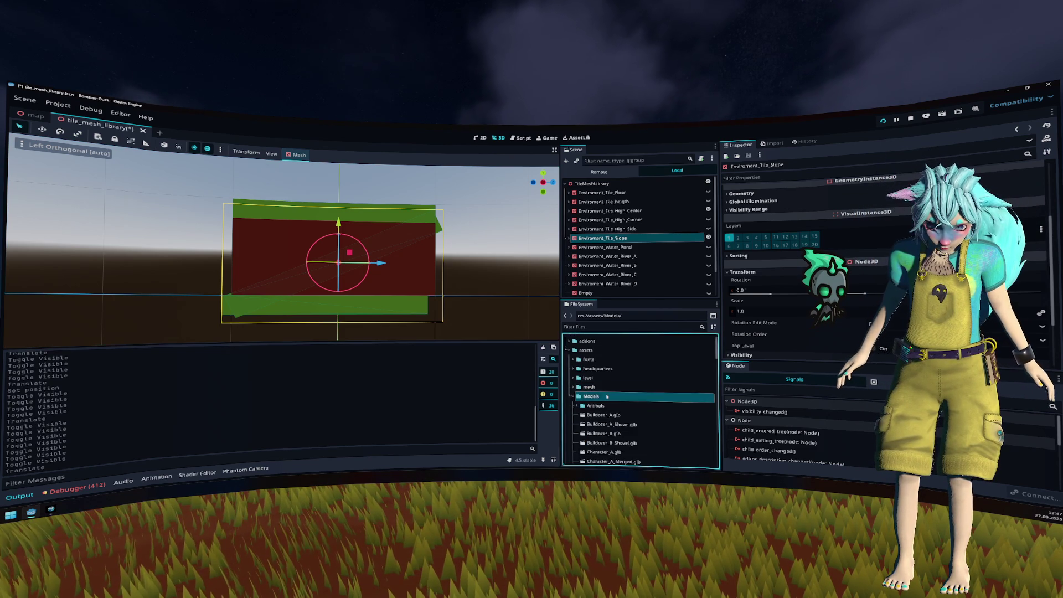
pyautogui.scroll(-10, 607, 397)
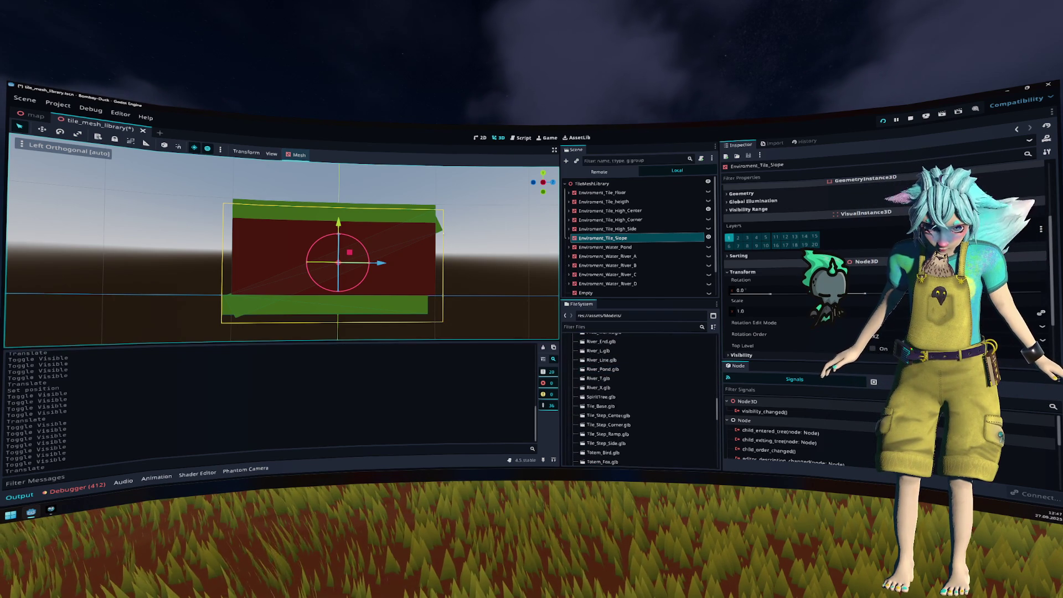
pyautogui.scroll(-2, 632, 382)
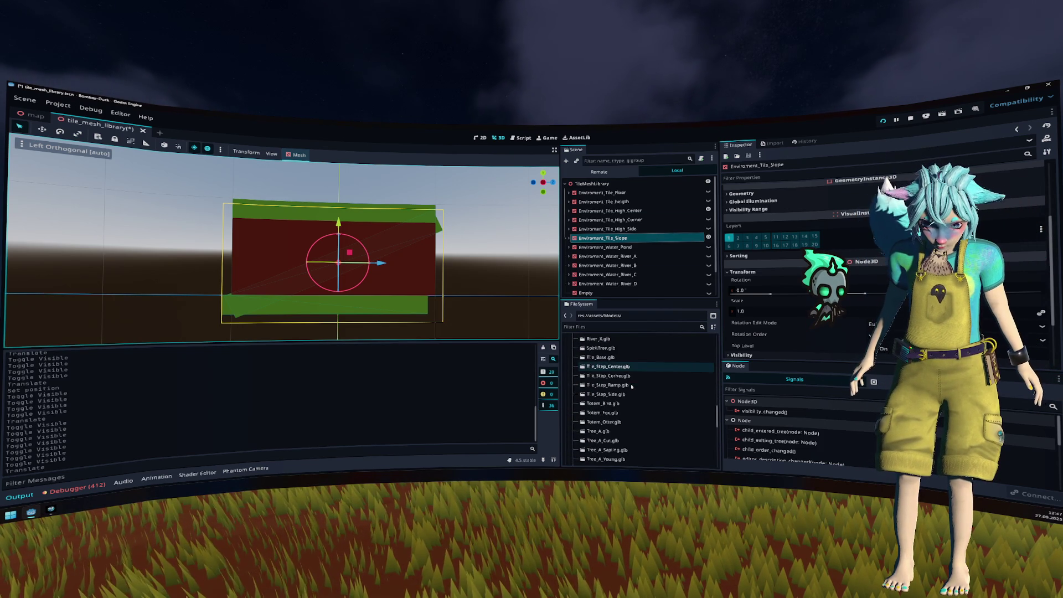
pyautogui.doubleClick(631, 394)
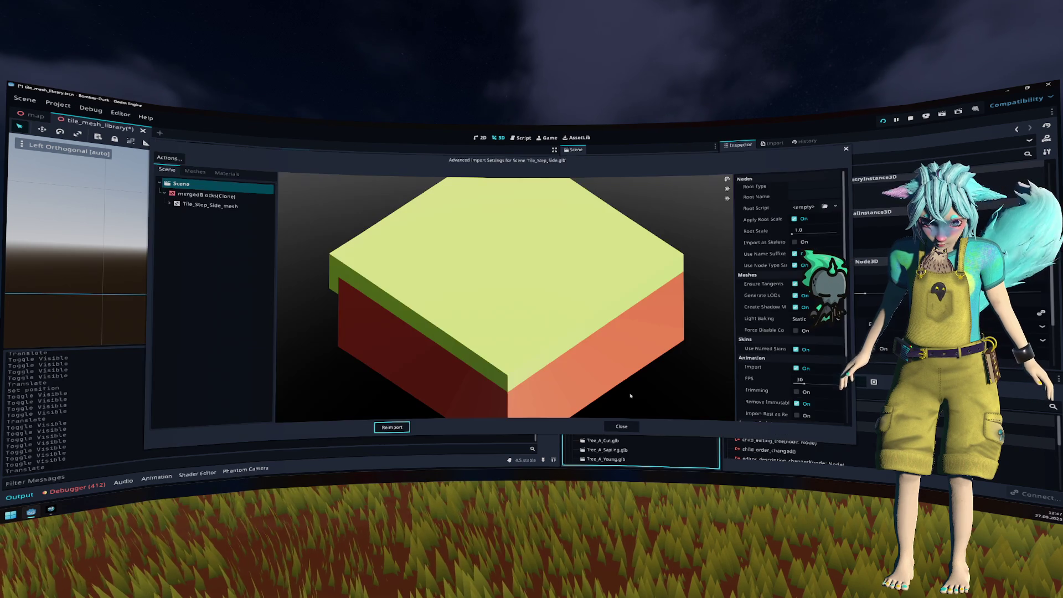
pyautogui.moveTo(631, 395)
pyautogui.mouseDown()
pyautogui.moveTo(687, 333)
pyautogui.moveTo(725, 318)
pyautogui.mouseUp()
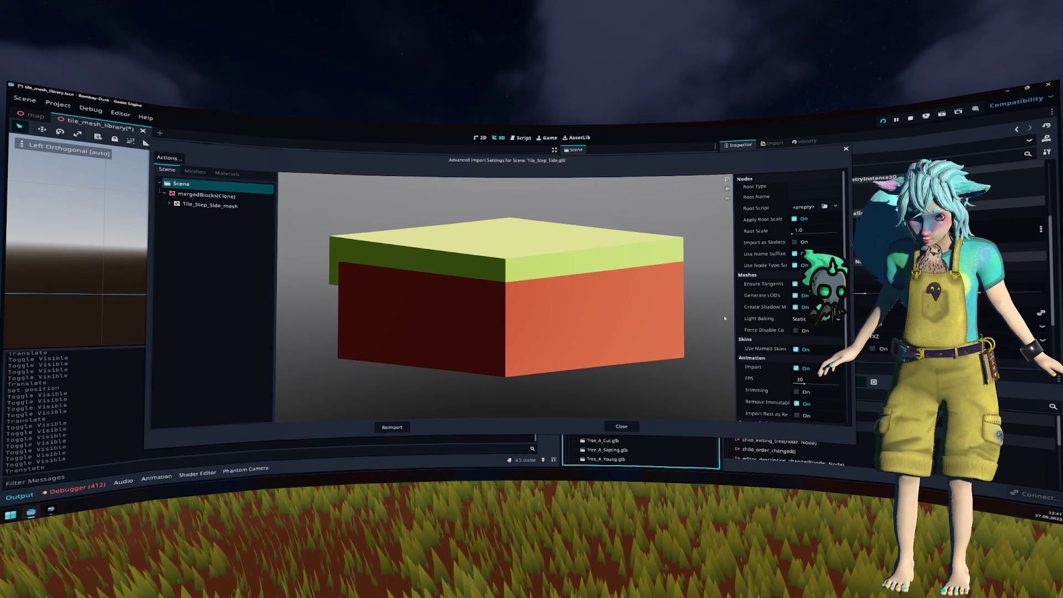
pyautogui.click(759, 230)
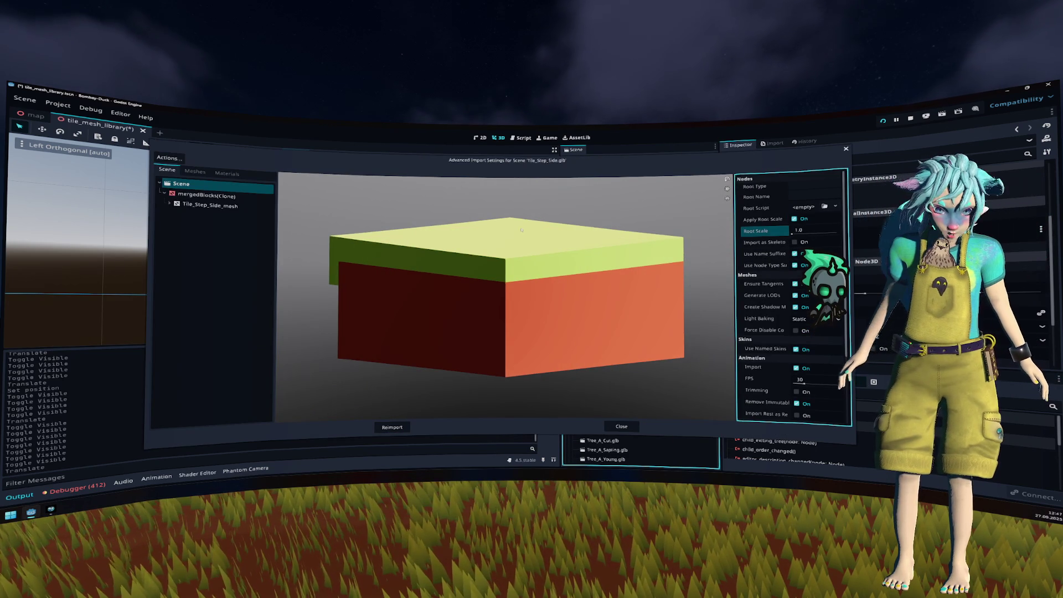
pyautogui.click(243, 206)
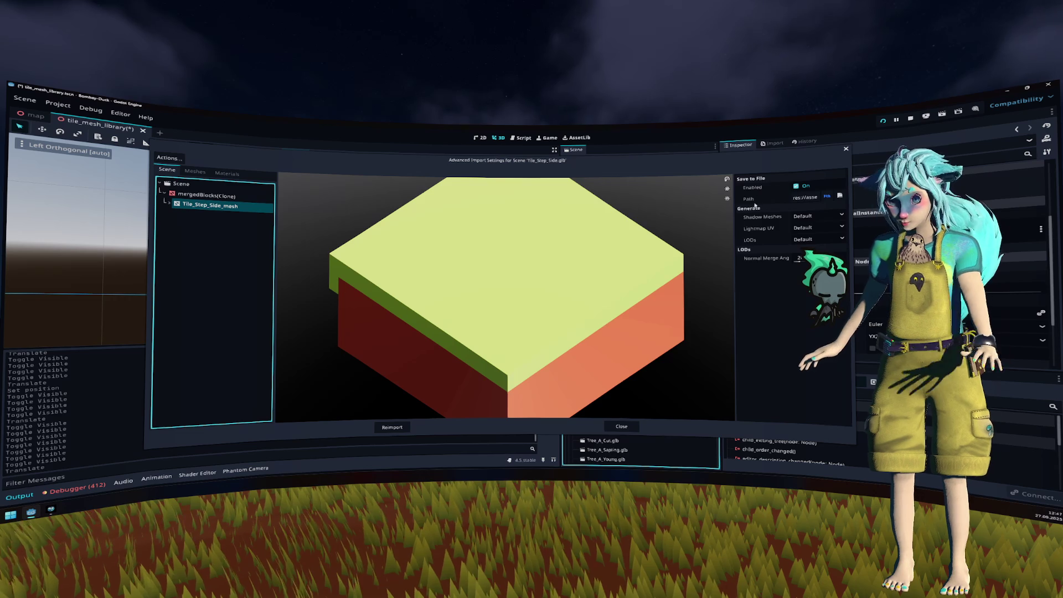
pyautogui.press('Escape')
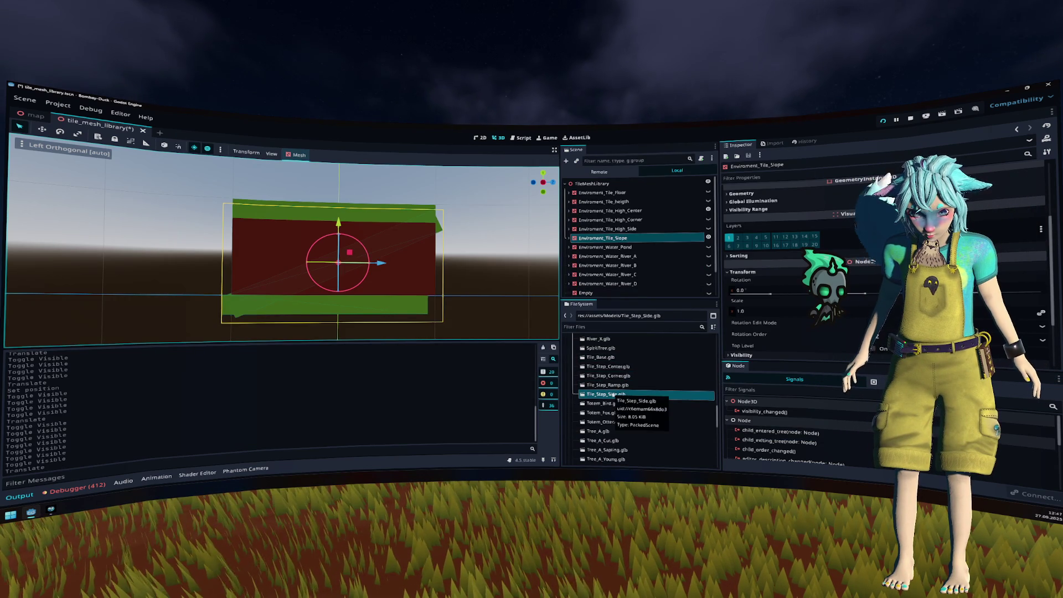
# Step: Review the Tile_Step_Ramp.glb import preview side-on, then close it
pyautogui.doubleClick(616, 385)
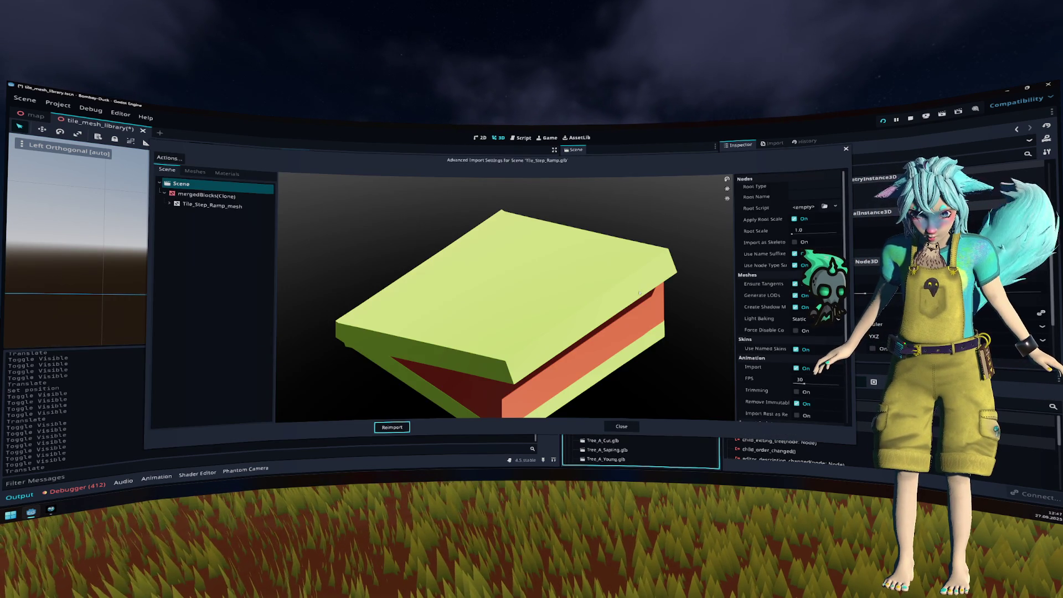
pyautogui.moveTo(612, 306)
pyautogui.mouseDown()
pyautogui.moveTo(620, 294)
pyautogui.moveTo(609, 300)
pyautogui.mouseUp()
pyautogui.scroll(-3, 620, 296)
pyautogui.scroll(-3, 759, 294)
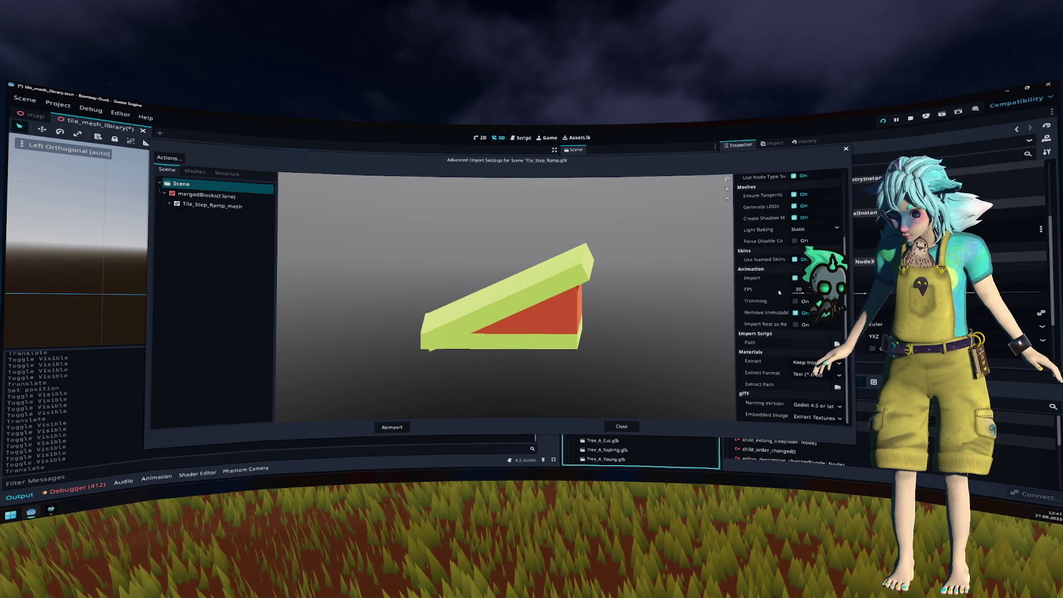
pyautogui.scroll(3, 779, 292)
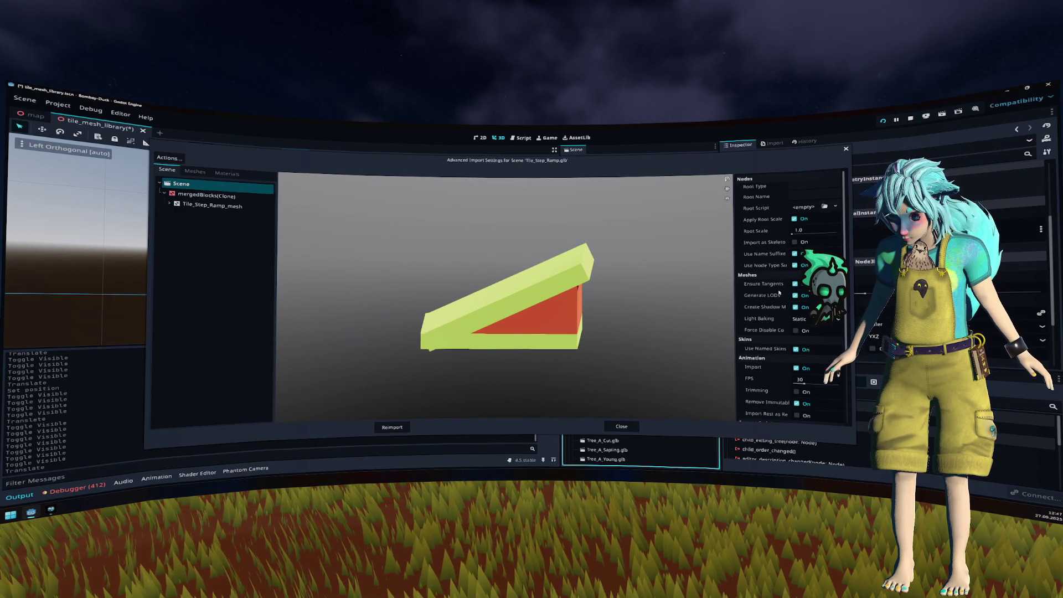
pyautogui.press('Escape')
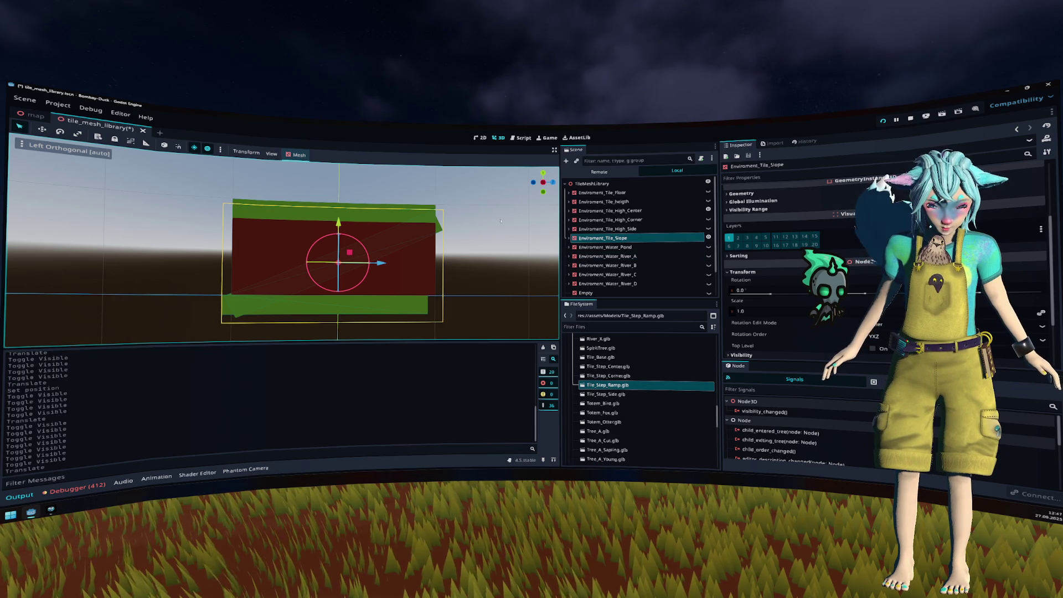
# Step: Recheck Tile_Step_Side.glb's import settings and view the slope from a side-on orthogonal view
pyautogui.moveTo(508, 222)
pyautogui.mouseDown()
pyautogui.moveTo(428, 235)
pyautogui.moveTo(372, 213)
pyautogui.moveTo(386, 208)
pyautogui.mouseUp()
pyautogui.press('alt+KP_3')
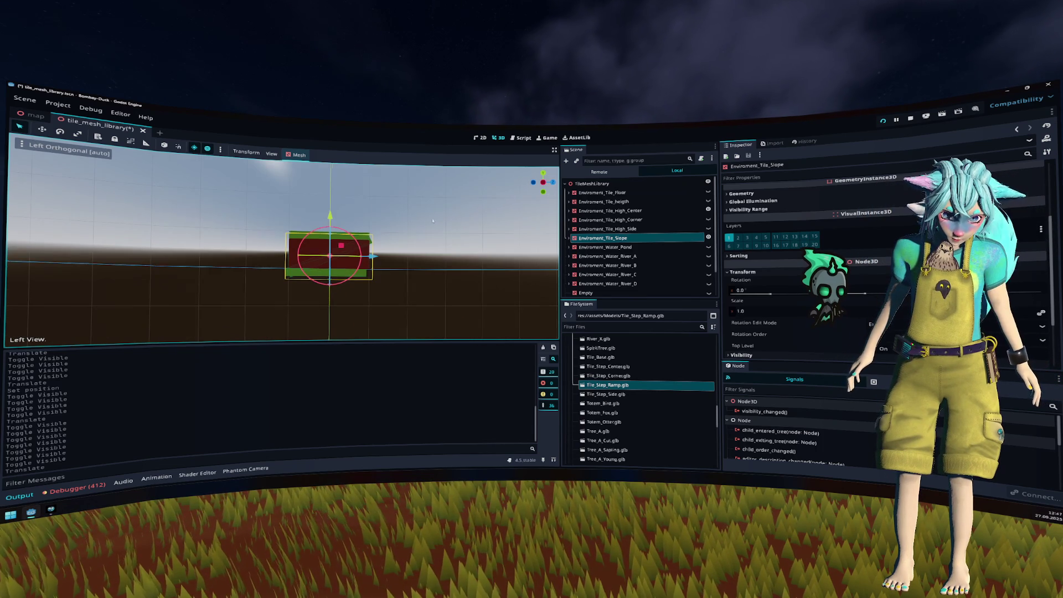
pyautogui.scroll(5, 438, 221)
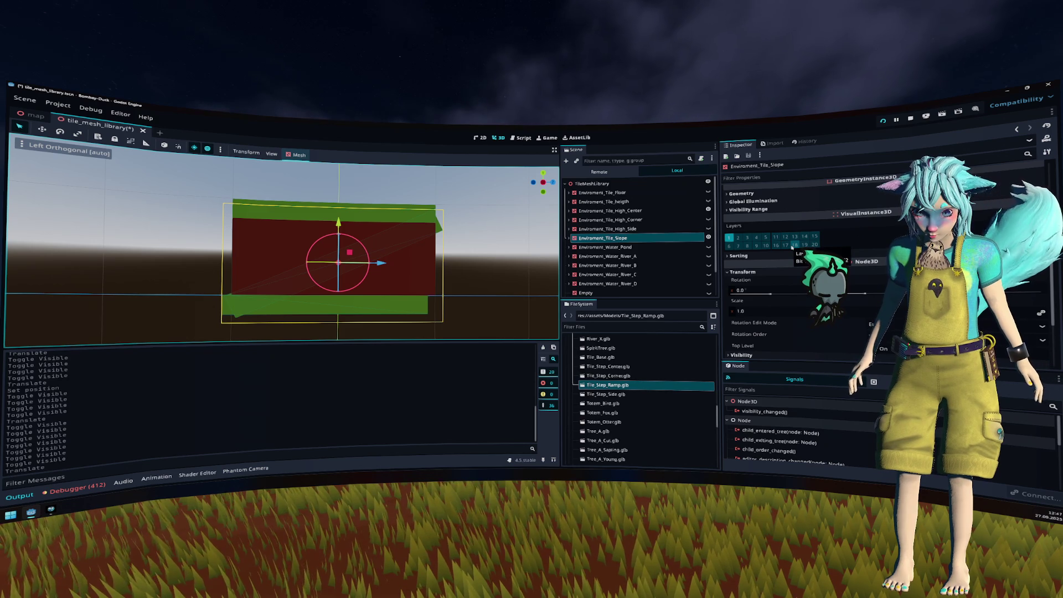
pyautogui.doubleClick(606, 394)
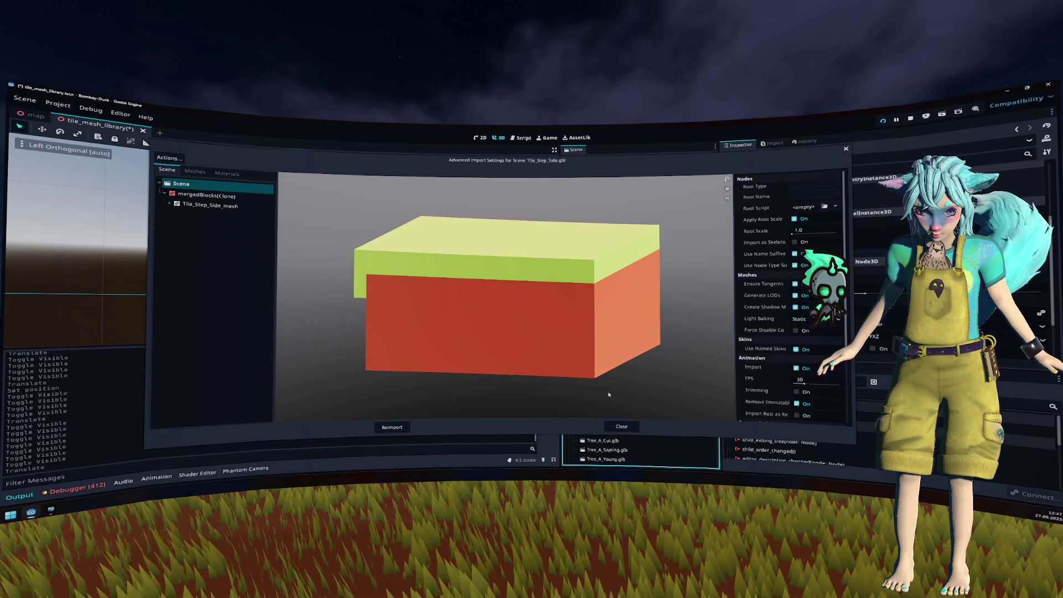
pyautogui.click(622, 427)
pyautogui.moveTo(399, 265)
pyautogui.mouseDown()
pyautogui.moveTo(416, 260)
pyautogui.moveTo(421, 280)
pyautogui.moveTo(434, 271)
pyautogui.mouseUp()
pyautogui.scroll(3, 422, 280)
pyautogui.scroll(-5, 421, 280)
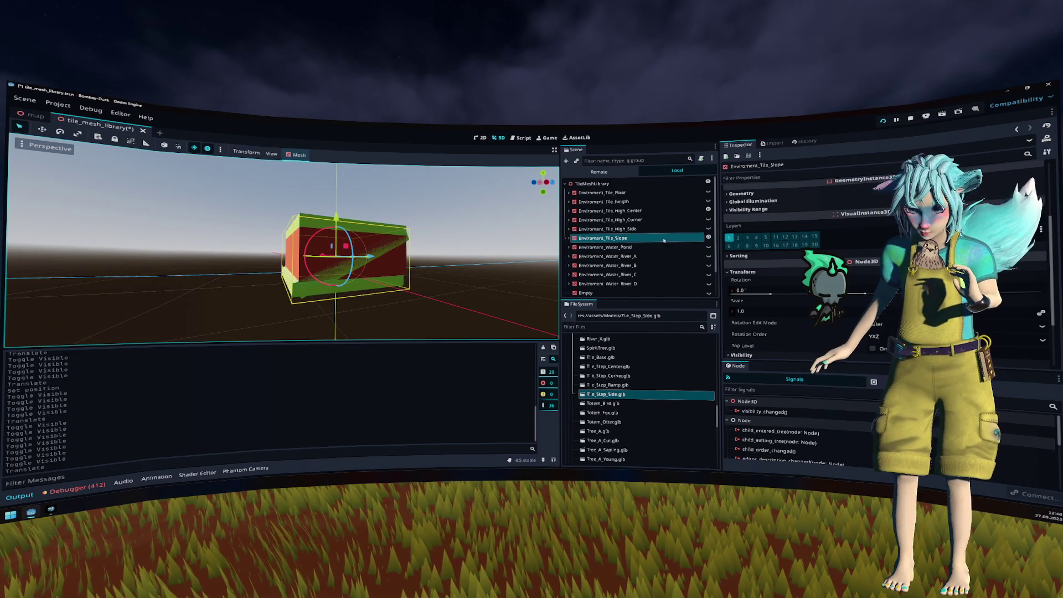
# Step: Stretch the Slope tile slightly taller in the side-on orthogonal view
pyautogui.click(652, 203)
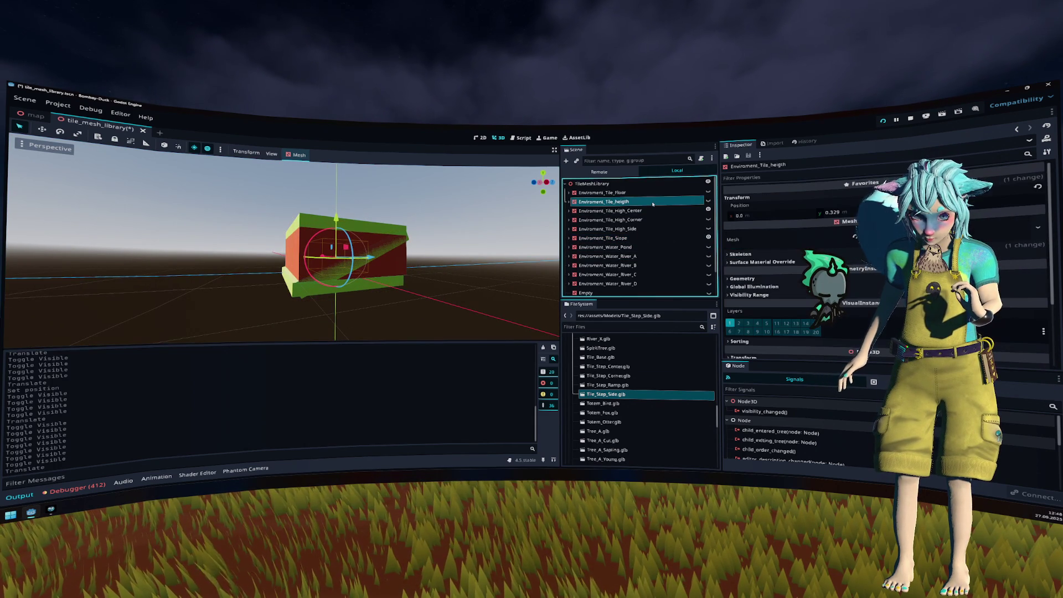
pyautogui.click(654, 237)
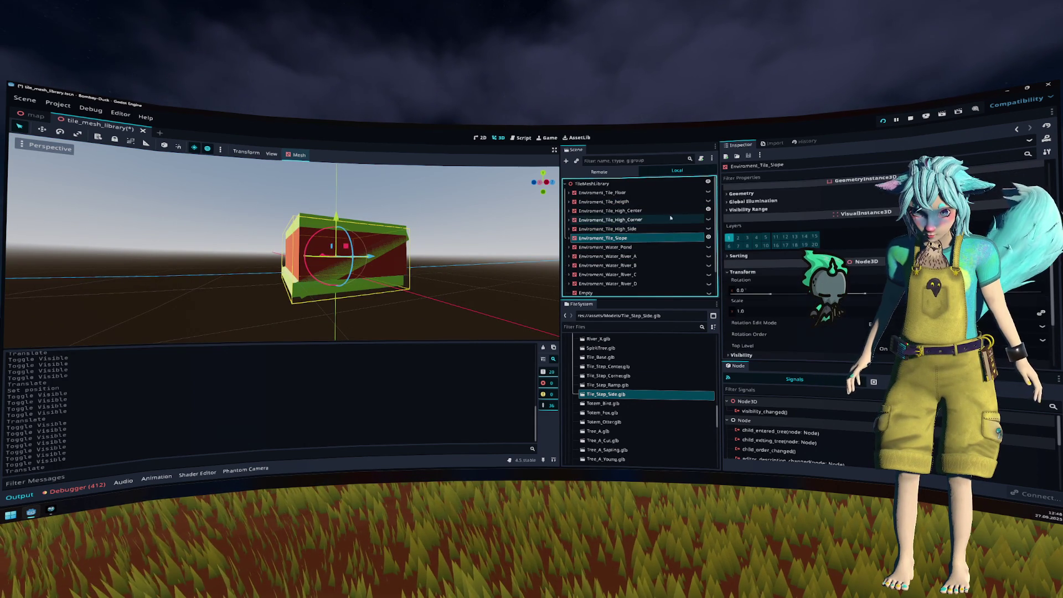
pyautogui.click(547, 183)
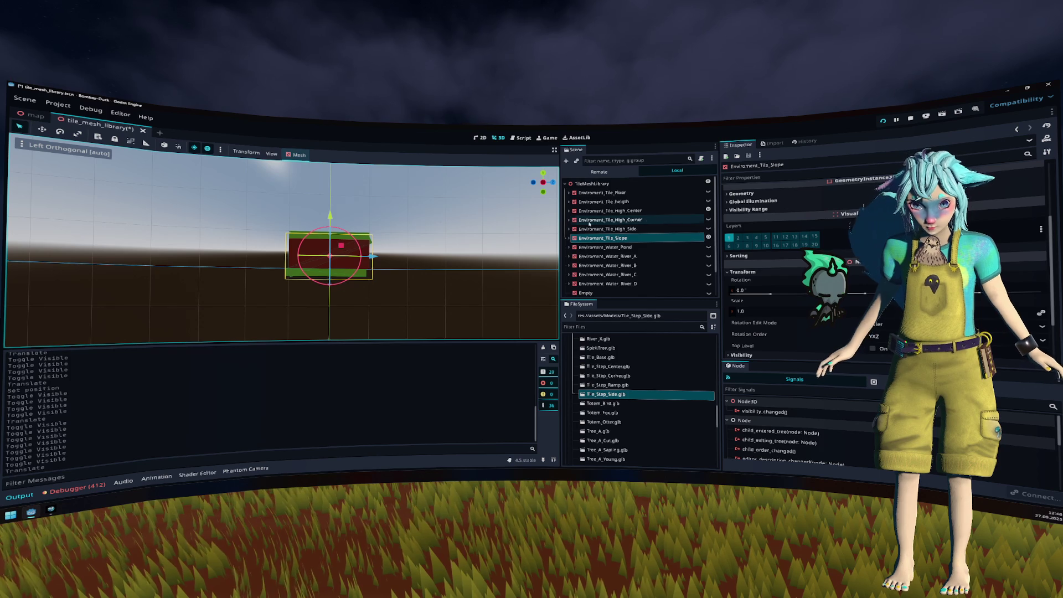
pyautogui.scroll(2, 401, 210)
pyautogui.click(43, 130)
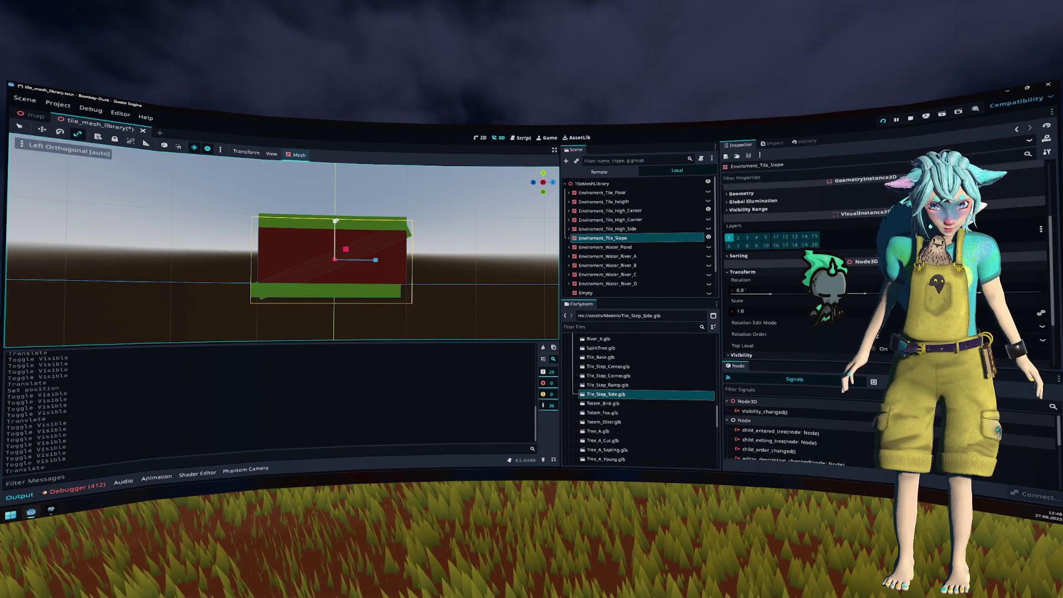
pyautogui.moveTo(335, 221); pyautogui.dragTo(335, 219)
pyautogui.click(41, 129)
# Step: Shrink the Slope tile's height a touch and save the tile mesh library
pyautogui.scroll(5, 367, 214)
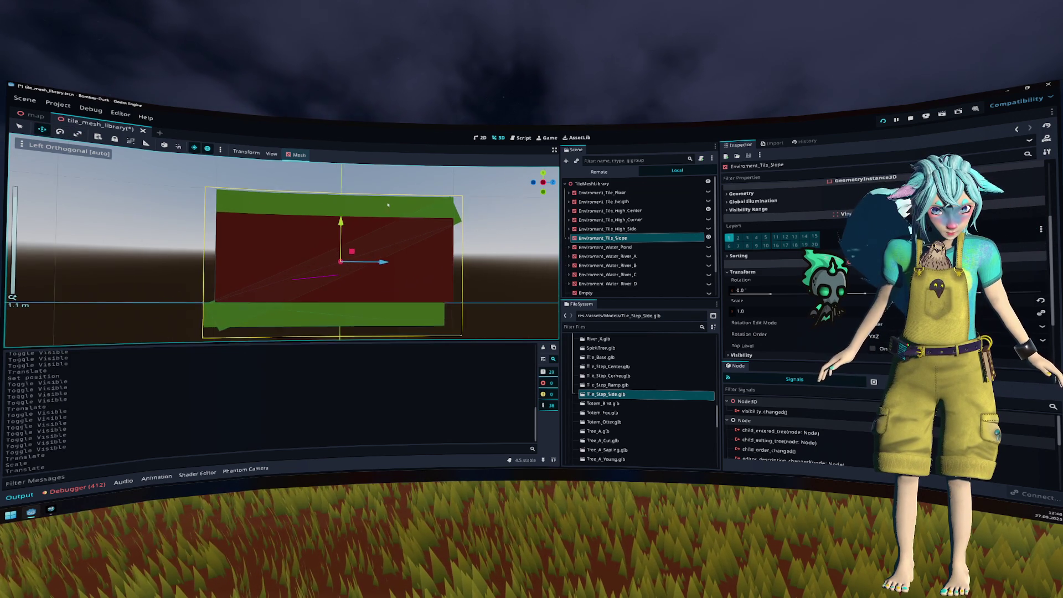
pyautogui.press('r')
pyautogui.moveTo(306, 237); pyautogui.dragTo(306, 236)
pyautogui.click(42, 129)
pyautogui.scroll(5, 407, 227)
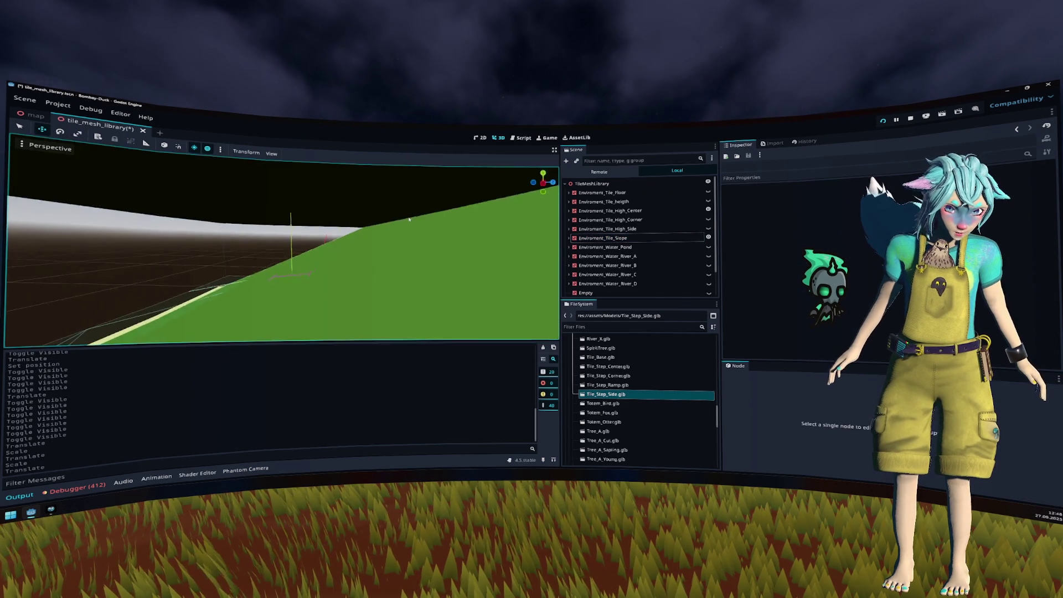
pyautogui.scroll(-5, 407, 228)
pyautogui.hotkey('ctrl', 's')
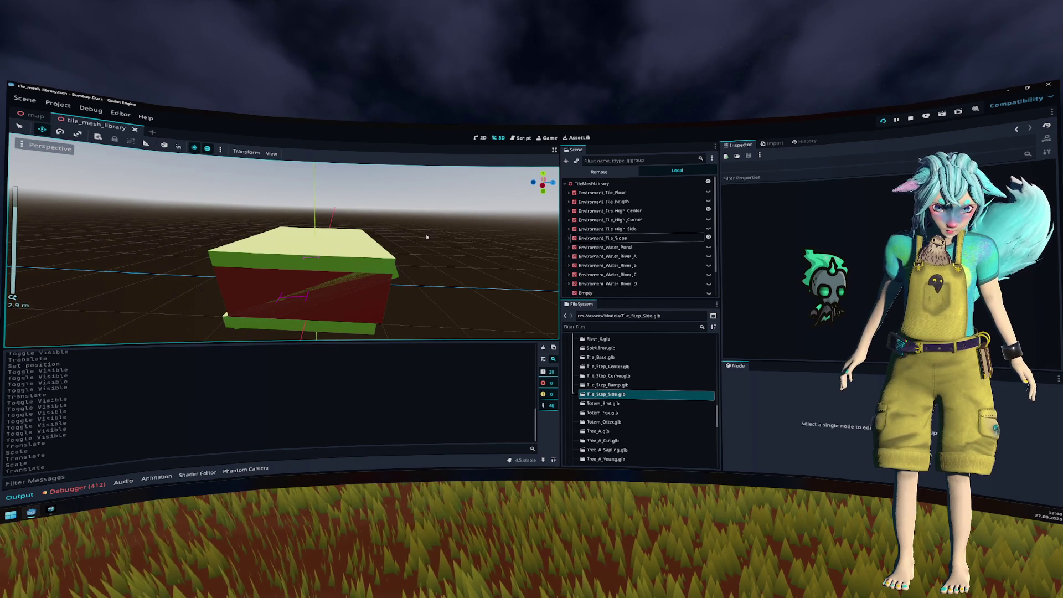
# Step: Compare the Slope tile against High_Side in Left Orthogonal view
pyautogui.click(708, 238)
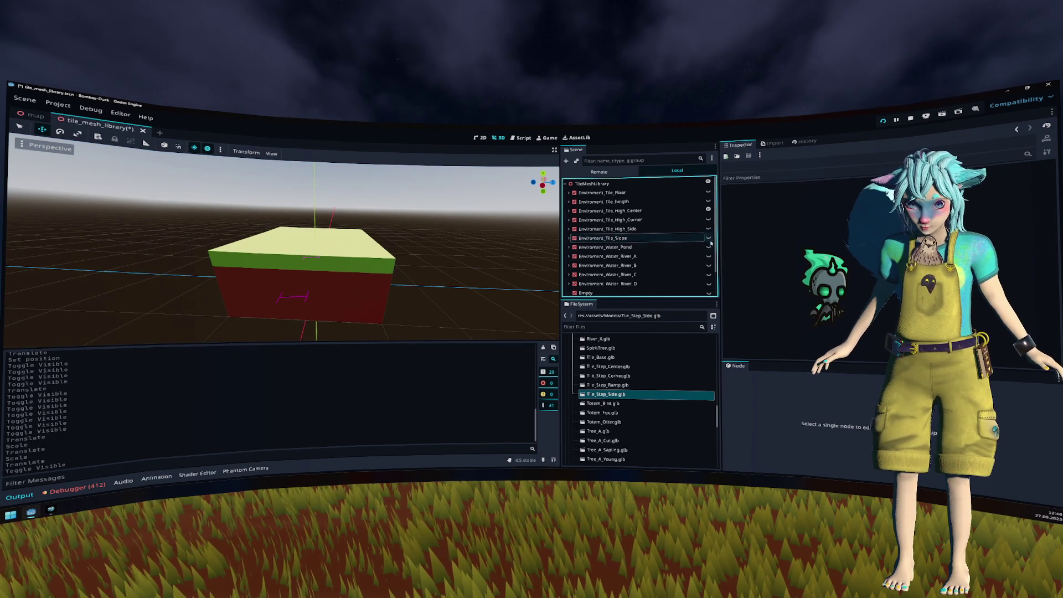
pyautogui.click(708, 238)
pyautogui.click(708, 229)
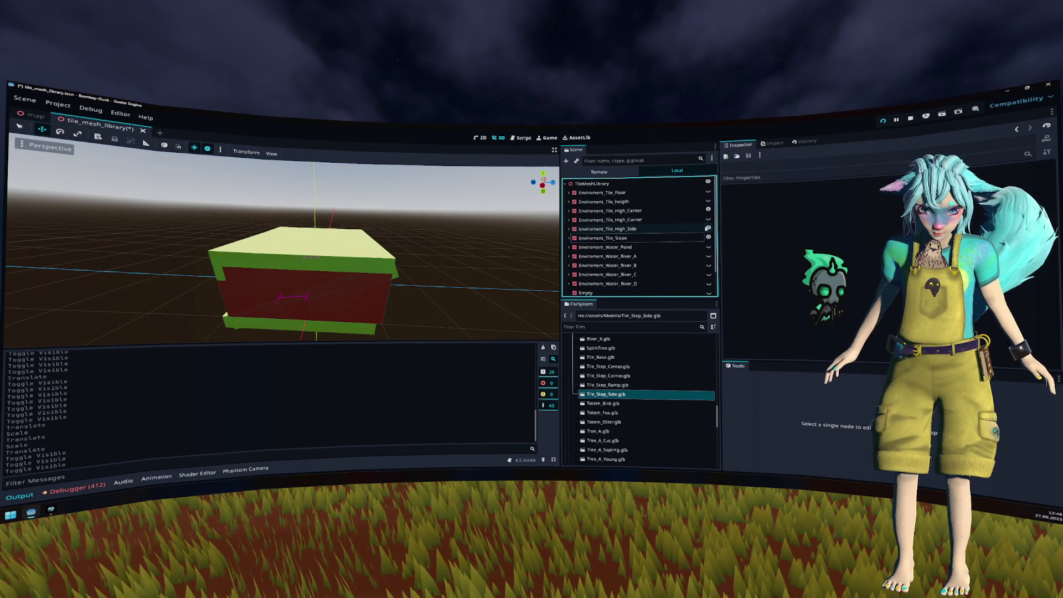
pyautogui.click(708, 237)
pyautogui.click(653, 238)
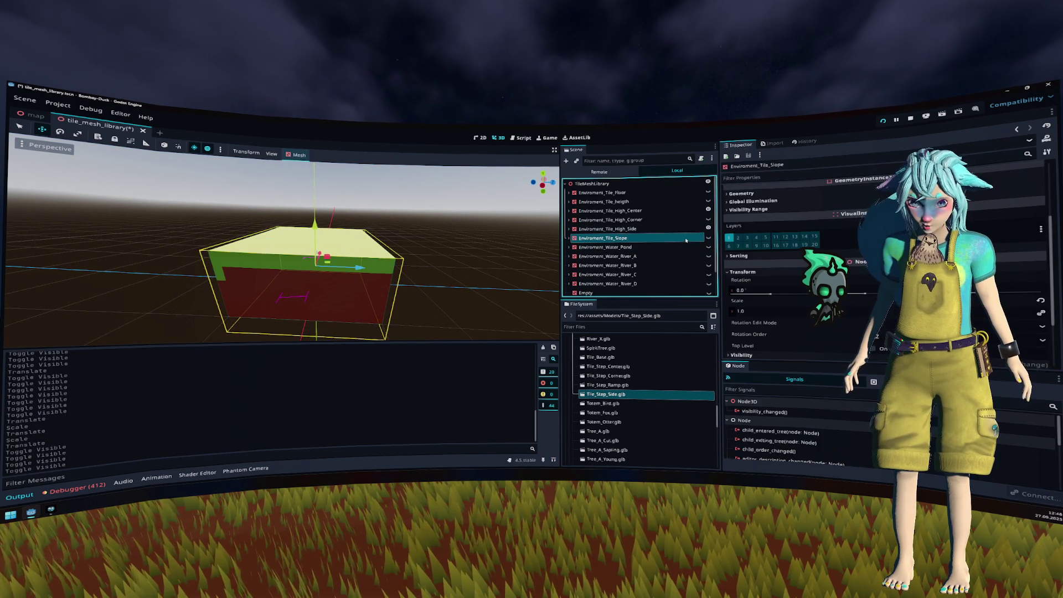
pyautogui.moveTo(437, 258); pyautogui.dragTo(437, 242)
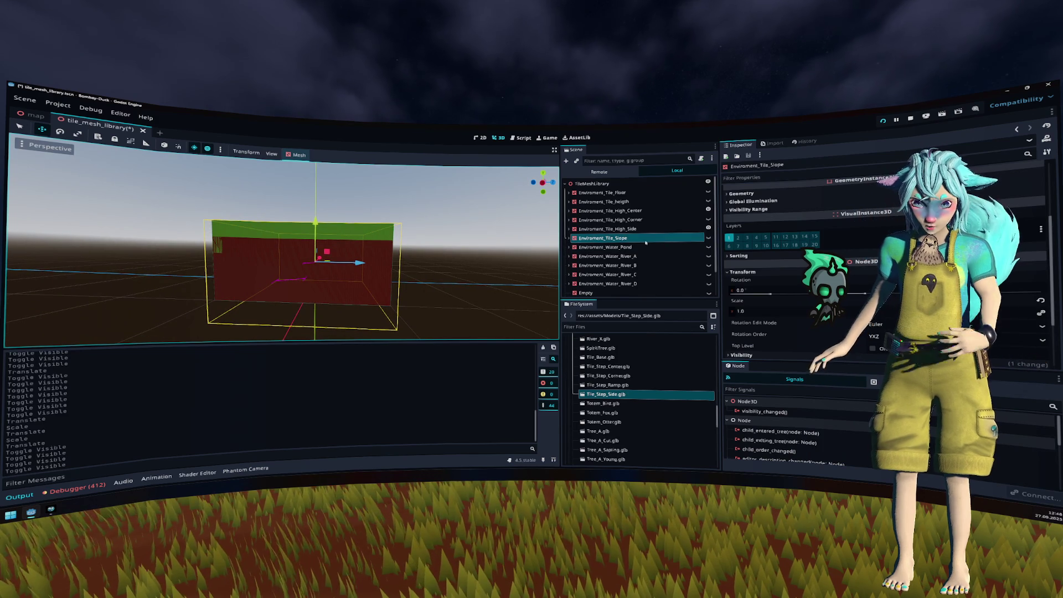
pyautogui.click(543, 182)
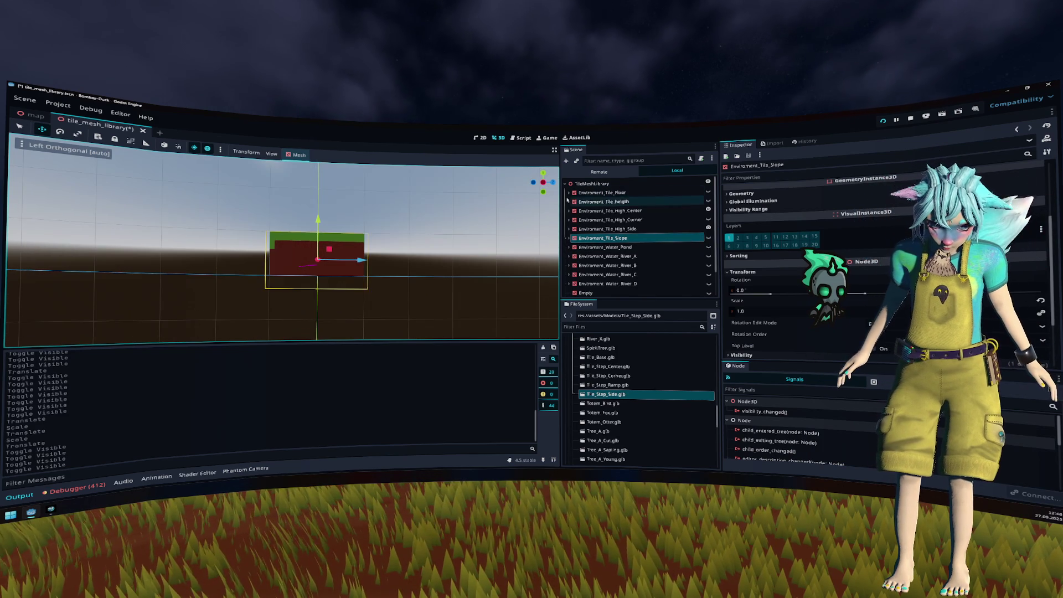
# Step: Hide High_Side and High_Center, leaving the High_Corner tile shown alone
pyautogui.click(688, 228)
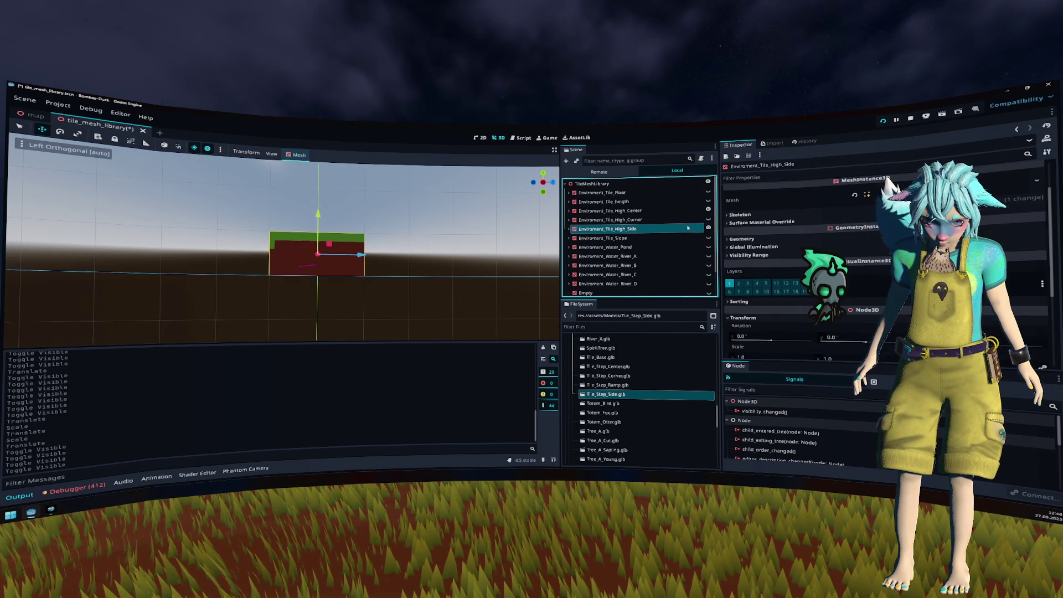
pyautogui.click(708, 227)
pyautogui.click(708, 219)
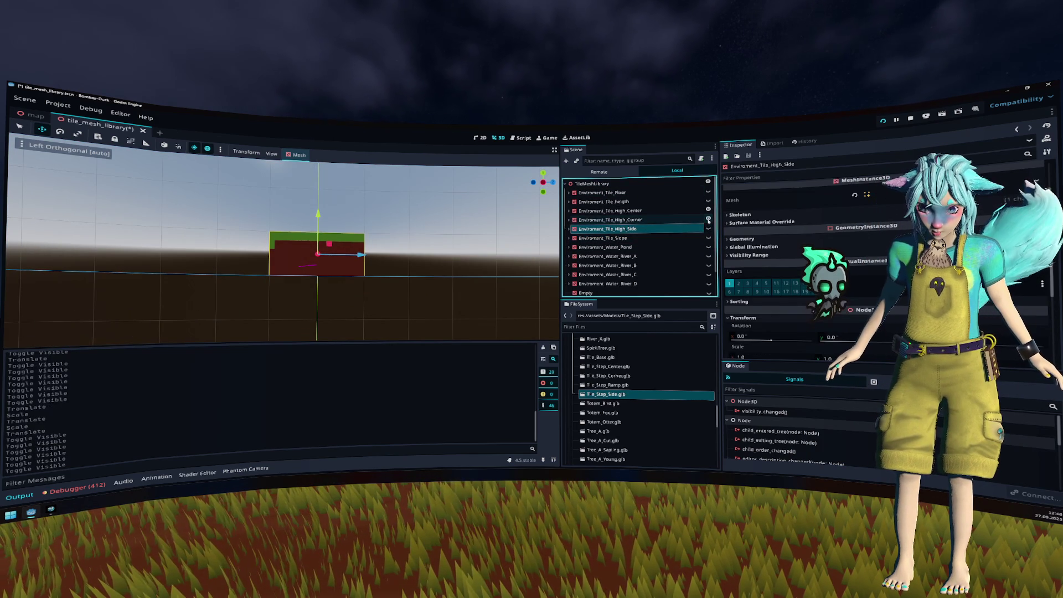
pyautogui.click(689, 220)
pyautogui.click(709, 219)
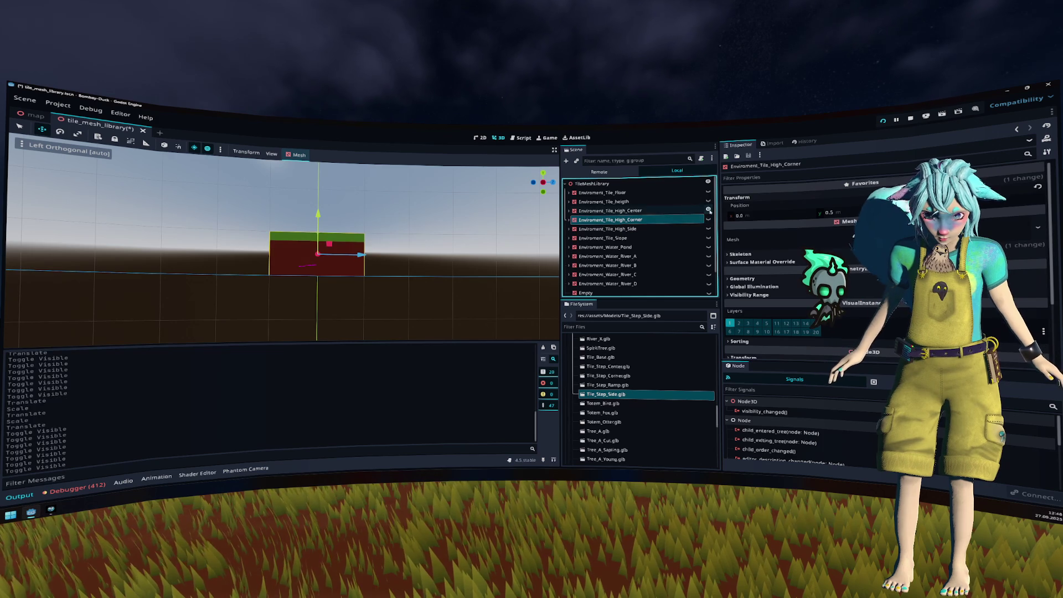
pyautogui.click(708, 210)
pyautogui.click(679, 213)
# Step: Show the Water_Pond tile and lower it along Y
pyautogui.scroll(-2, 690, 221)
pyautogui.click(689, 225)
pyautogui.click(696, 220)
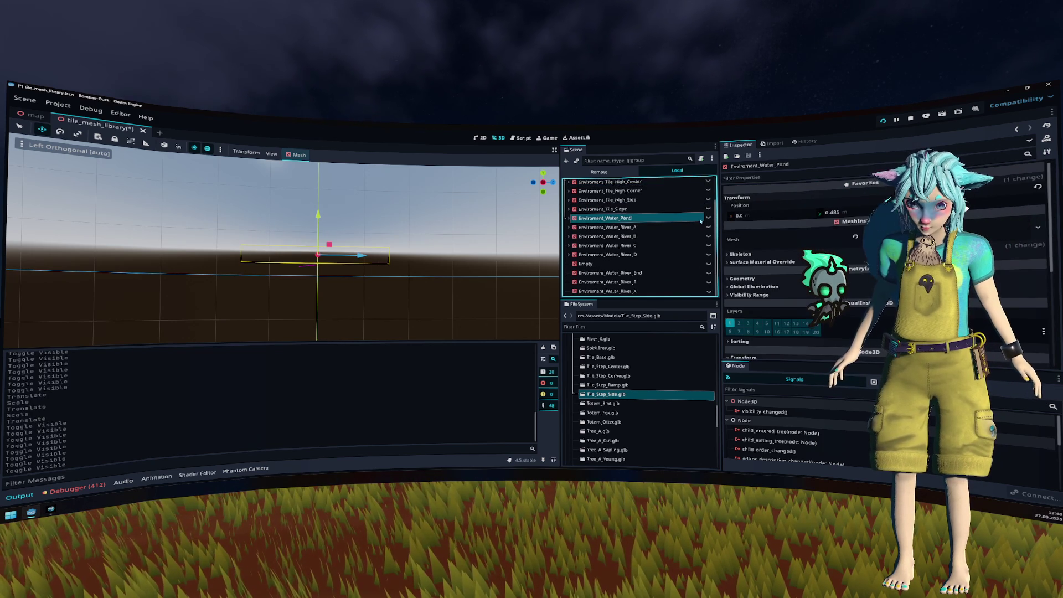
pyautogui.click(709, 218)
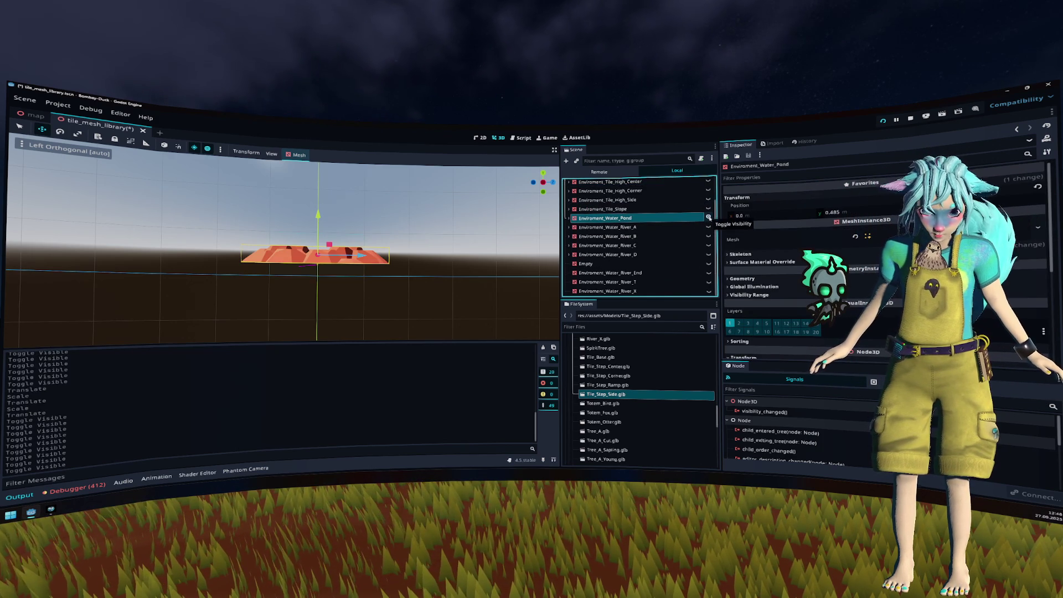
pyautogui.moveTo(318, 215); pyautogui.dragTo(318, 228)
# Step: Set the pond's collision box size to 2.0 and save the library
pyautogui.click(570, 218)
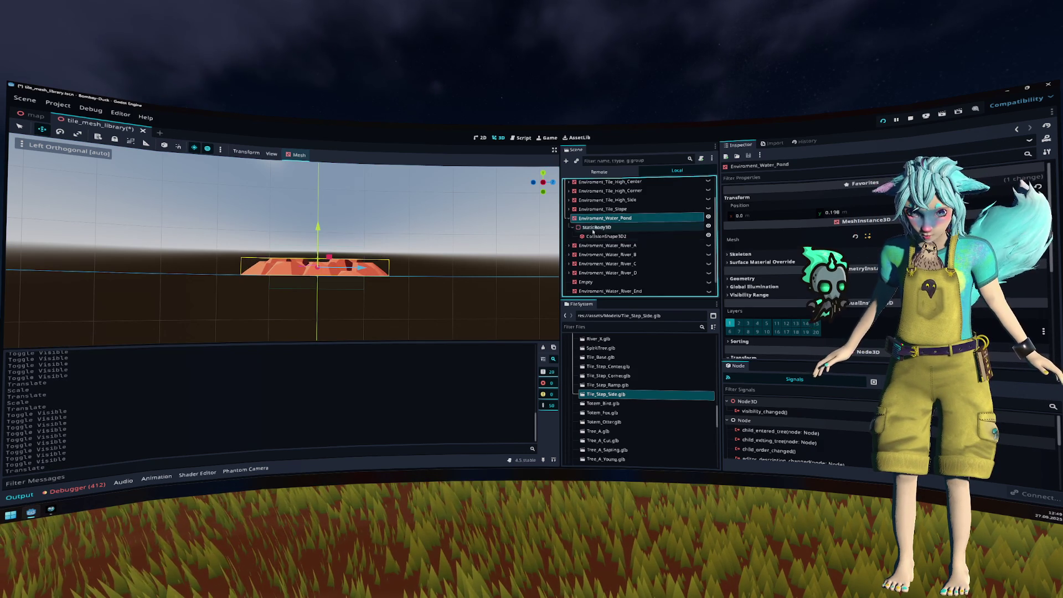
pyautogui.click(607, 236)
pyautogui.moveTo(421, 277)
pyautogui.mouseDown()
pyautogui.moveTo(403, 253)
pyautogui.moveTo(421, 235)
pyautogui.mouseUp()
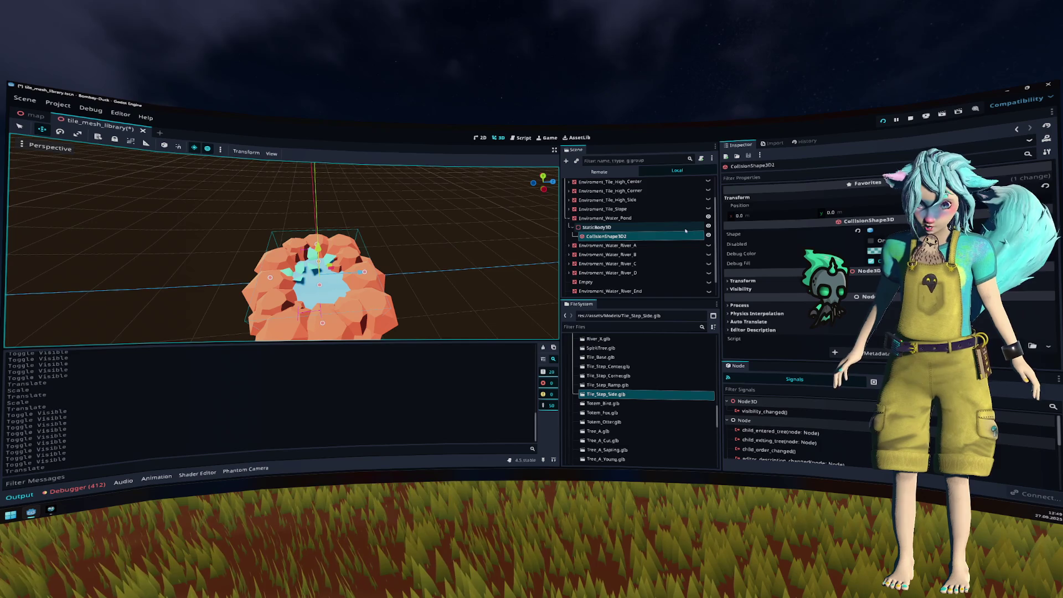
pyautogui.click(643, 234)
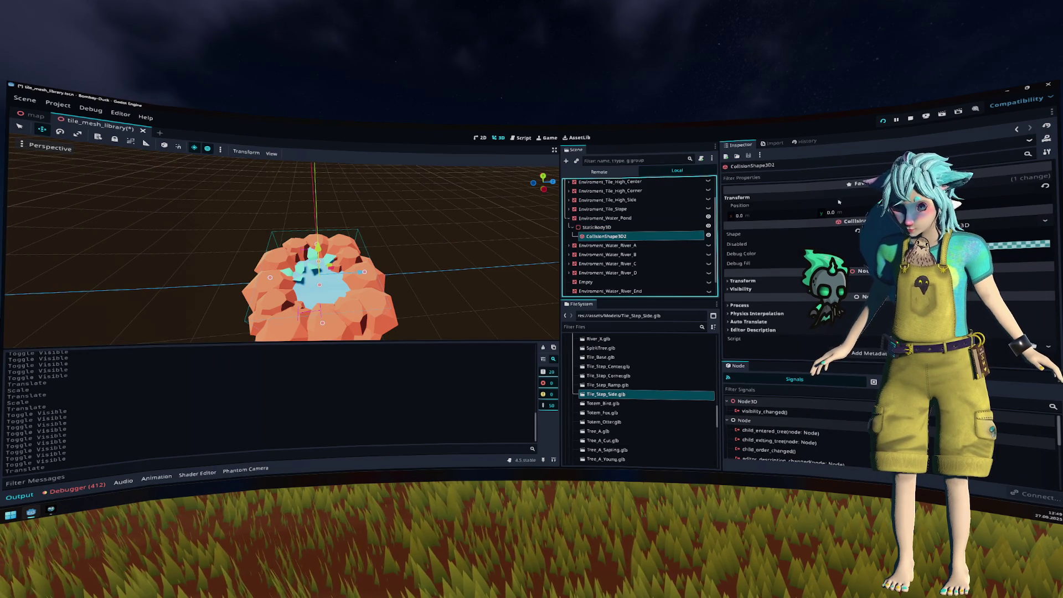
pyautogui.click(848, 221)
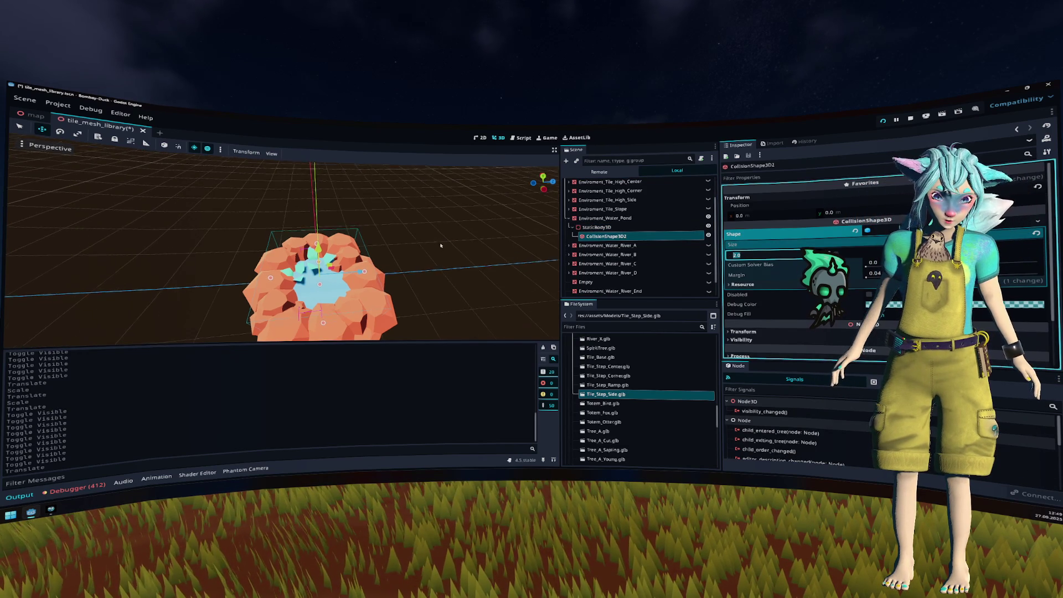
pyautogui.scroll(-3, 434, 240)
pyautogui.scroll(4, 459, 222)
pyautogui.moveTo(459, 222); pyautogui.dragTo(448, 196)
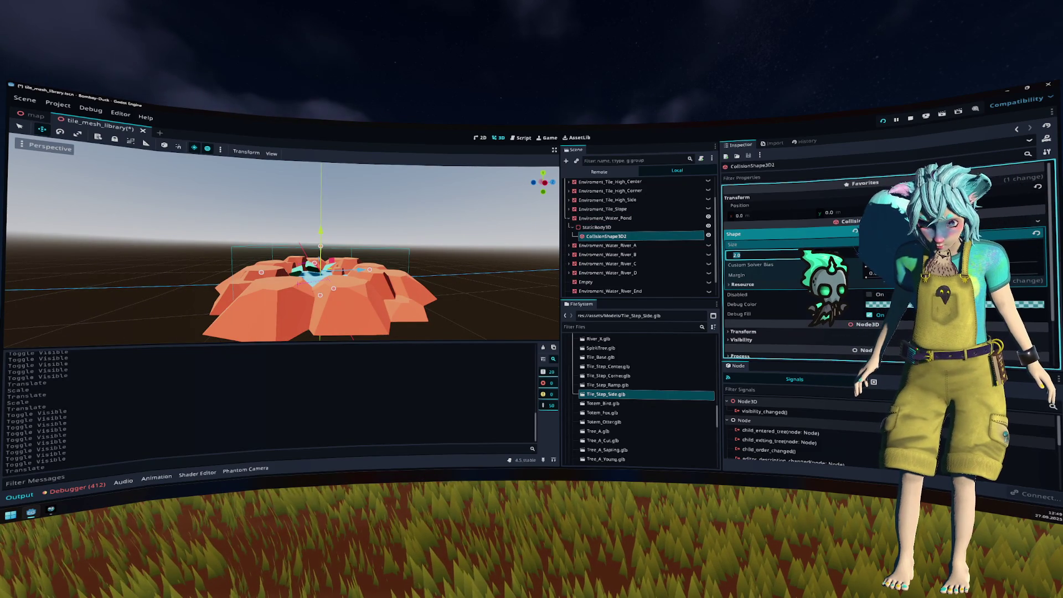
pyautogui.moveTo(859, 253); pyautogui.dragTo(860, 250)
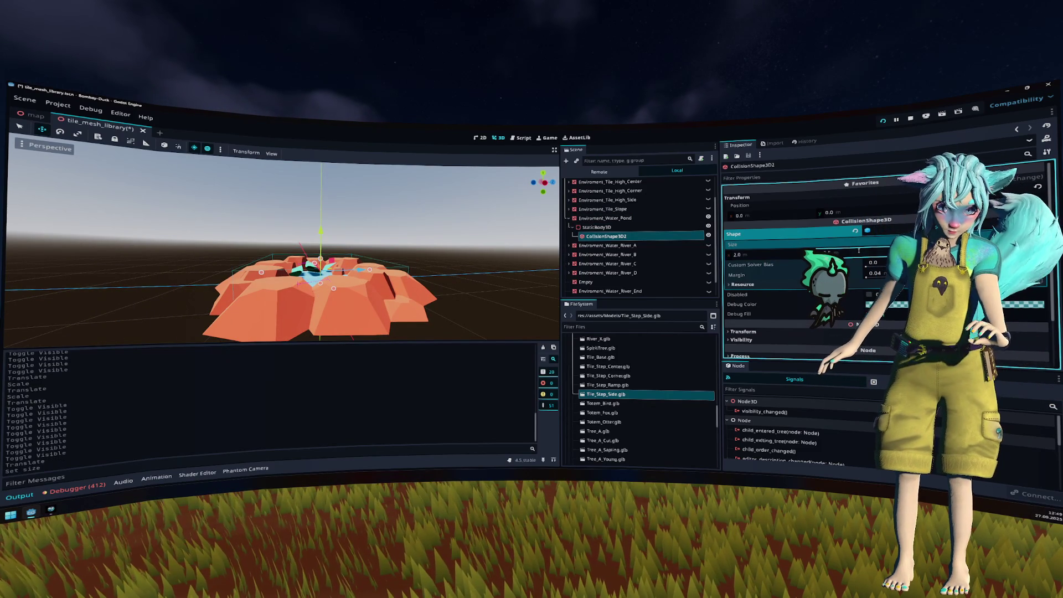
pyautogui.scroll(-3, 294, 215)
pyautogui.press('f')
pyautogui.hotkey('ctrl', 's')
# Step: Hide the Water_Pond tile and show River_A instead
pyautogui.click(569, 218)
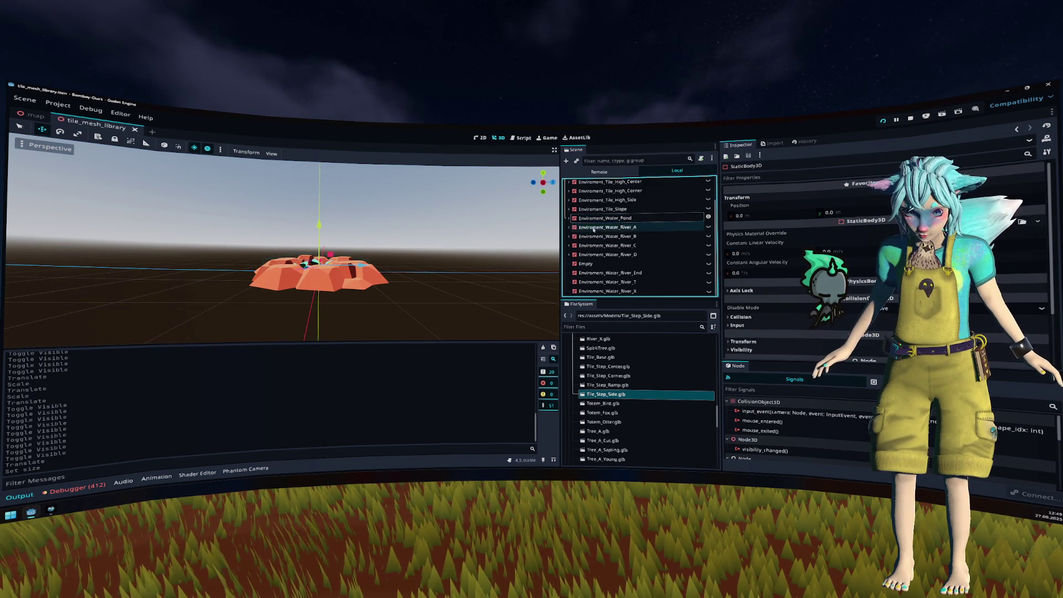
pyautogui.click(610, 227)
pyautogui.click(708, 217)
pyautogui.click(709, 226)
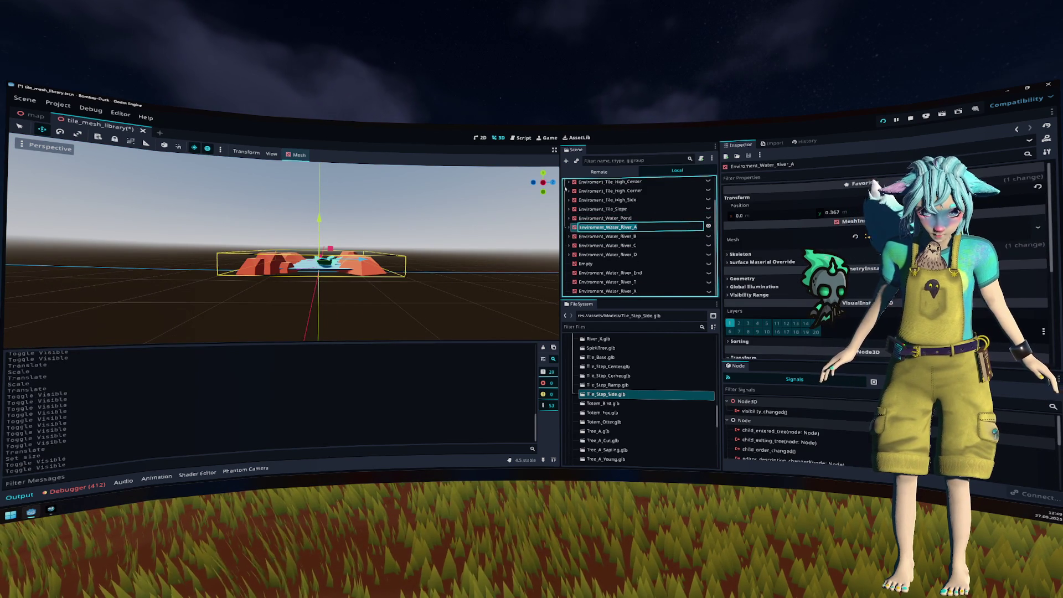
# Step: Lower the River_A tile along Y in Left Orthogonal view
pyautogui.click(545, 183)
pyautogui.scroll(5, 387, 229)
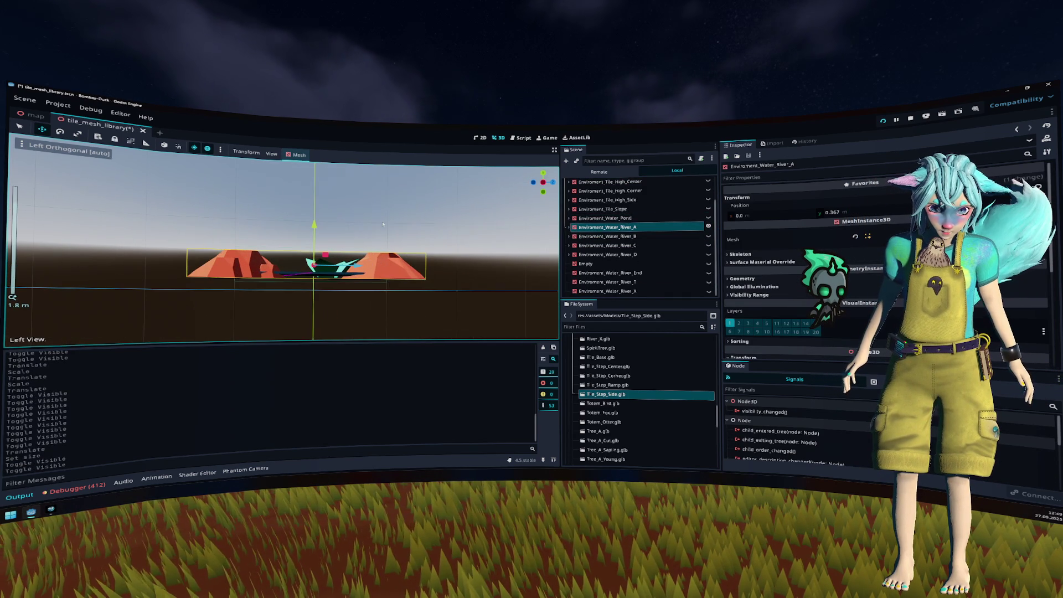
pyautogui.moveTo(319, 226)
pyautogui.mouseDown()
pyautogui.moveTo(315, 238)
pyautogui.moveTo(365, 235)
pyautogui.moveTo(357, 241)
pyautogui.mouseUp()
pyautogui.scroll(-3, 357, 241)
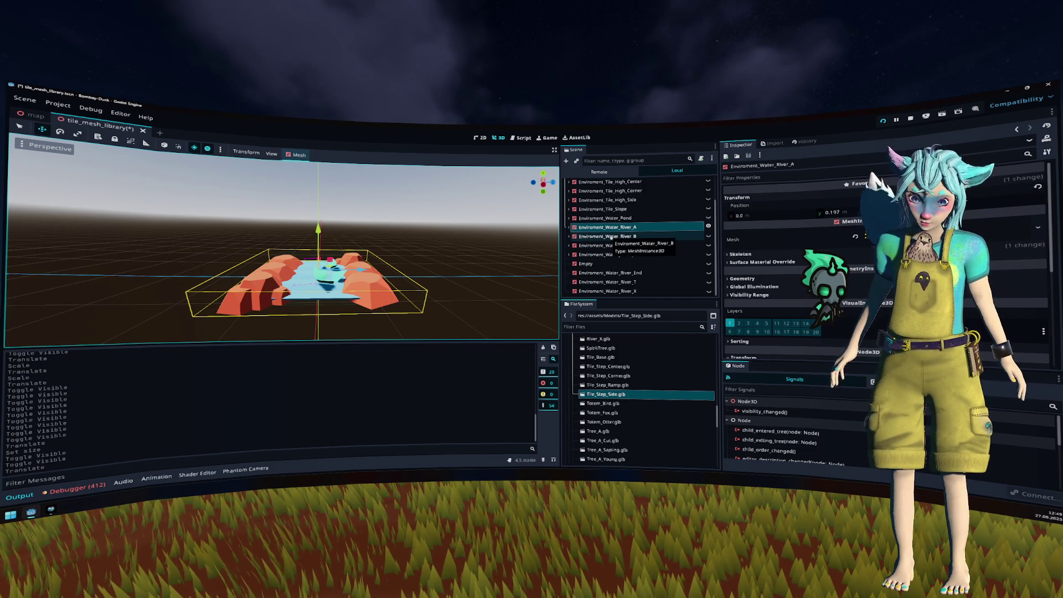
pyautogui.click(568, 227)
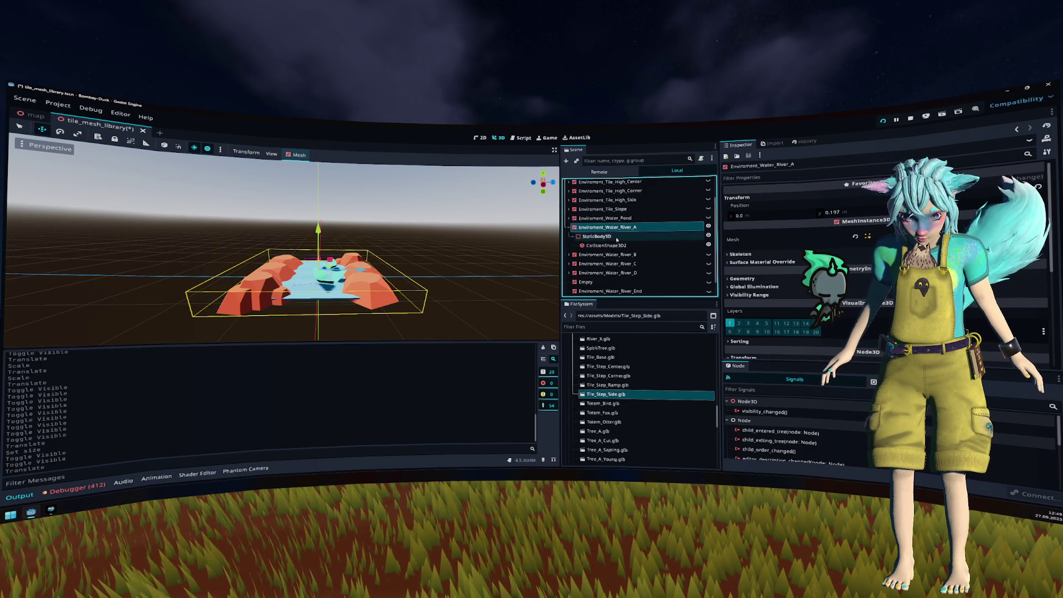
pyautogui.click(607, 245)
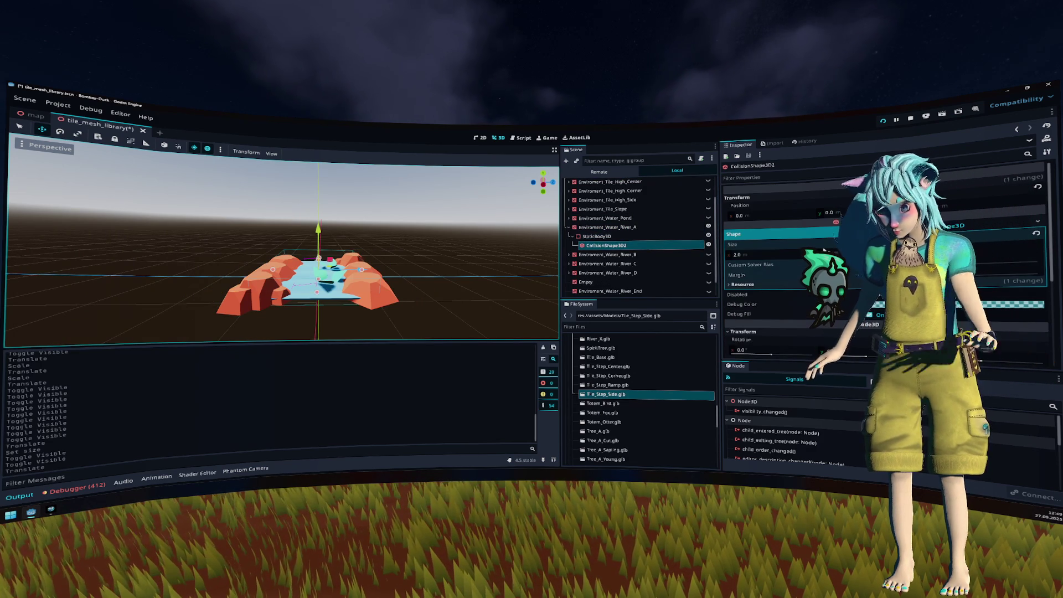
pyautogui.click(569, 227)
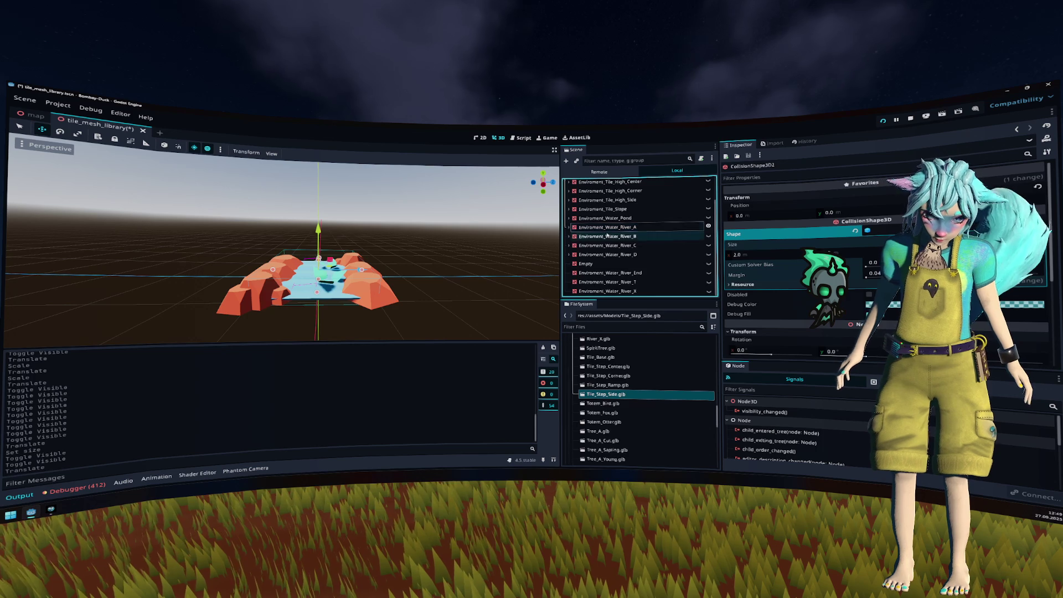
# Step: Show River_C alone, lower it to about 0.198 on Y, and save
pyautogui.click(608, 237)
pyautogui.click(709, 226)
pyautogui.click(709, 236)
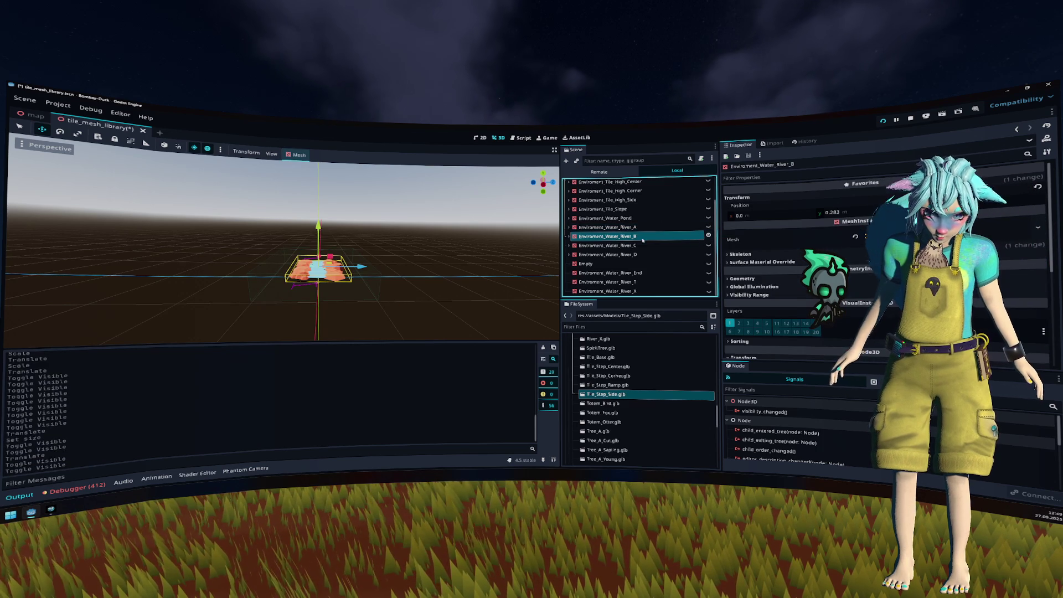
pyautogui.click(709, 236)
pyautogui.click(709, 245)
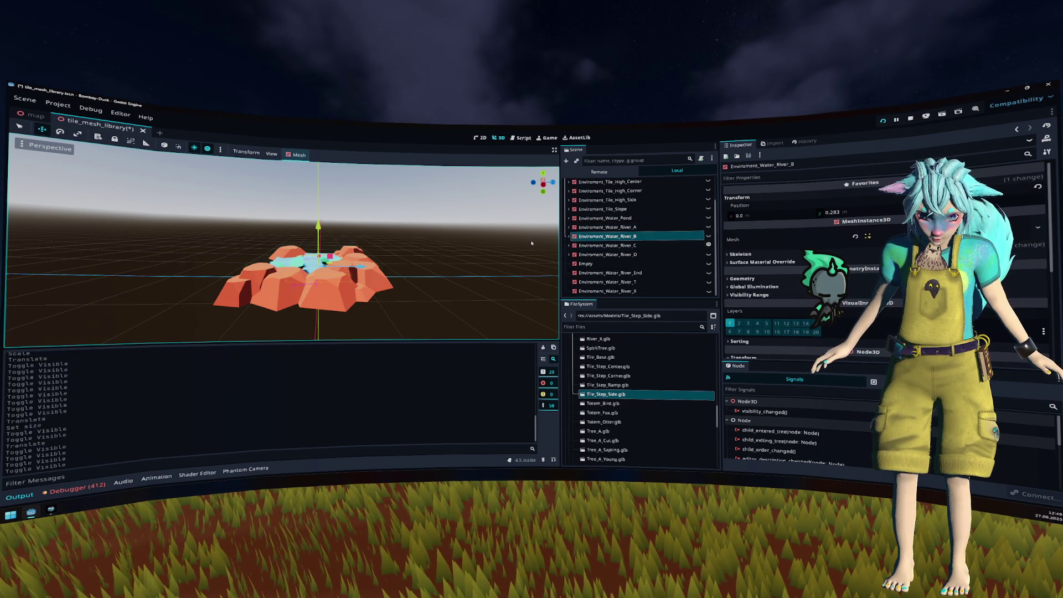
pyautogui.click(628, 248)
pyautogui.moveTo(426, 277); pyautogui.dragTo(429, 247)
pyautogui.click(543, 182)
pyautogui.moveTo(330, 217); pyautogui.dragTo(326, 221)
pyautogui.hotkey('ctrl', 's')
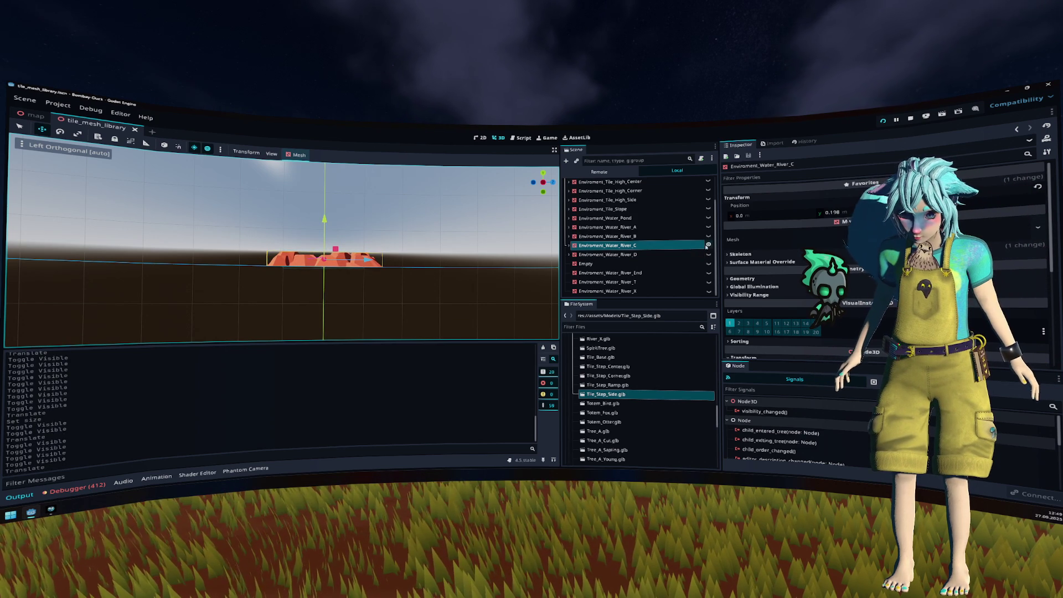
# Step: Lower the River_End and River_T tiles slightly along Y
pyautogui.click(709, 245)
pyautogui.click(697, 273)
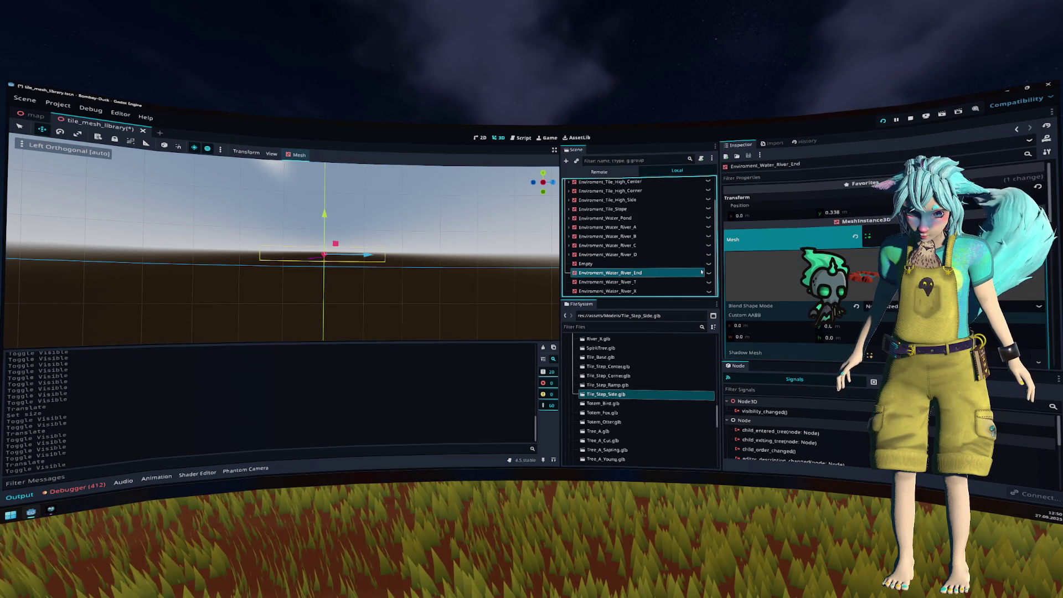
pyautogui.click(709, 272)
pyautogui.moveTo(325, 216); pyautogui.dragTo(325, 222)
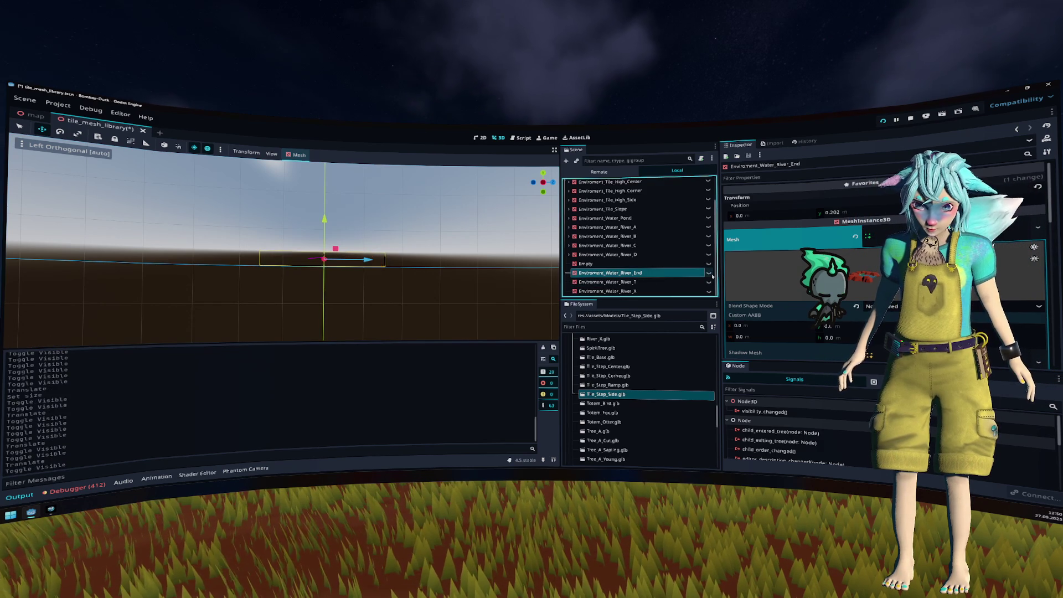
pyautogui.click(709, 272)
pyautogui.click(708, 282)
pyautogui.click(701, 282)
pyautogui.moveTo(326, 216); pyautogui.dragTo(328, 221)
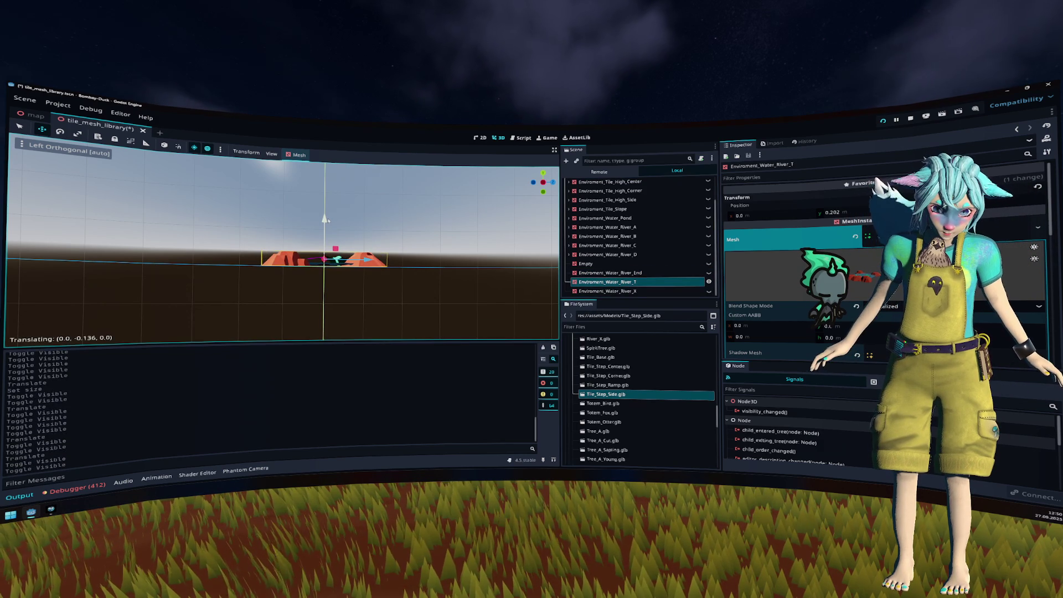
# Step: Lower Environment_Water_River_X to about 0.195 on Y, save, and return to the map scene
pyautogui.click(709, 282)
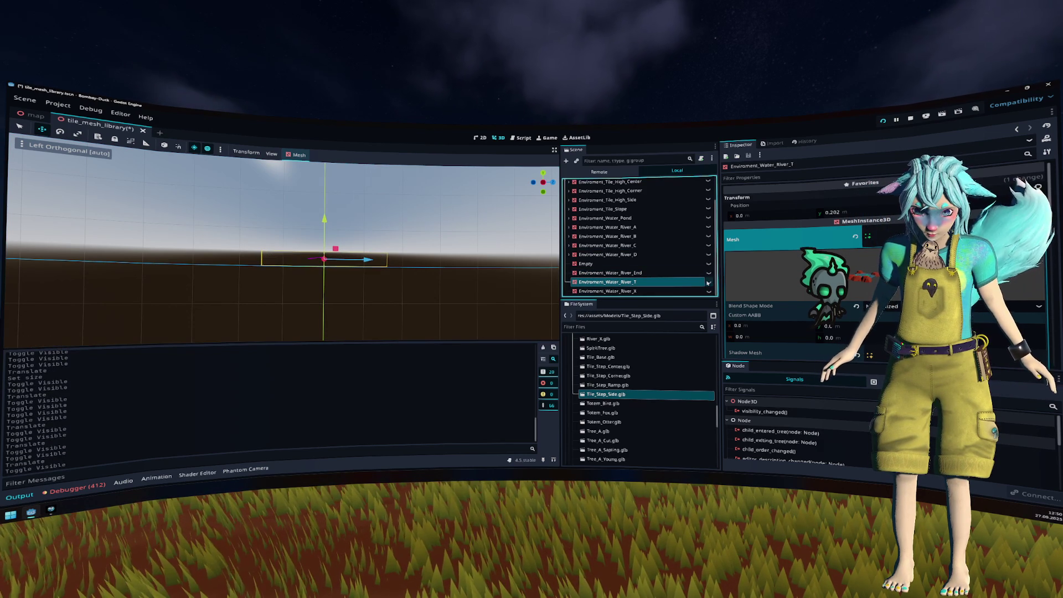
pyautogui.scroll(3, 665, 239)
pyautogui.click(709, 191)
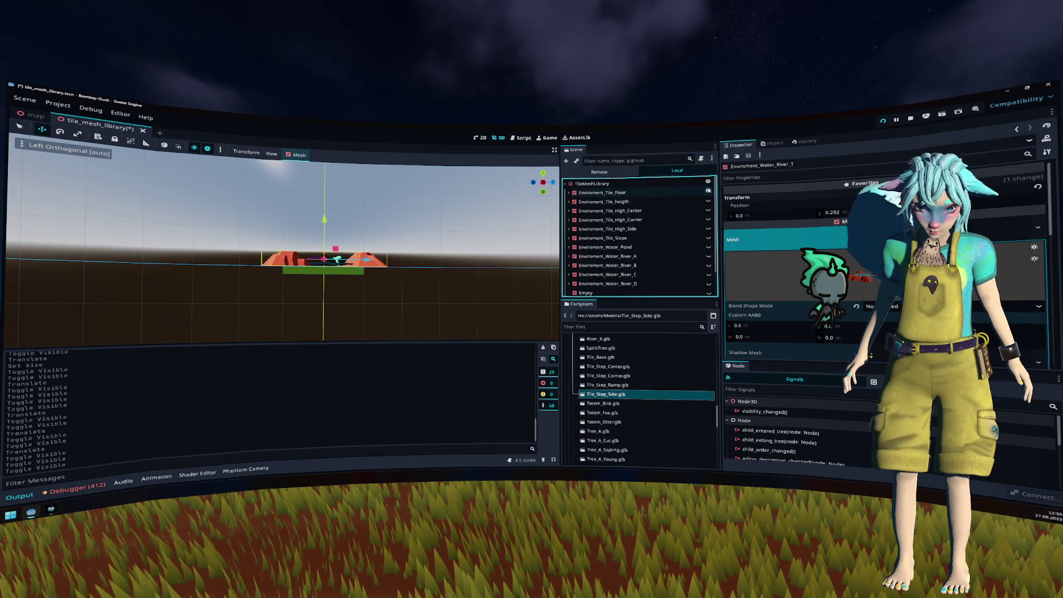
pyautogui.click(648, 192)
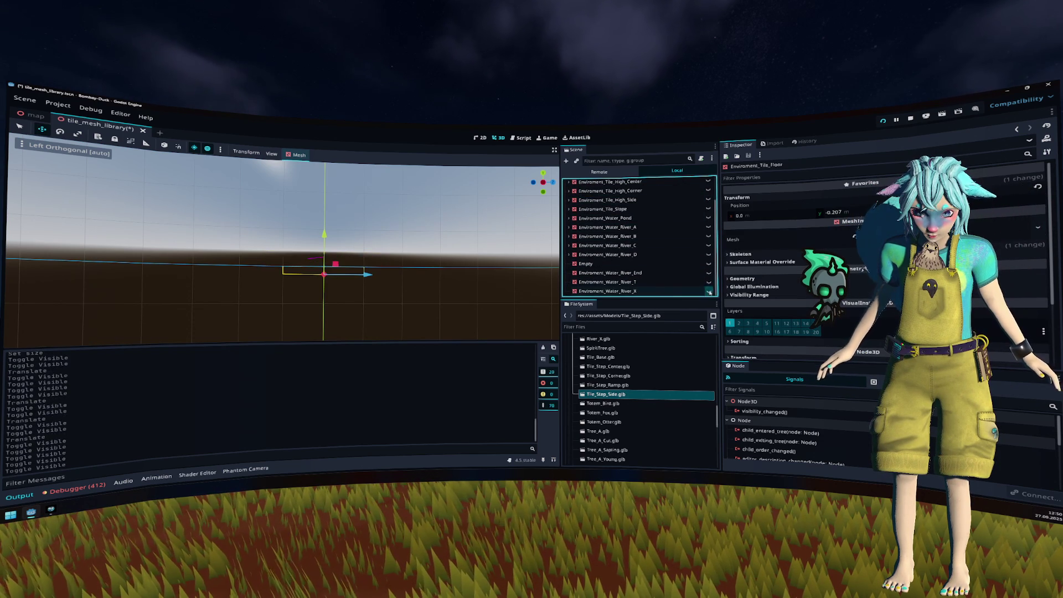
pyautogui.scroll(-3, 677, 277)
pyautogui.click(676, 291)
pyautogui.moveTo(328, 215); pyautogui.dragTo(402, 246)
pyautogui.hotkey('ctrl', 's')
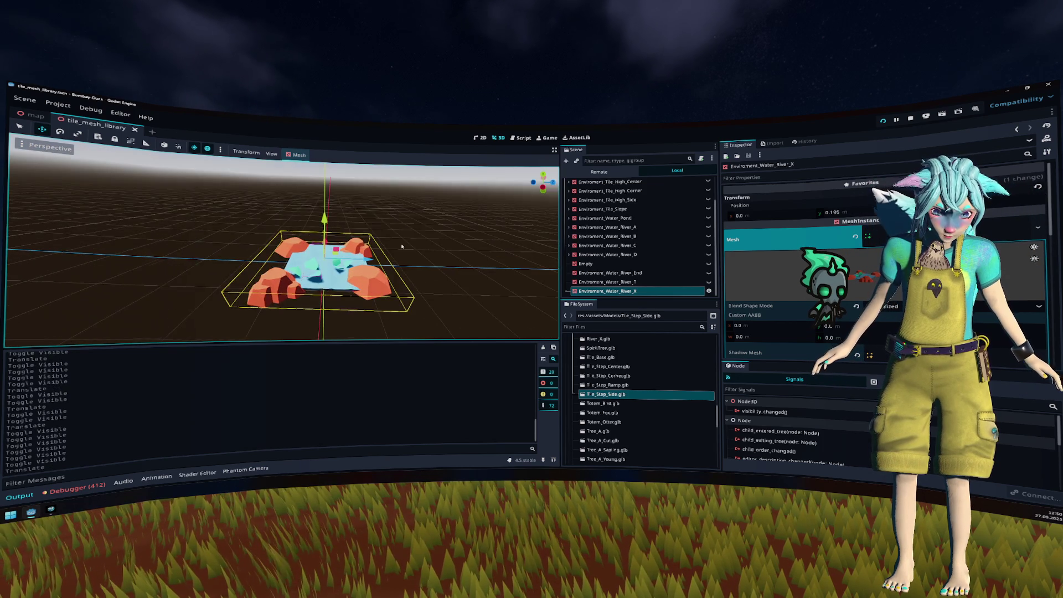
pyautogui.click(448, 233)
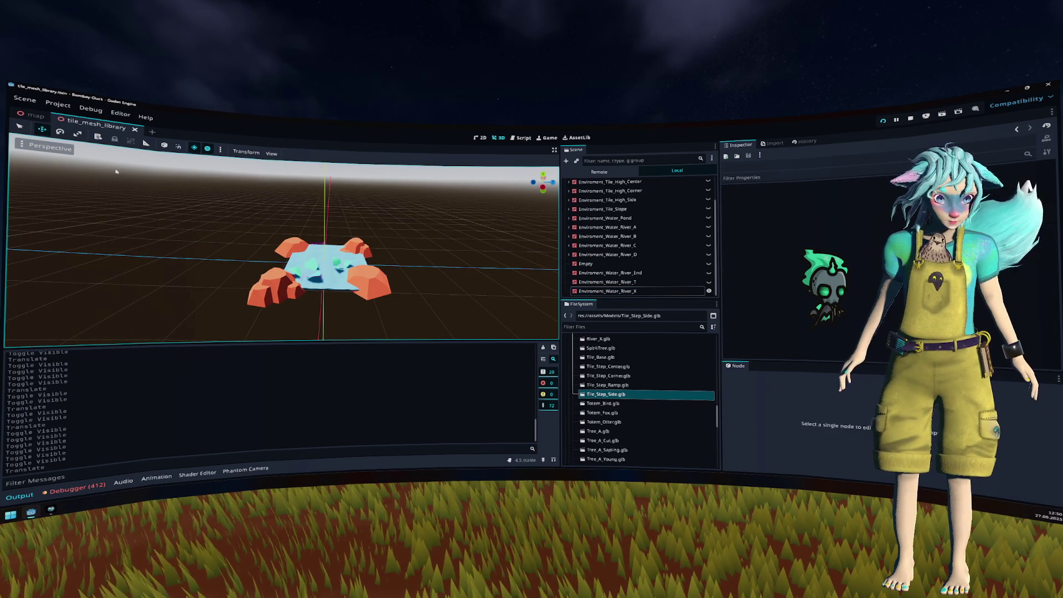
pyautogui.click(34, 115)
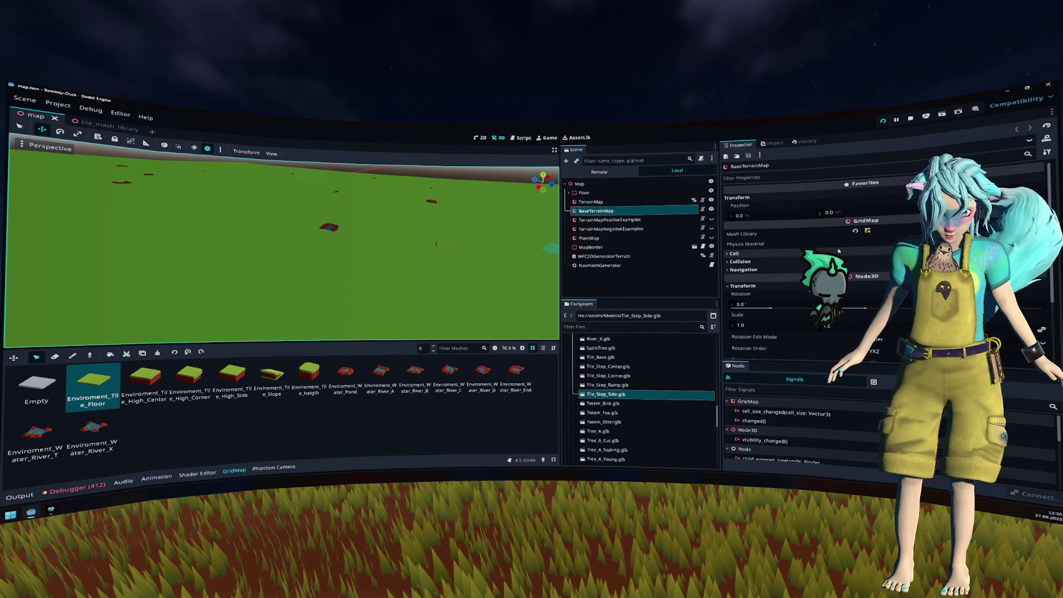
# Step: Re-import the map's mesh library from tile_mesh_library.tscn with transforms applied, then close the scenes
pyautogui.click(867, 230)
pyautogui.click(306, 156)
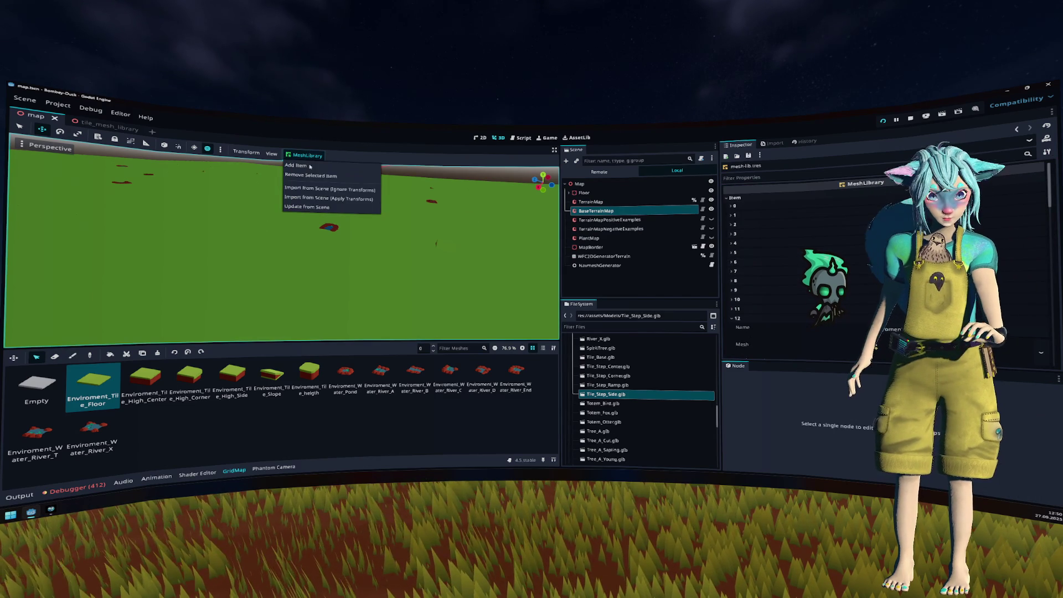
pyautogui.click(329, 199)
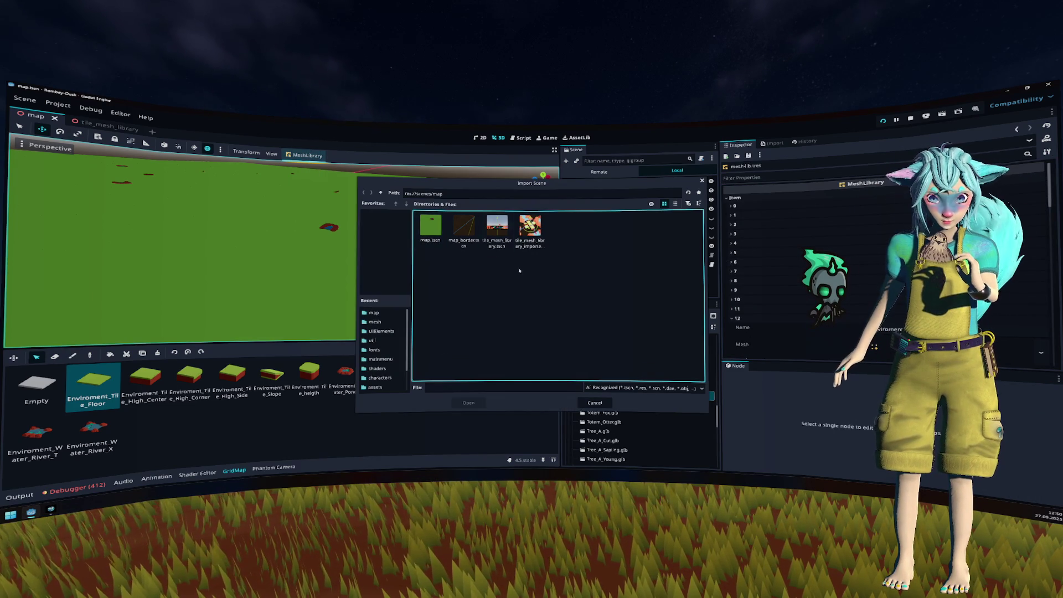
pyautogui.click(503, 242)
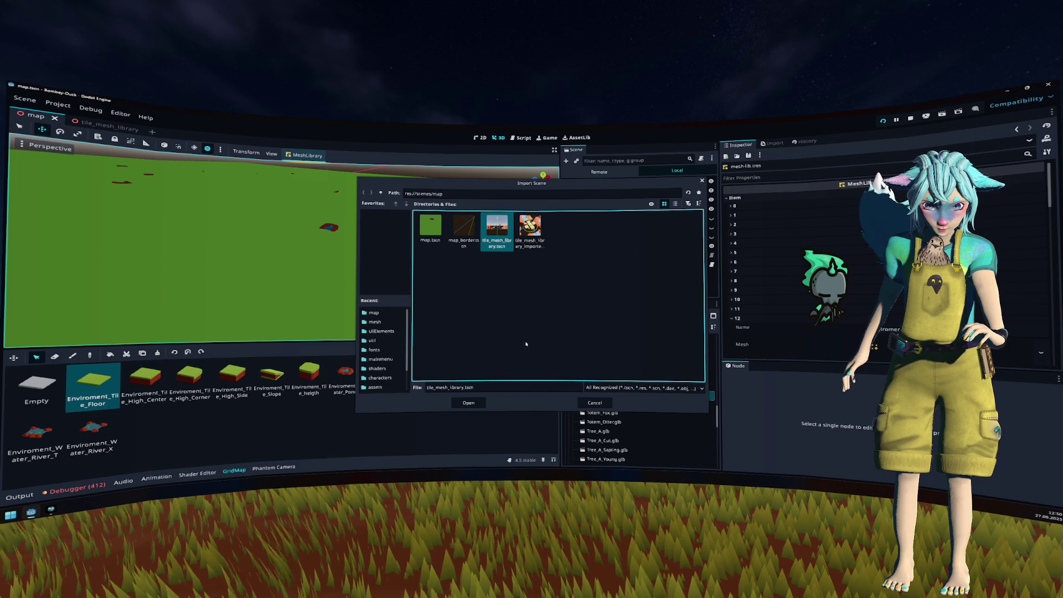
pyautogui.click(469, 403)
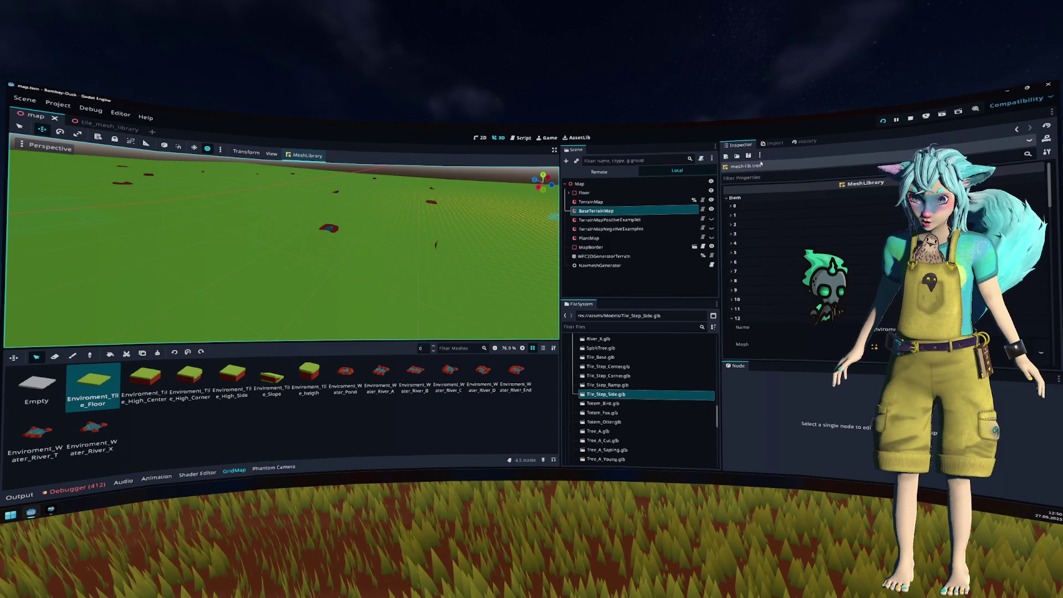
pyautogui.hotkey('ctrl', 'w')
pyautogui.hotkey('ctrl', 'w')
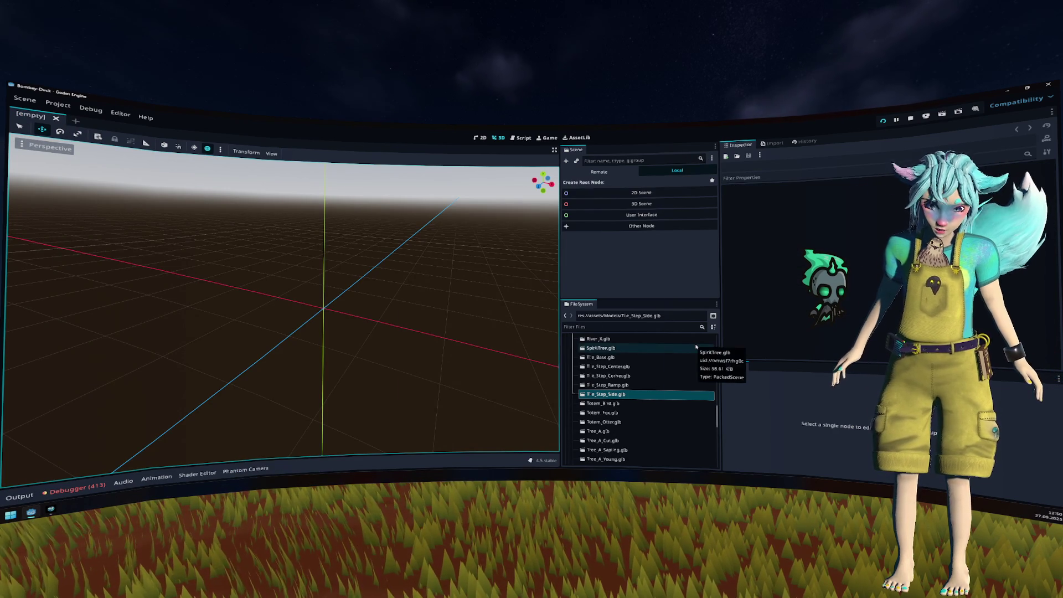
# Step: Reopen map.tscn through quick open and tilt the view toward the horizon
pyautogui.hotkey('ctrl', 'shift', 'o')
pyautogui.write('map')
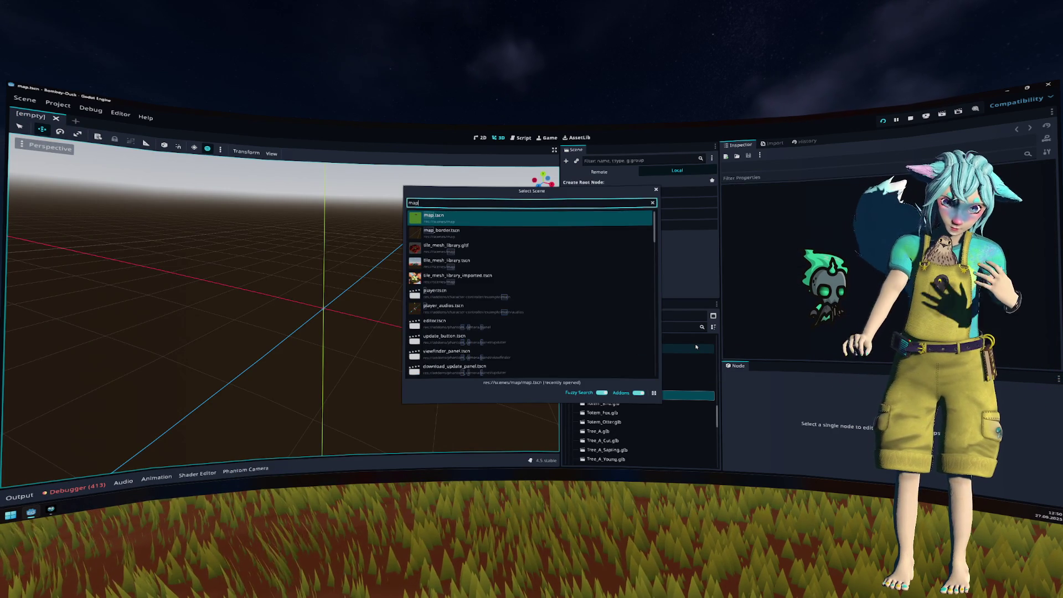
pyautogui.press('Return')
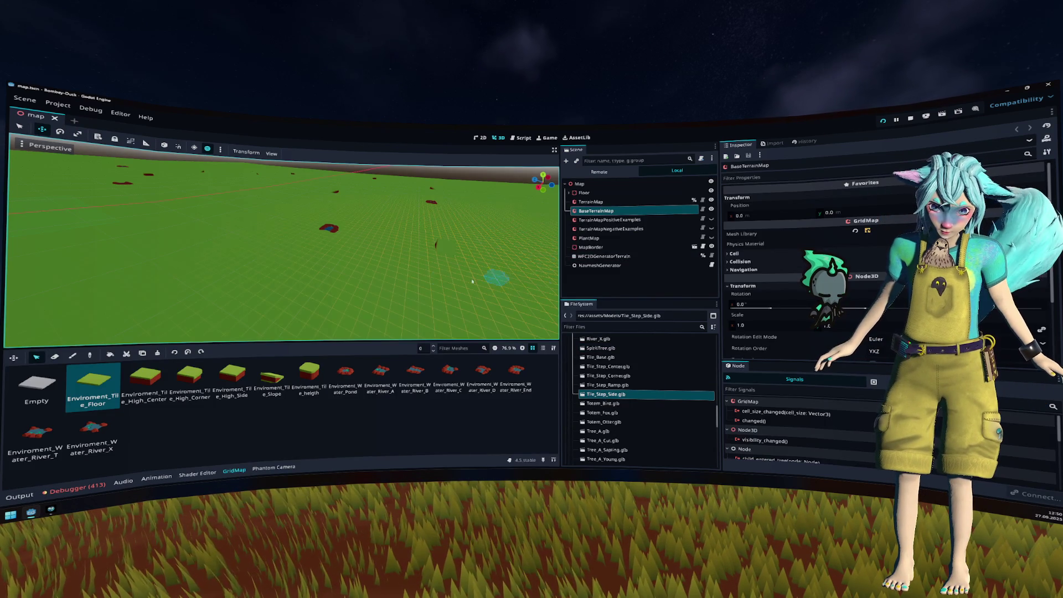
pyautogui.scroll(5, 431, 258)
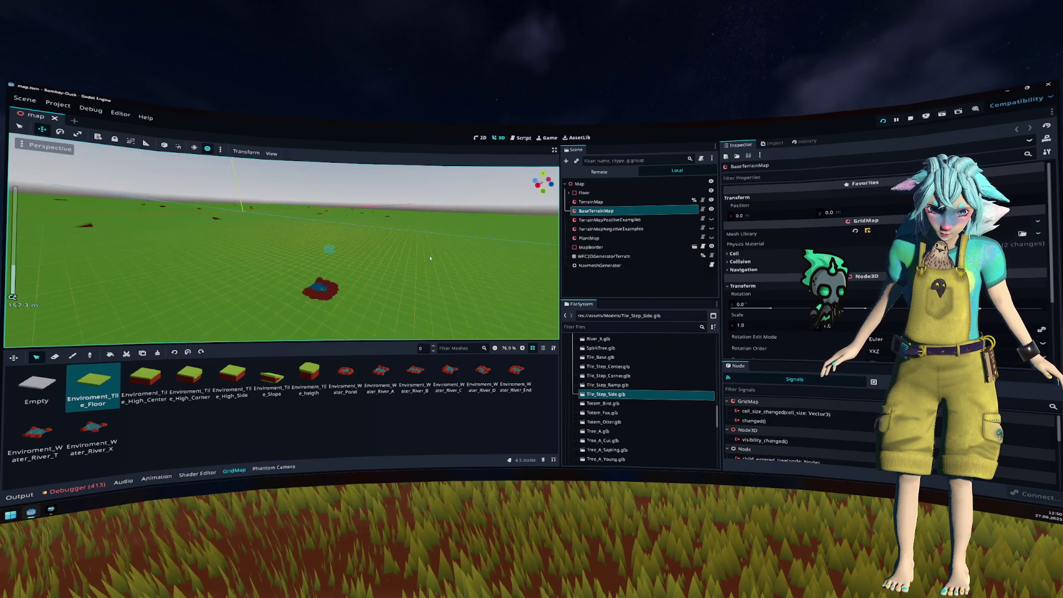
pyautogui.moveTo(430, 258)
pyautogui.mouseDown()
pyautogui.moveTo(410, 249)
pyautogui.moveTo(510, 197)
pyautogui.mouseUp()
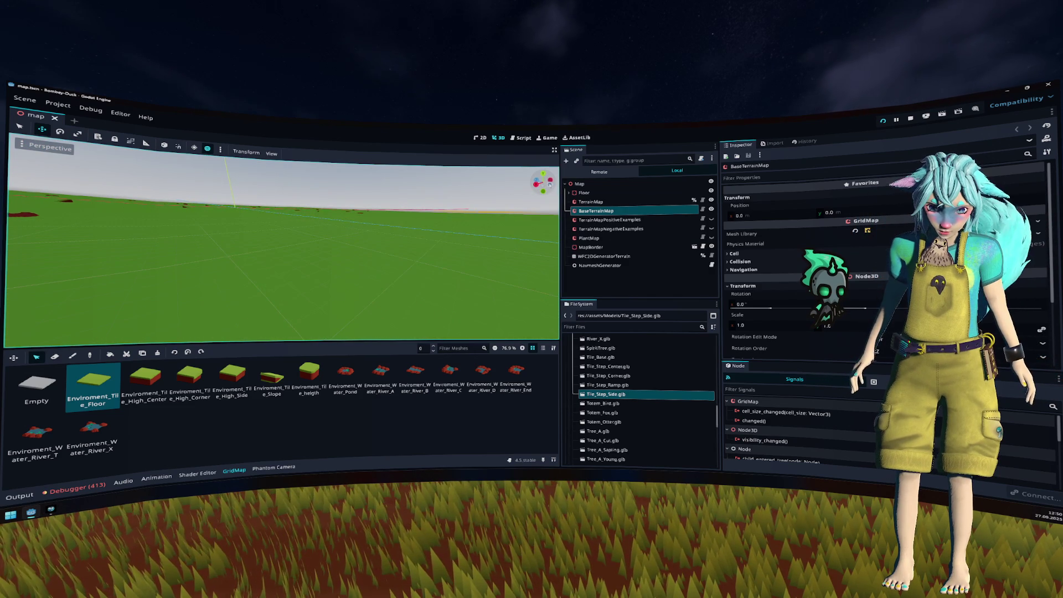
# Step: Switch to Rear view, then zoom in and orbit down onto the green terrain tiles
pyautogui.click(550, 184)
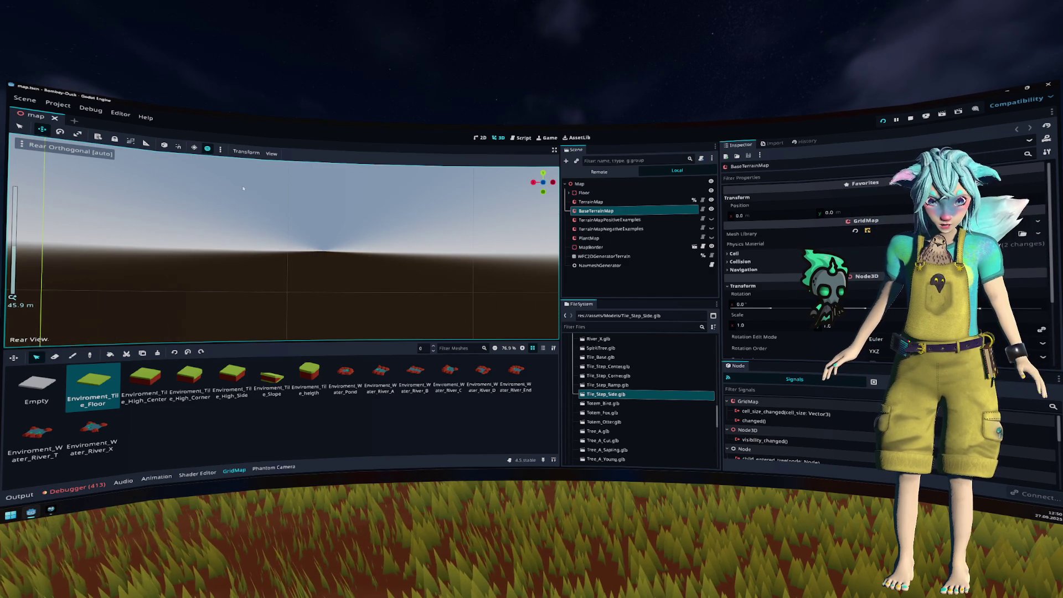
pyautogui.scroll(7, 275, 193)
pyautogui.scroll(5, 310, 216)
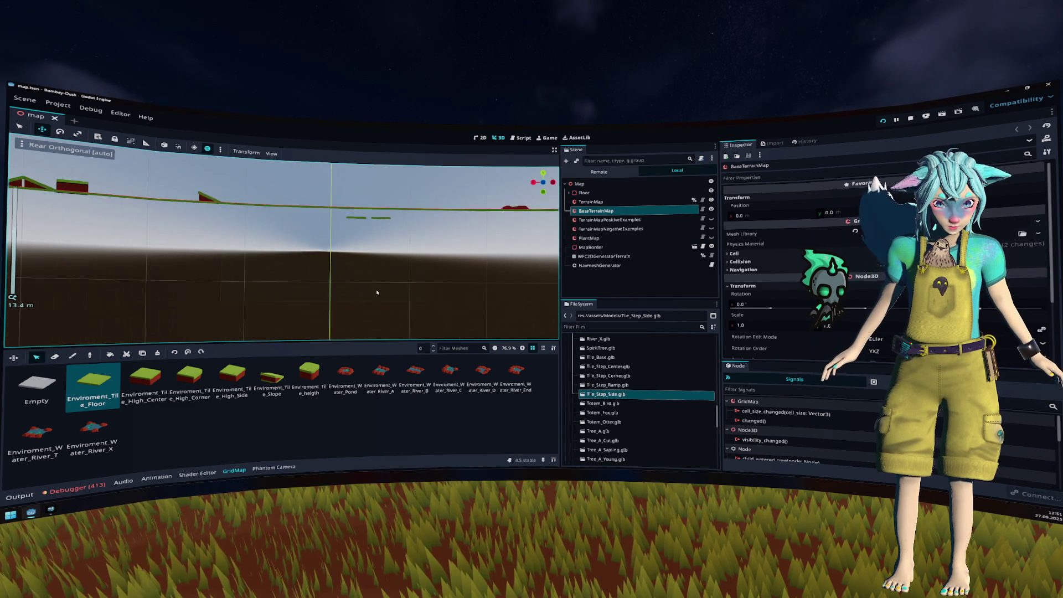
pyautogui.scroll(3, 337, 238)
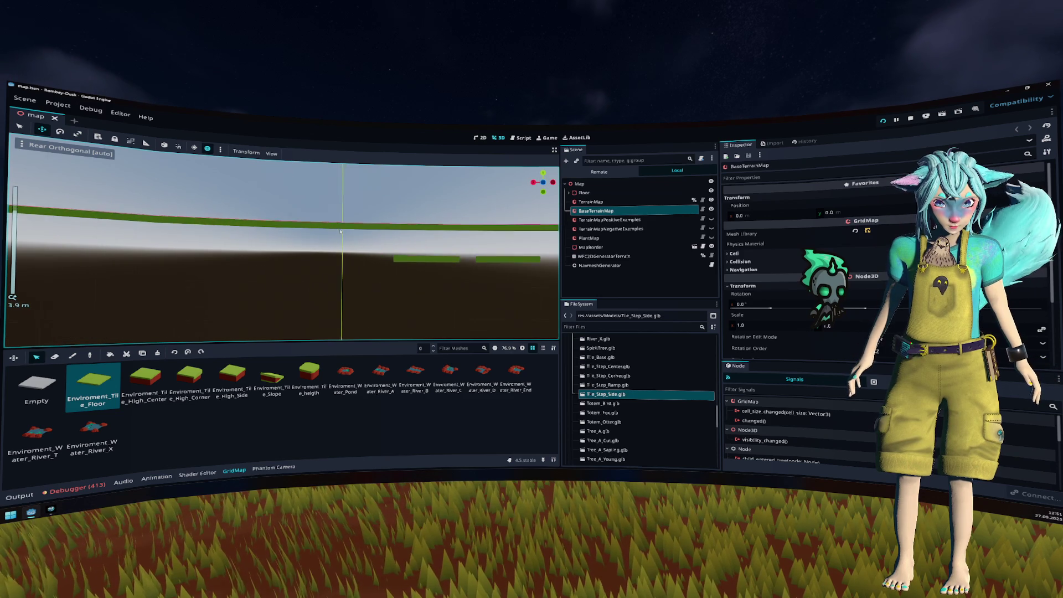
pyautogui.moveTo(338, 238)
pyautogui.mouseDown()
pyautogui.moveTo(372, 238)
pyautogui.moveTo(379, 258)
pyautogui.mouseUp()
pyautogui.scroll(10, 372, 239)
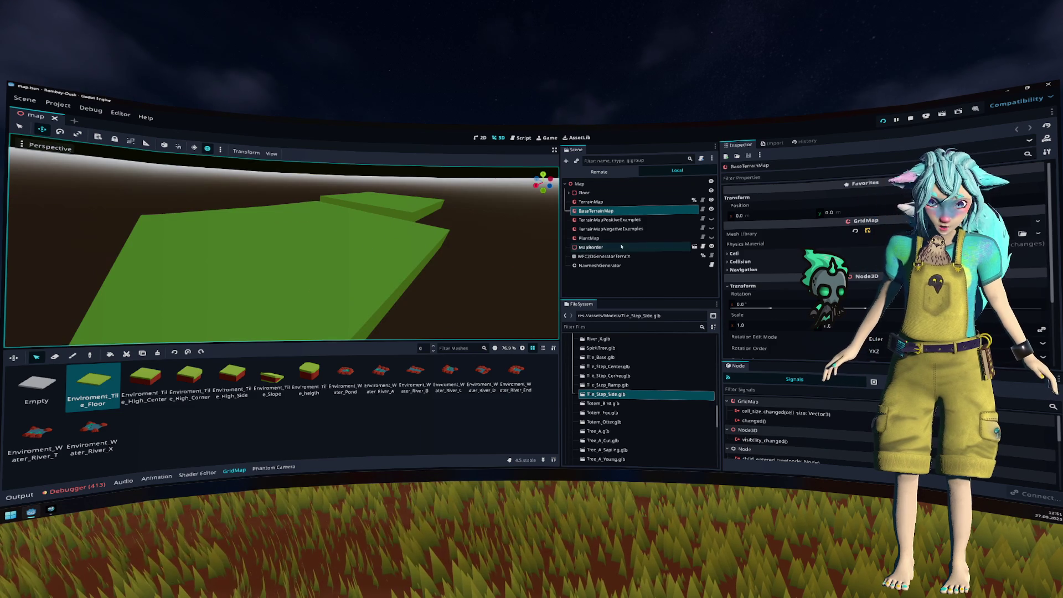
# Step: Toggle BaseTerrainMap's visibility off and on, then put the GridMap into paint mode
pyautogui.click(711, 210)
pyautogui.click(712, 209)
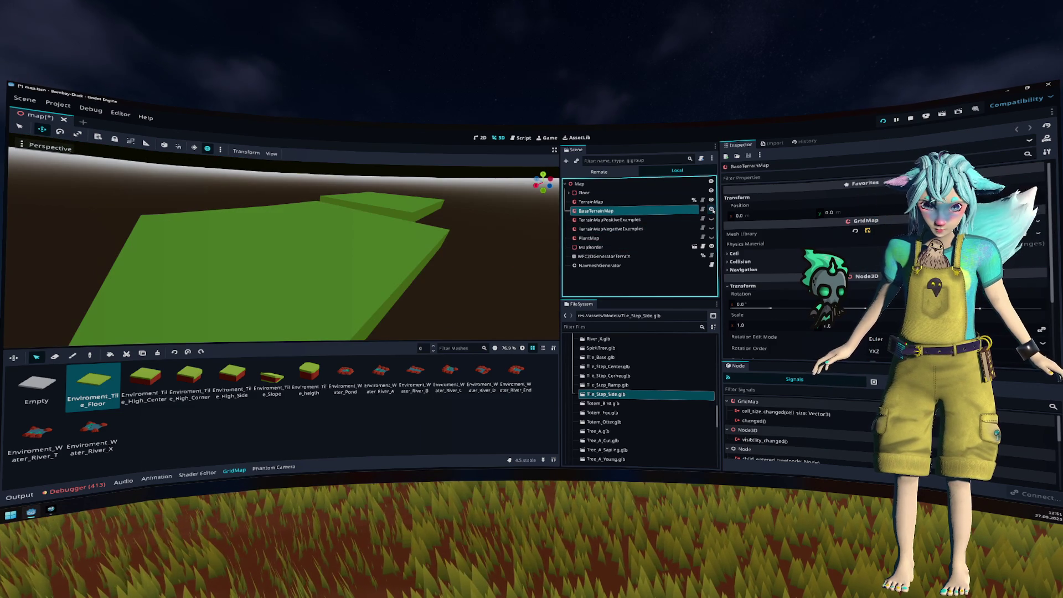
pyautogui.press('F2')
pyautogui.press('Escape')
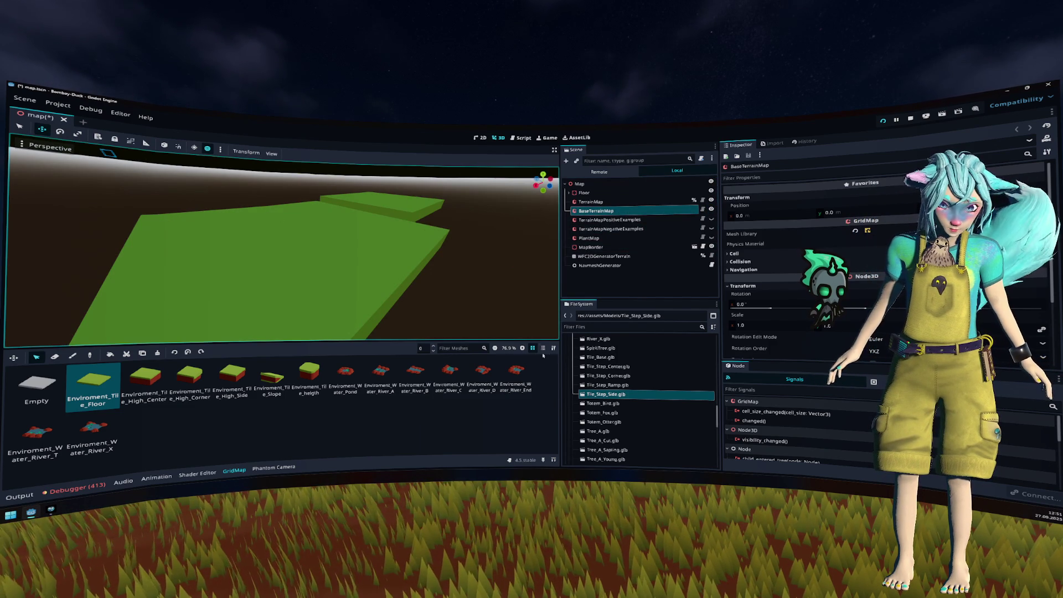
pyautogui.press('e')
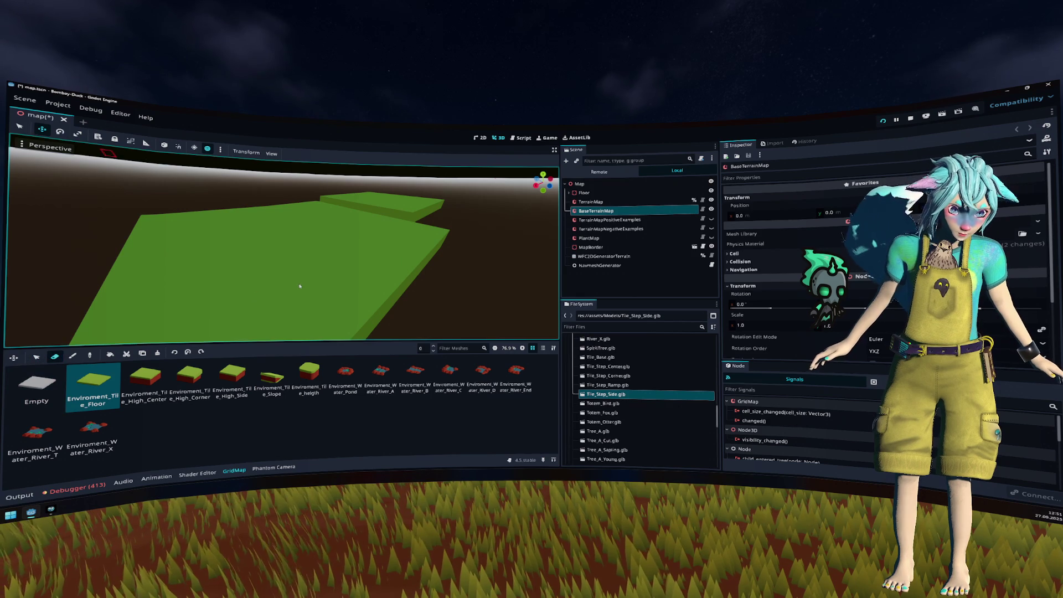
pyautogui.scroll(-2, 334, 275)
pyautogui.scroll(-1, 339, 273)
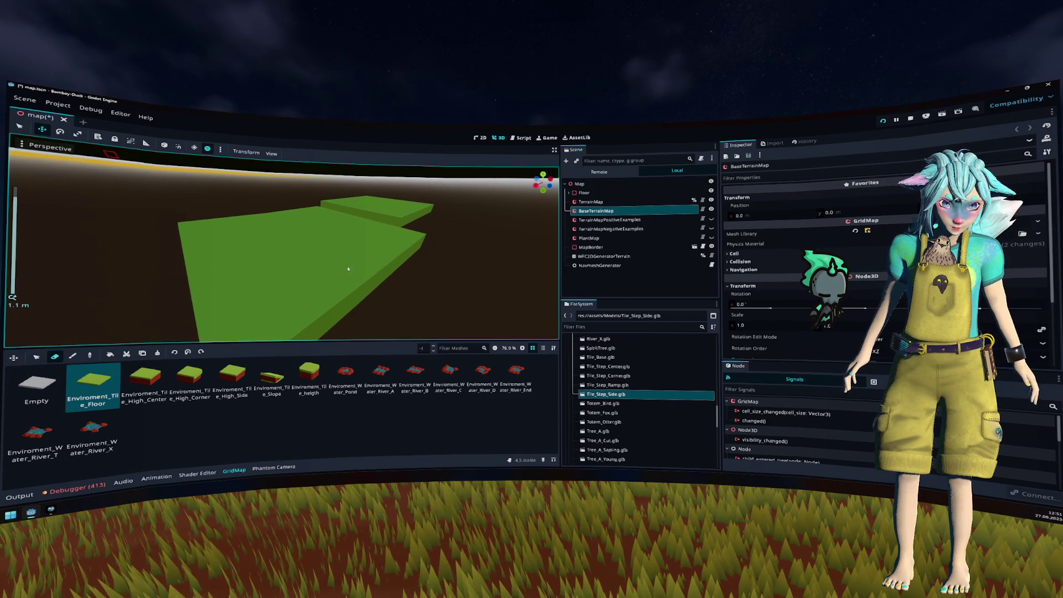
# Step: Step the painting floor down two levels and back up one to check floor levels
pyautogui.press('1')
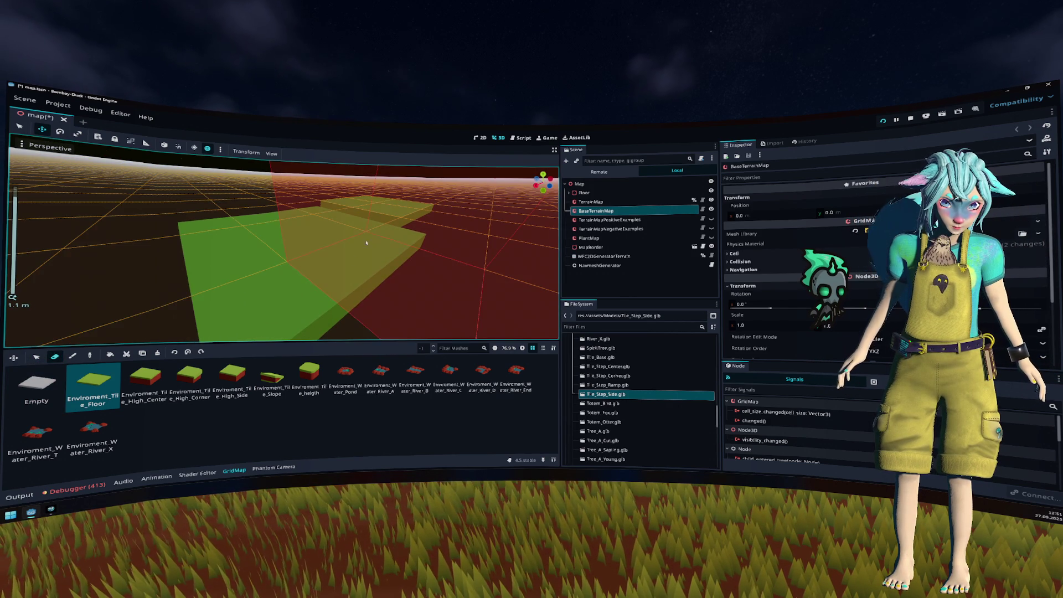
pyautogui.press('1')
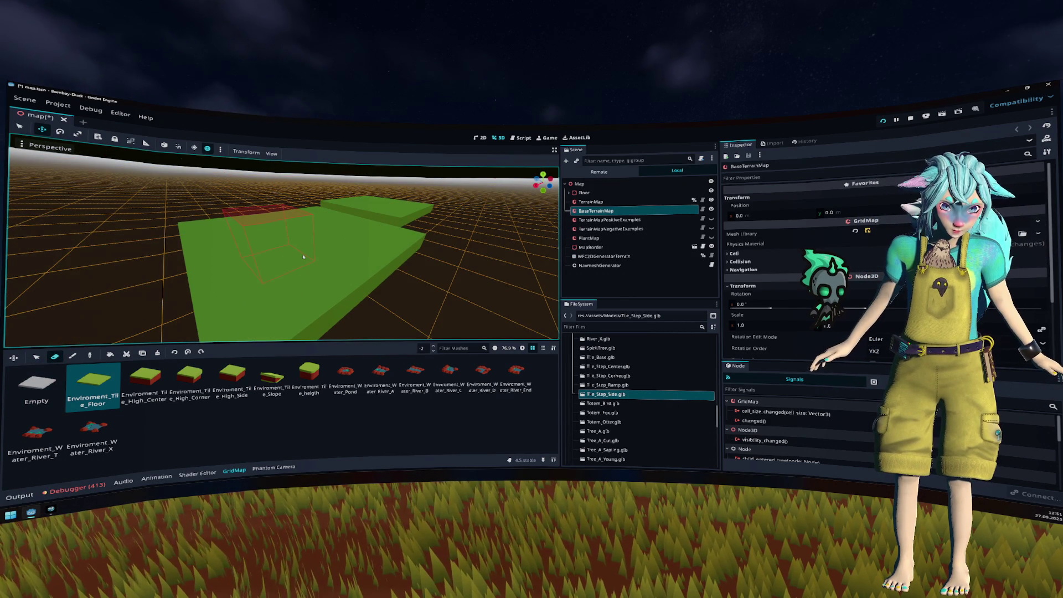
pyautogui.press('3')
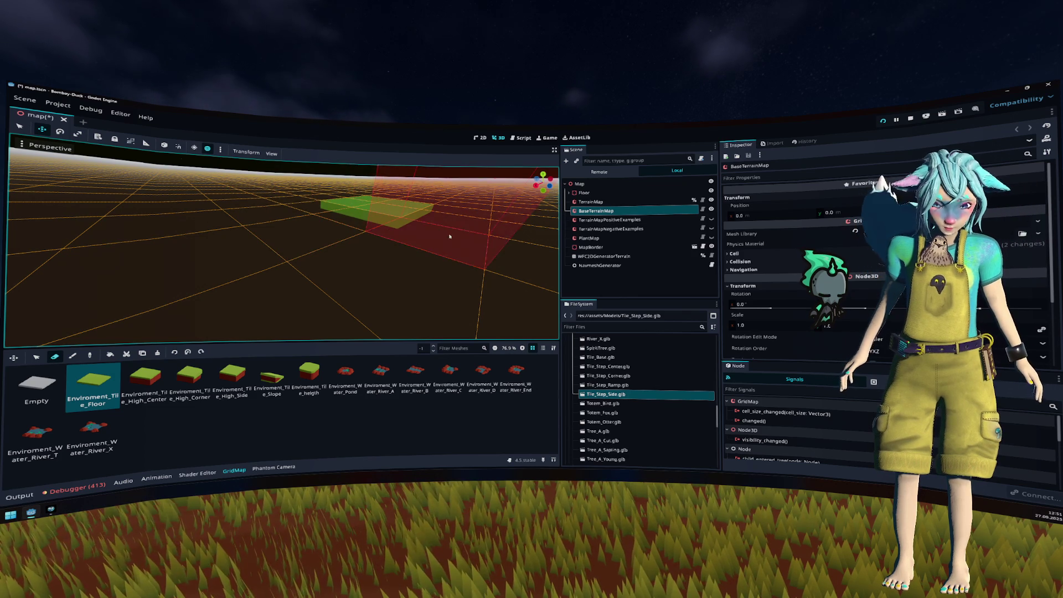
# Step: Select TerrainMap as the painted grid, reset its floor to 0, and zoom out
pyautogui.click(659, 202)
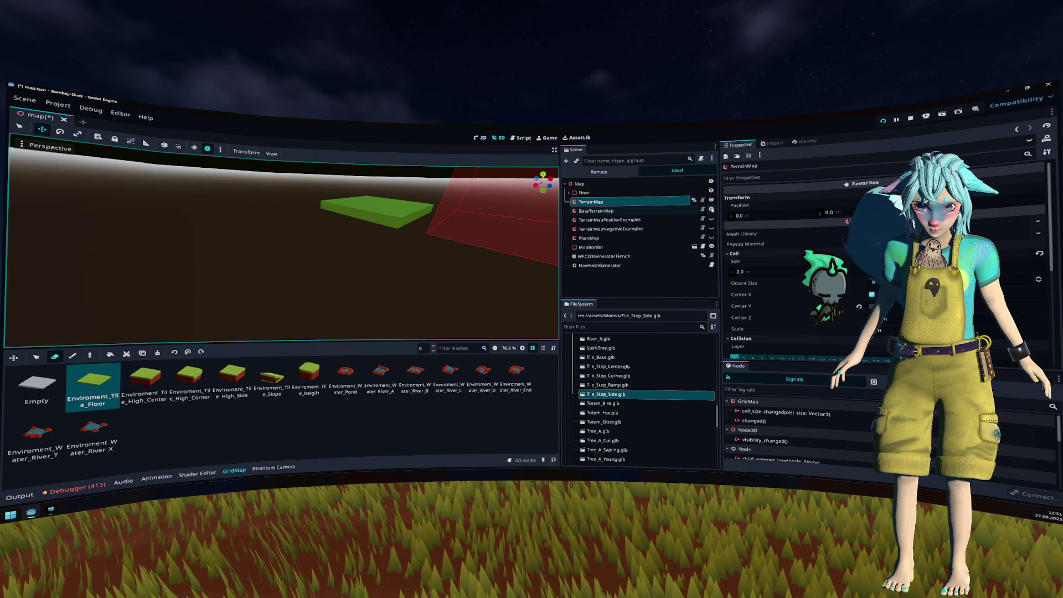
pyautogui.press('F2')
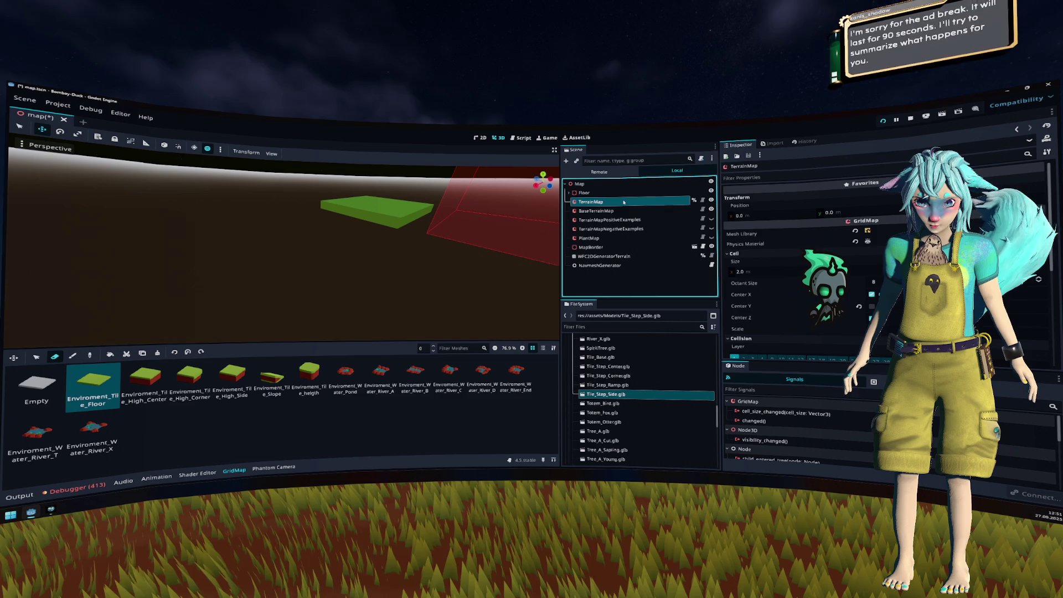
pyautogui.press('Escape')
pyautogui.press('q')
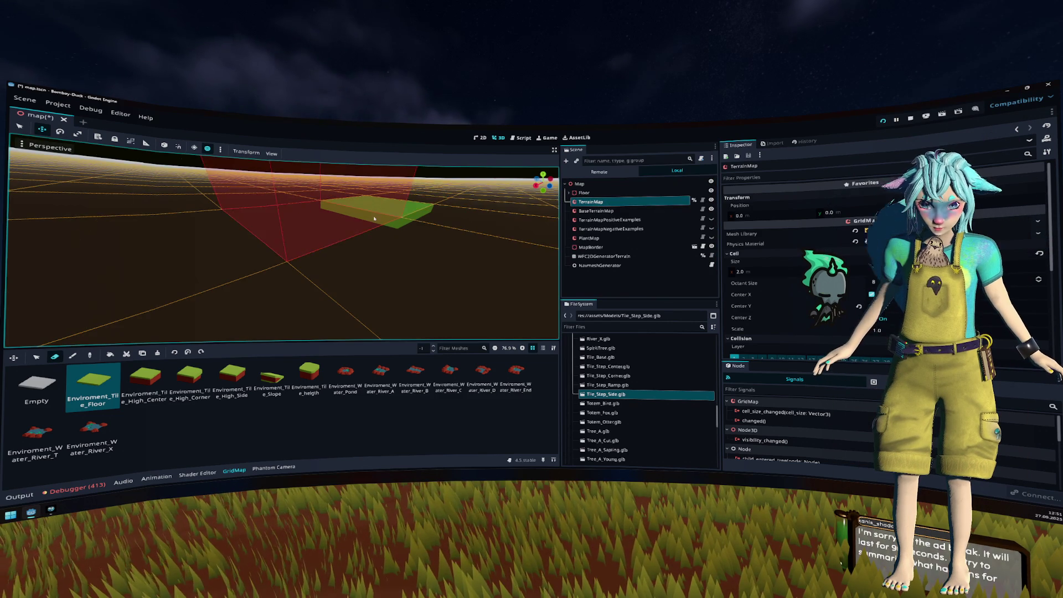
pyautogui.press('e')
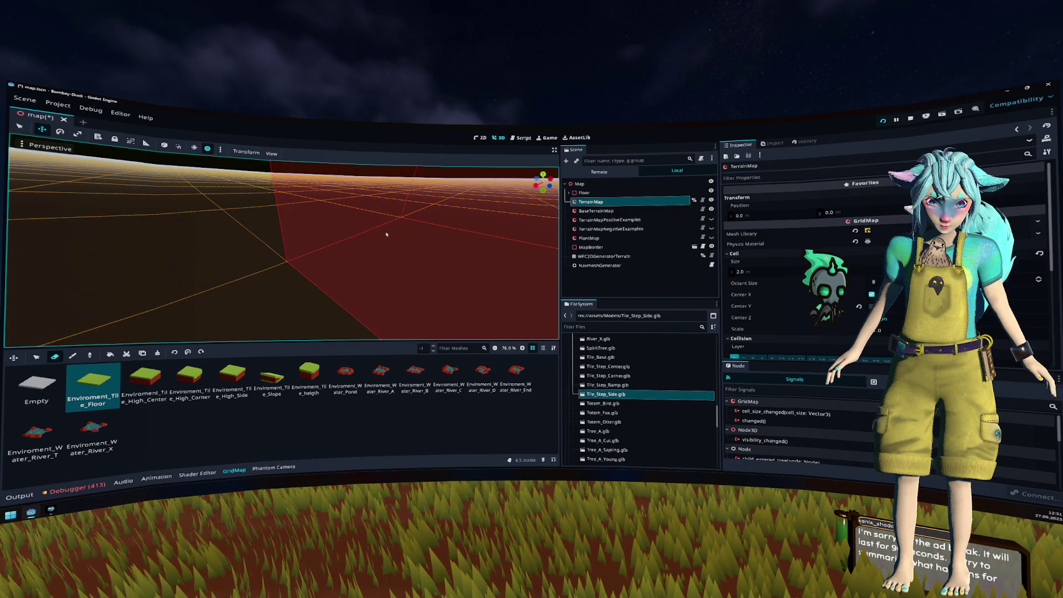
pyautogui.scroll(-5, 386, 235)
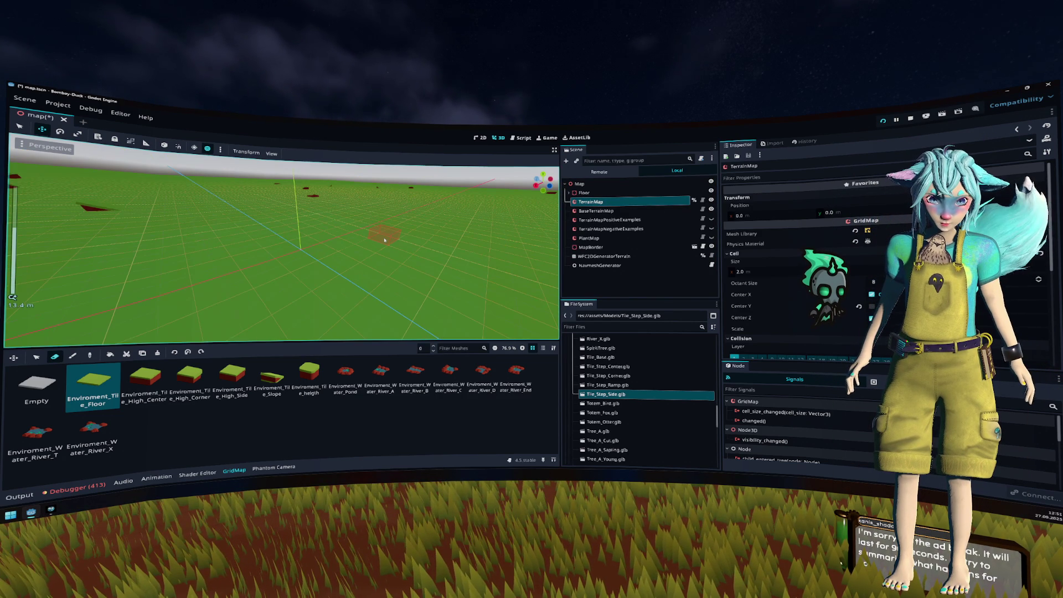
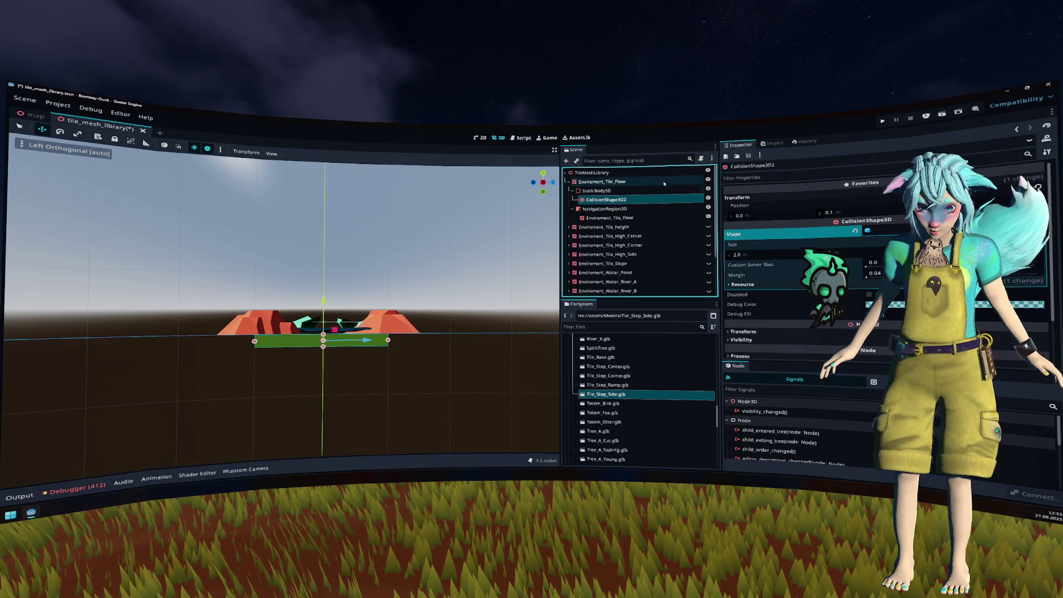
# Step: Show the High_Center tile and set its collision shape's box height to 1
pyautogui.click(567, 182)
pyautogui.press('Down')
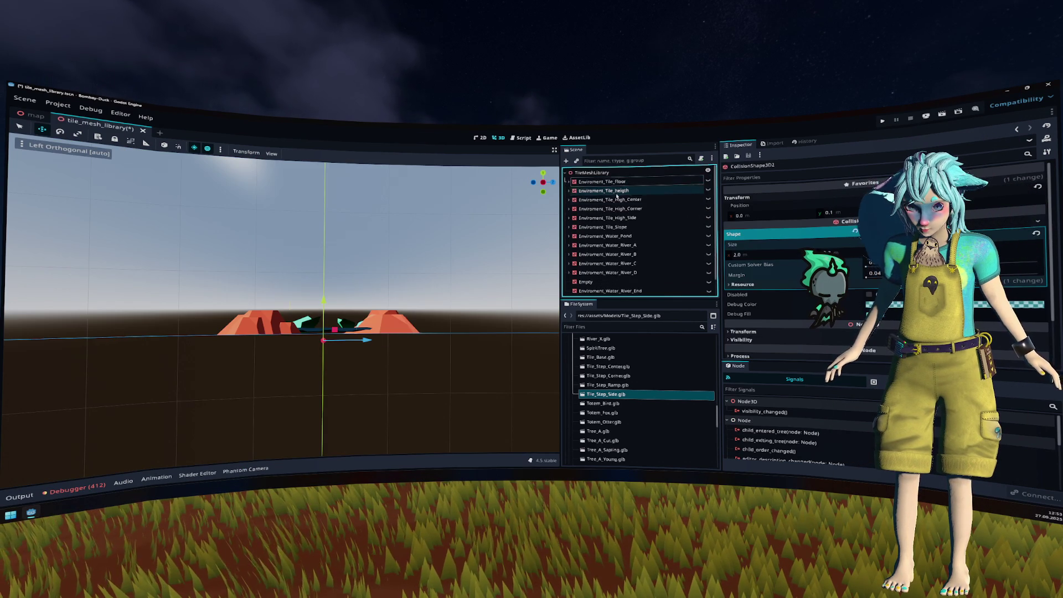
pyautogui.click(708, 199)
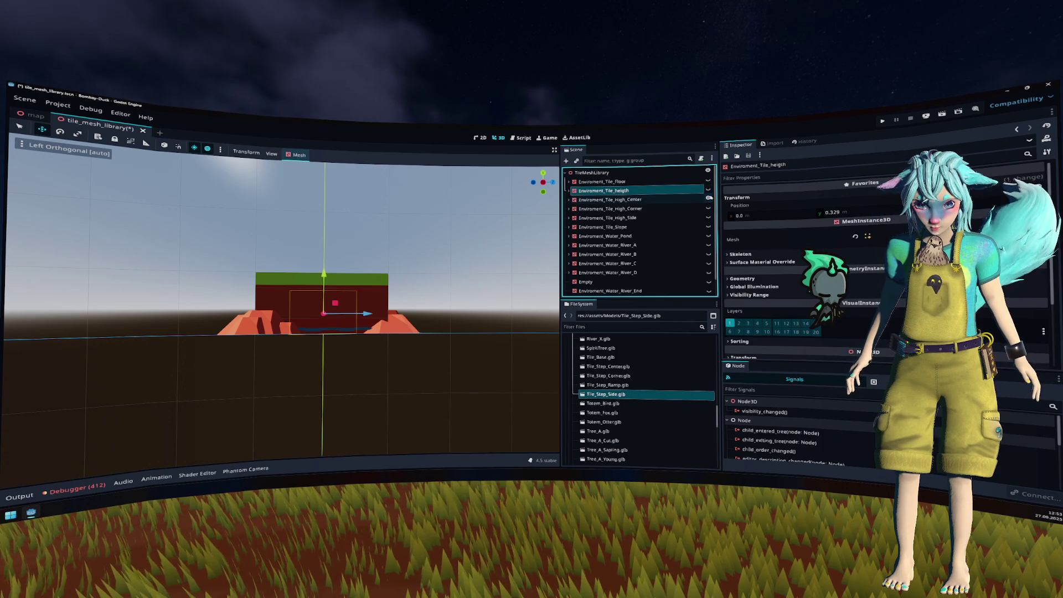
pyautogui.click(567, 201)
pyautogui.click(567, 200)
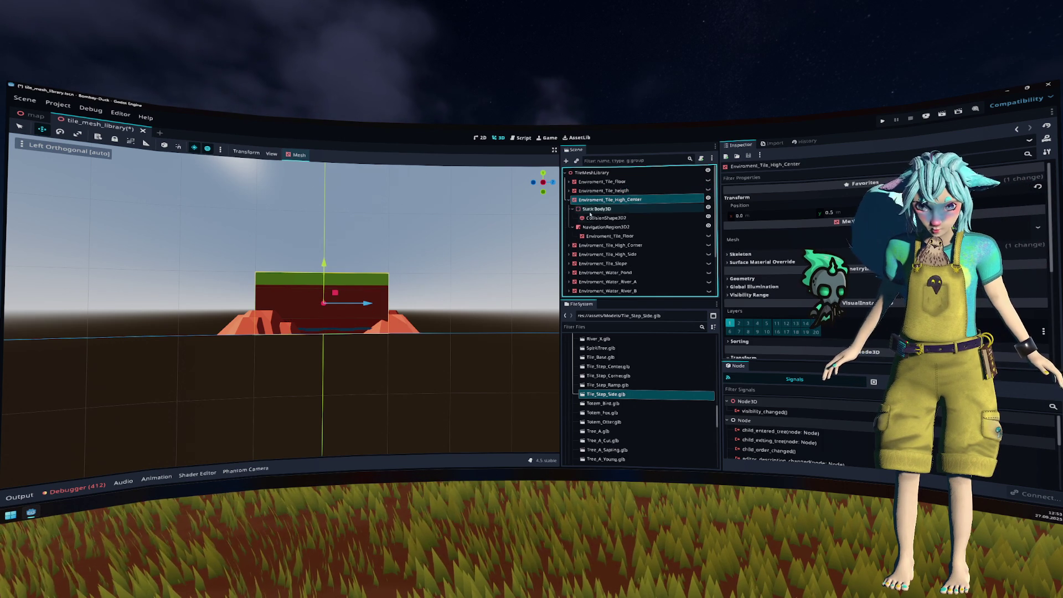
pyautogui.press('Down')
pyautogui.press('Down')
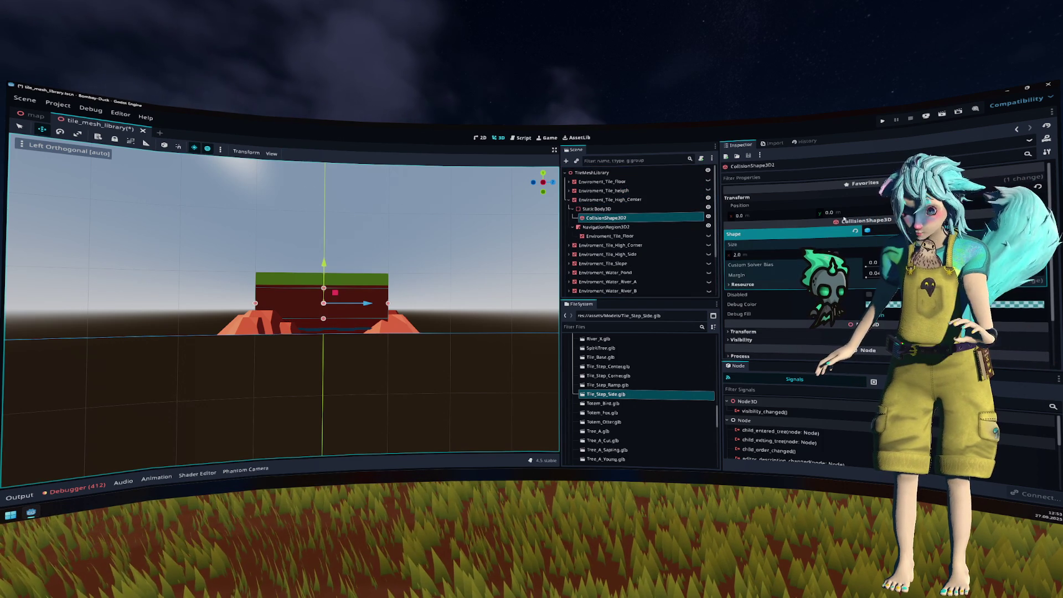
pyautogui.click(858, 252)
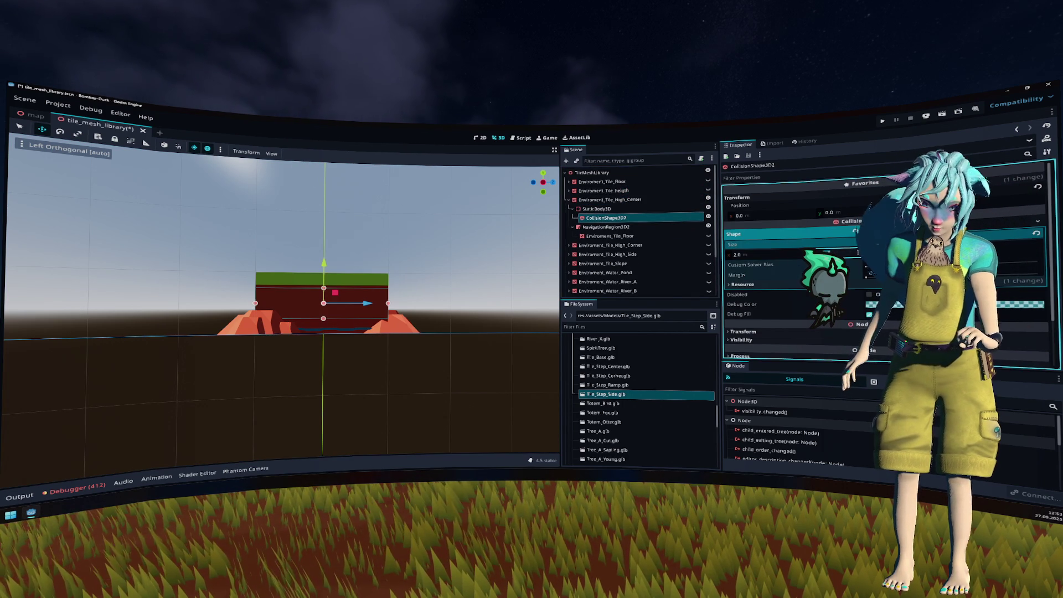
pyautogui.write('1')
pyautogui.press('Return')
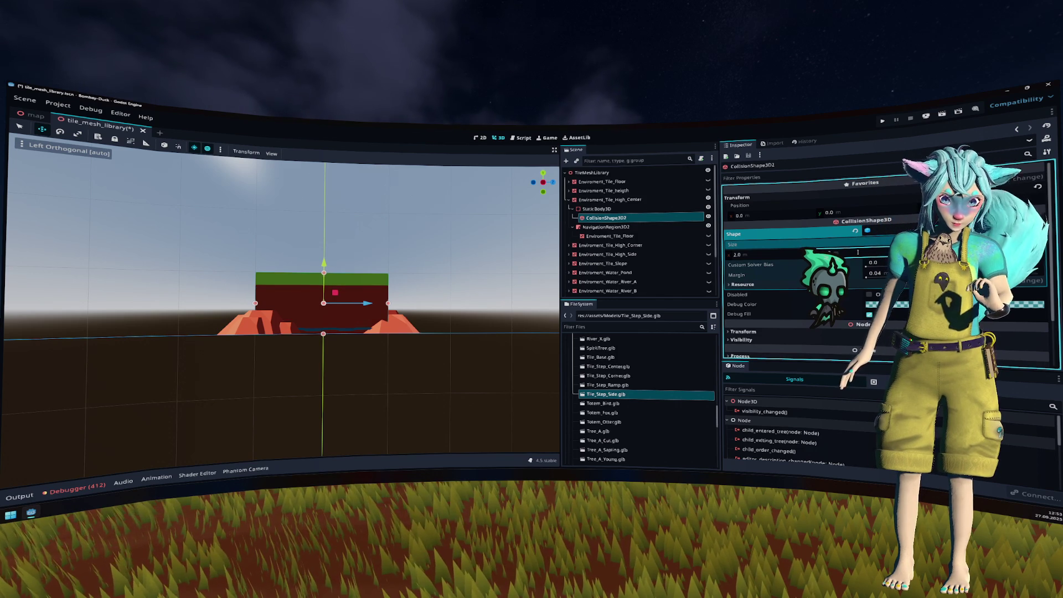
# Step: Save the tile library, then inspect the High_Corner tile's collision shape
pyautogui.hotkey('ctrl', 's')
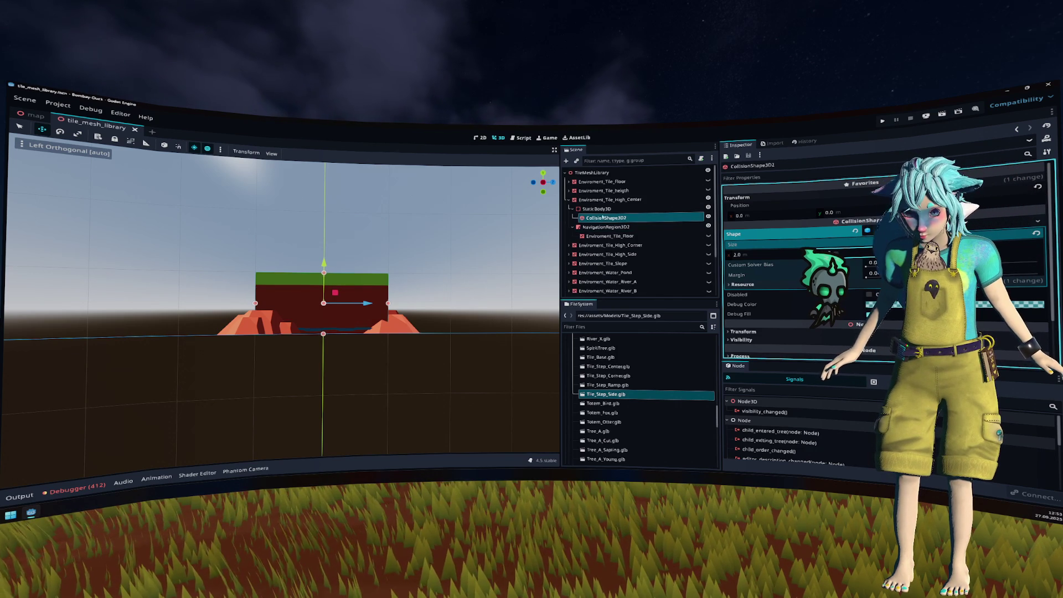
pyautogui.click(569, 199)
pyautogui.click(568, 209)
pyautogui.click(589, 227)
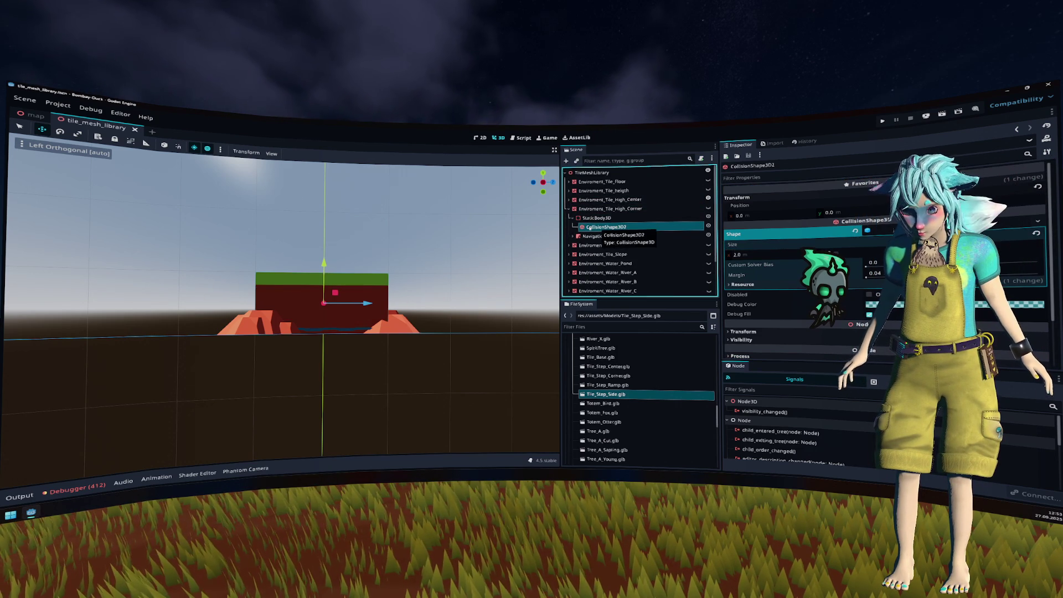
pyautogui.click(569, 209)
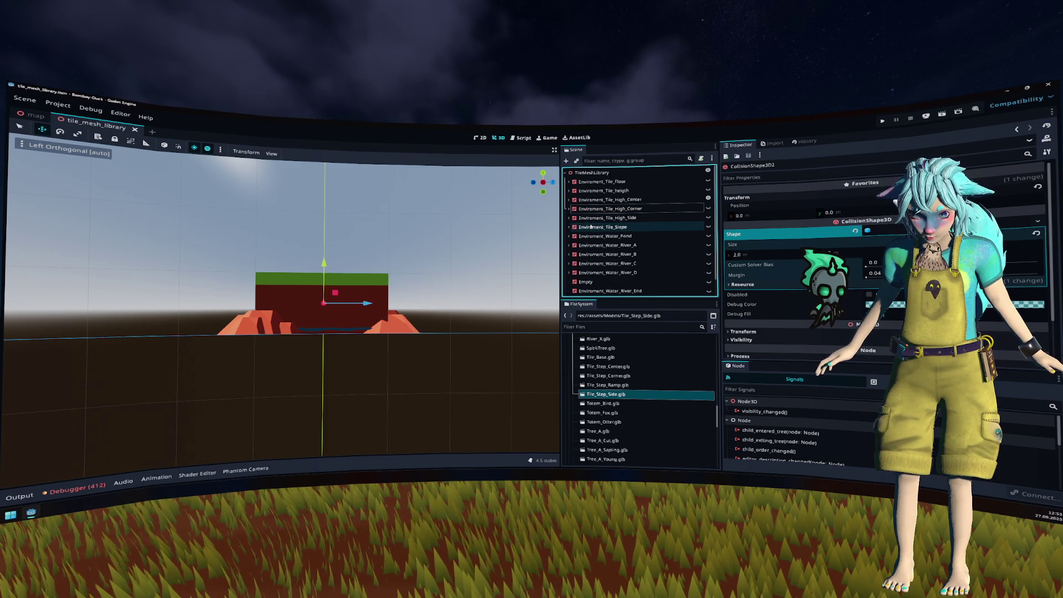
pyautogui.click(569, 209)
pyautogui.click(708, 209)
pyautogui.click(709, 199)
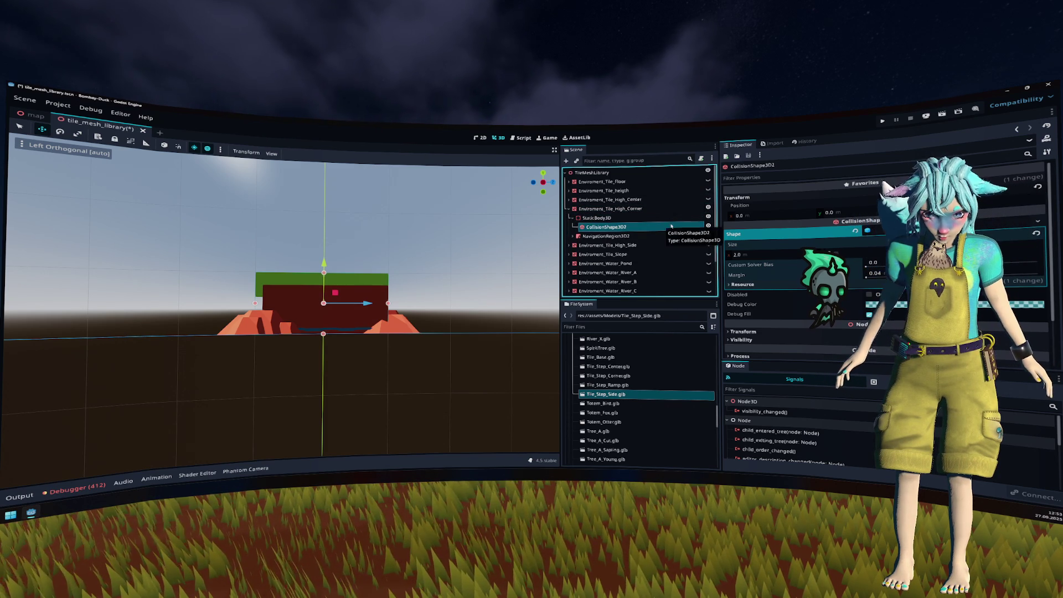
pyautogui.click(709, 208)
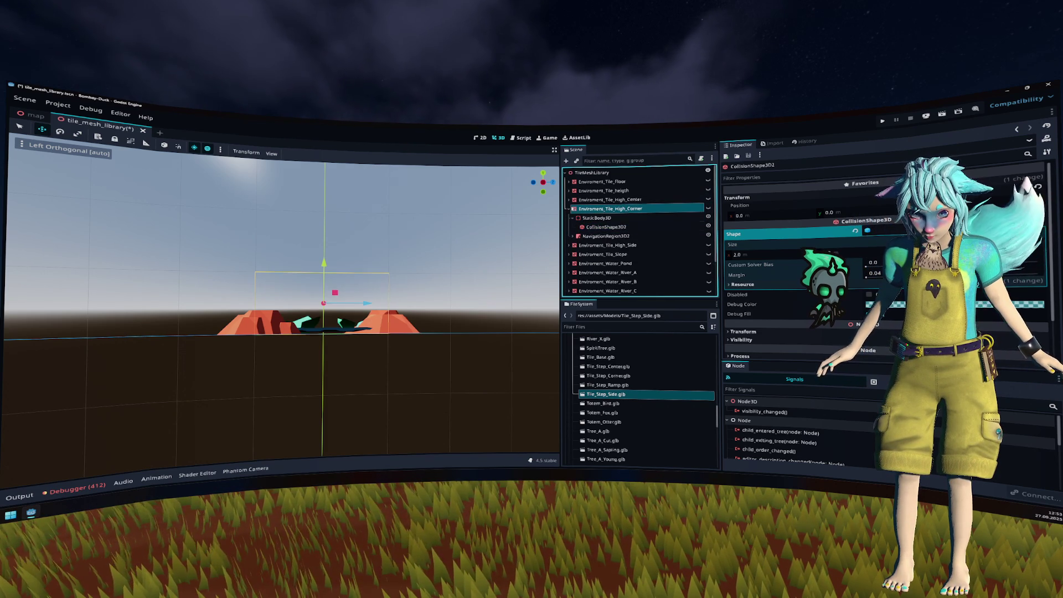
pyautogui.click(704, 209)
# Step: Inspect the High_Side tile's collision shape, save the library, and run the project
pyautogui.press('Left')
pyautogui.click(706, 219)
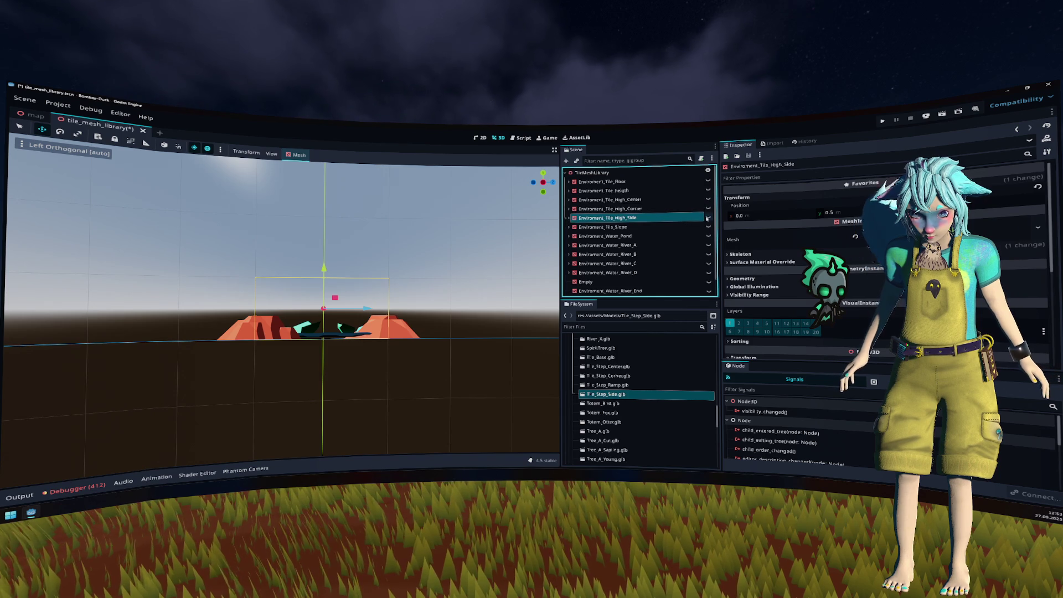
pyautogui.click(708, 218)
pyautogui.press('Right')
pyautogui.click(606, 236)
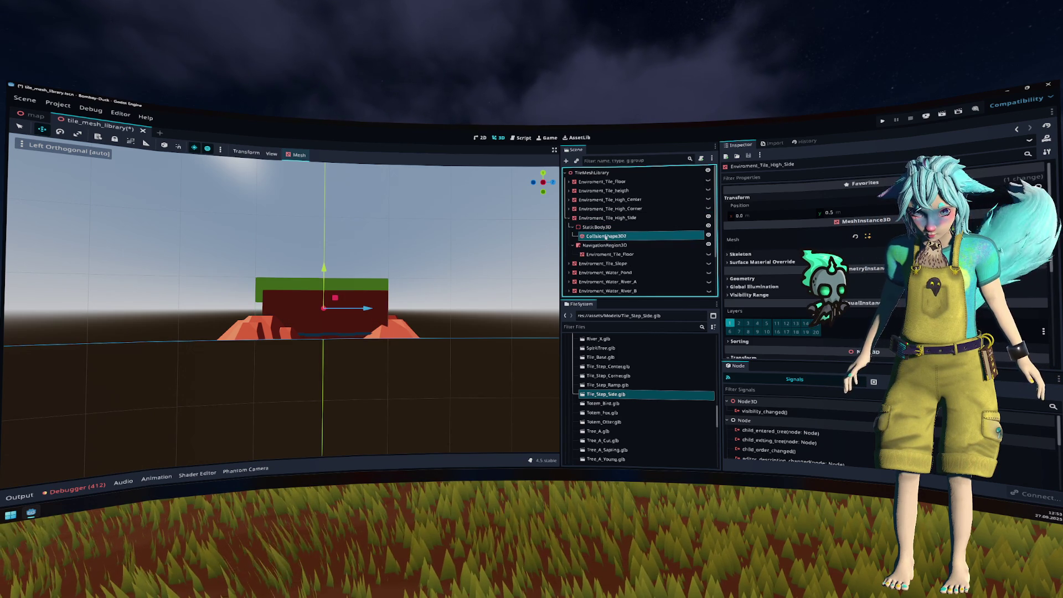
pyautogui.click(705, 218)
pyautogui.press('Left')
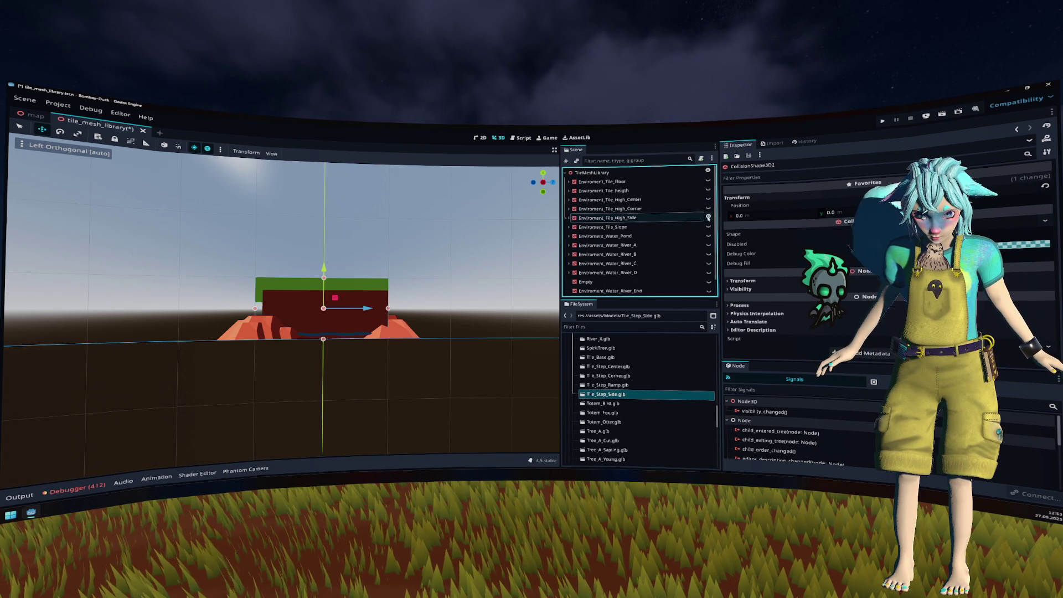
pyautogui.click(708, 217)
pyautogui.hotkey('ctrl', 's')
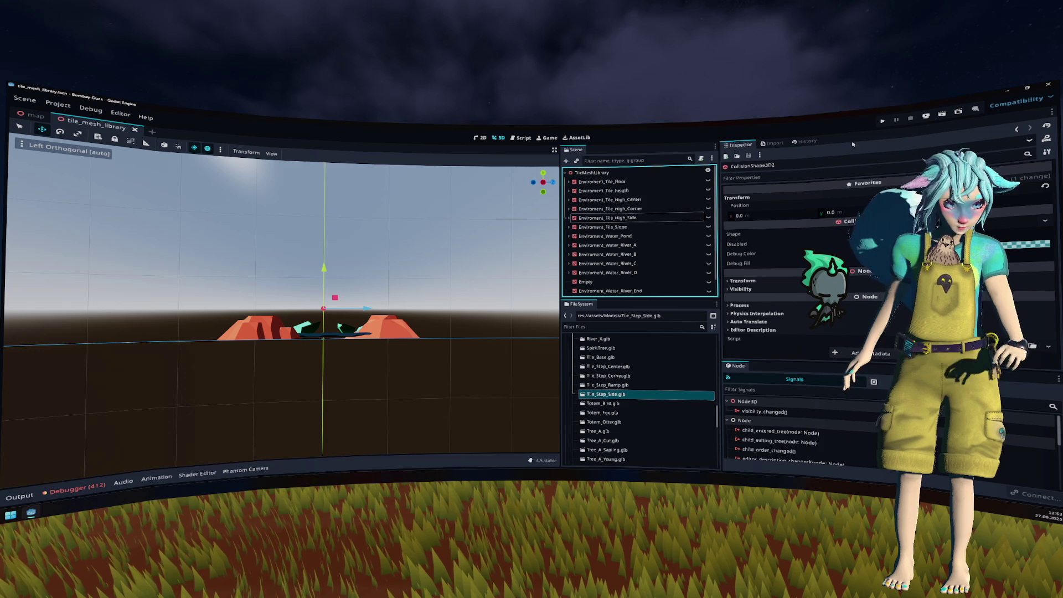
pyautogui.press('F5')
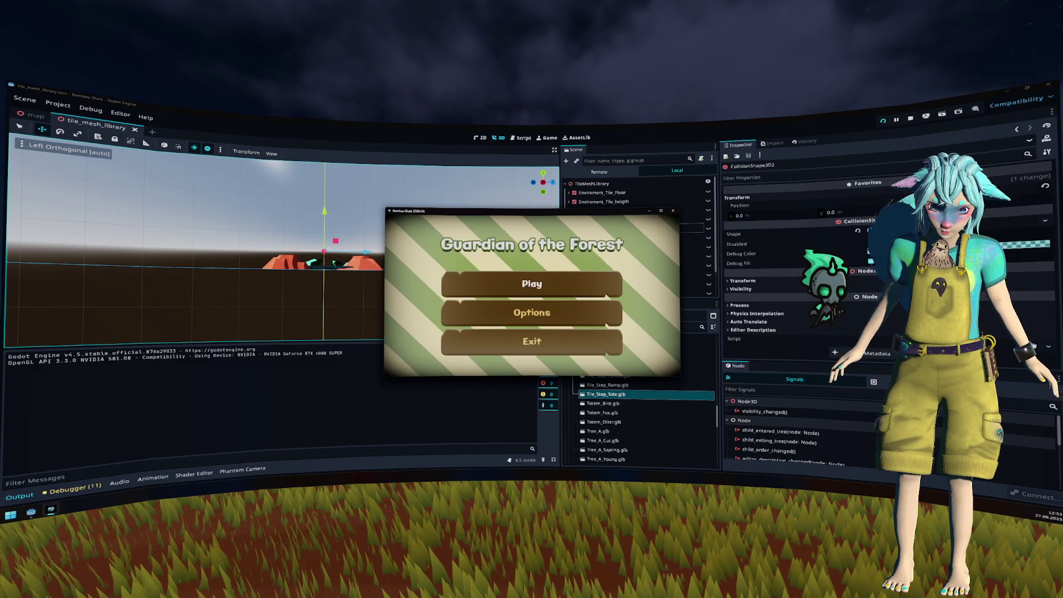
# Step: Play from the game's main menu, stop it with F8, and return to the map scene
pyautogui.click(465, 276)
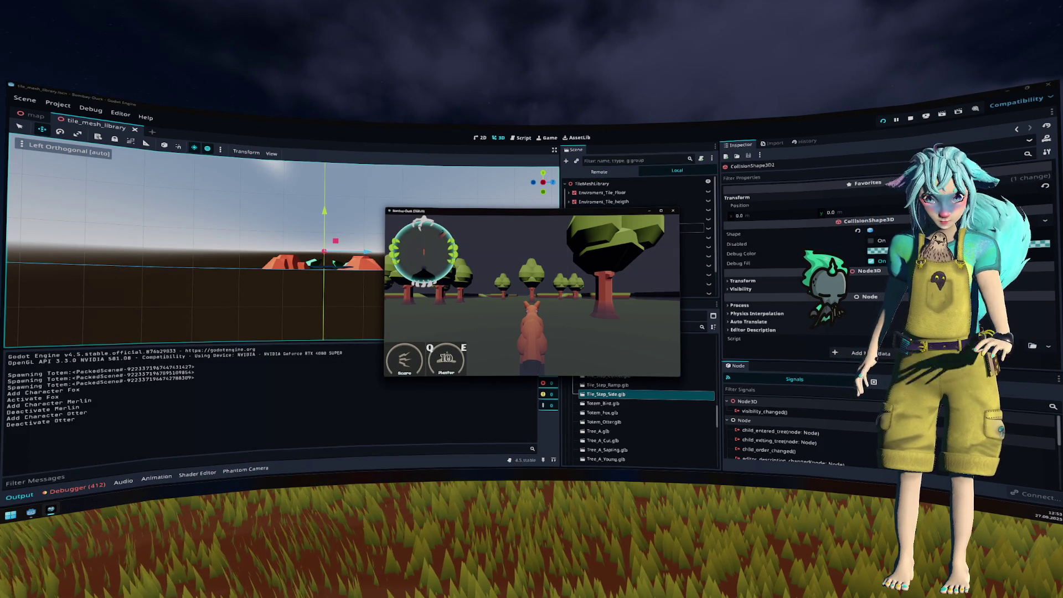
pyautogui.press('F8')
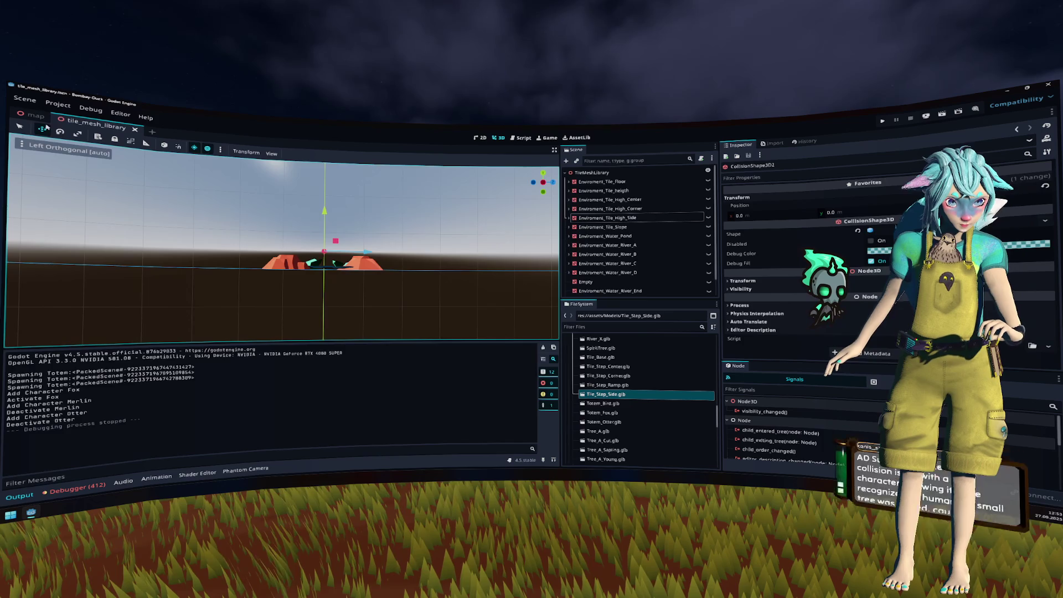
pyautogui.click(36, 117)
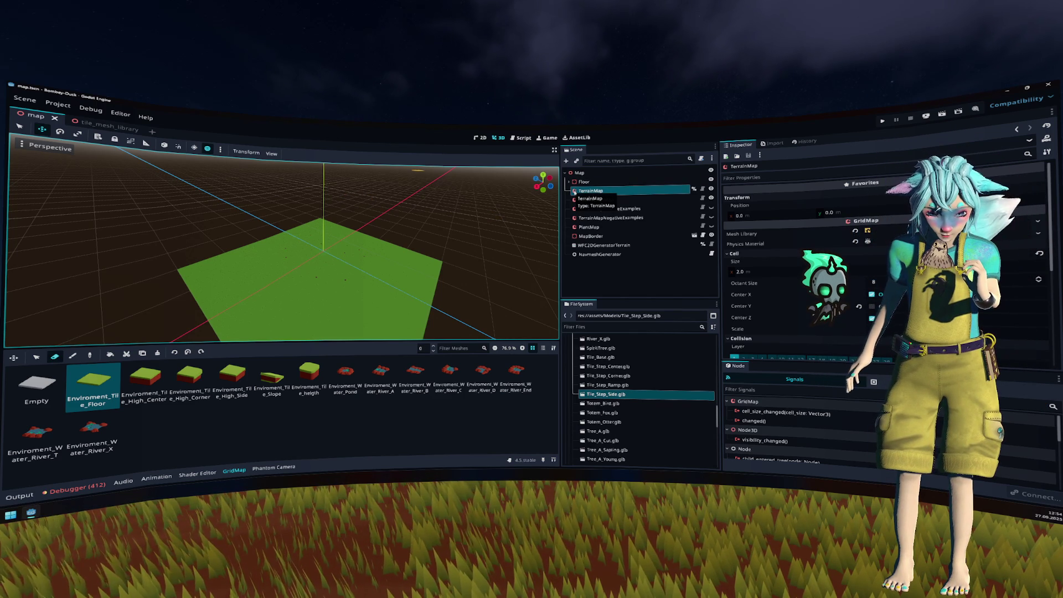
# Step: Re-import the terrain GridMap's mesh library from tile_mesh_library.tscn
pyautogui.moveTo(439, 226)
pyautogui.mouseDown()
pyautogui.moveTo(440, 237)
pyautogui.moveTo(446, 230)
pyautogui.moveTo(274, 216)
pyautogui.moveTo(296, 237)
pyautogui.moveTo(267, 242)
pyautogui.mouseUp()
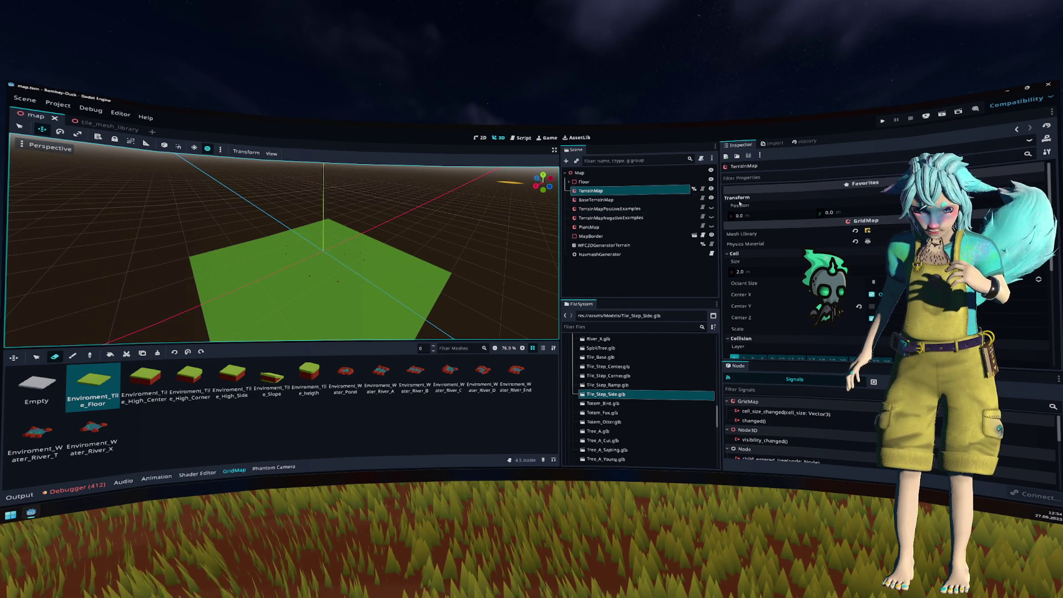
pyautogui.click(867, 230)
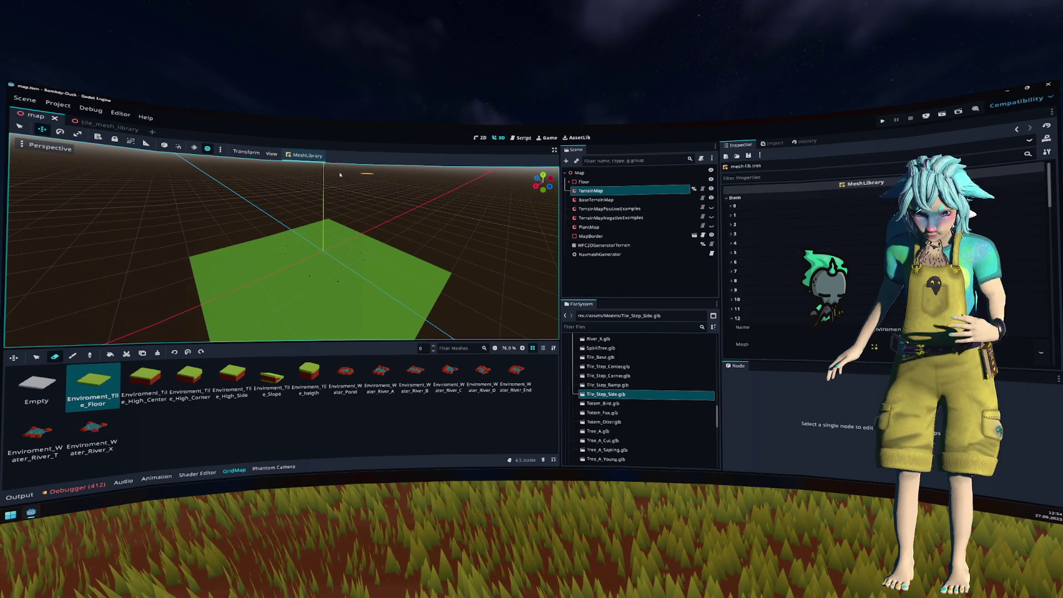
pyautogui.click(298, 157)
pyautogui.click(332, 199)
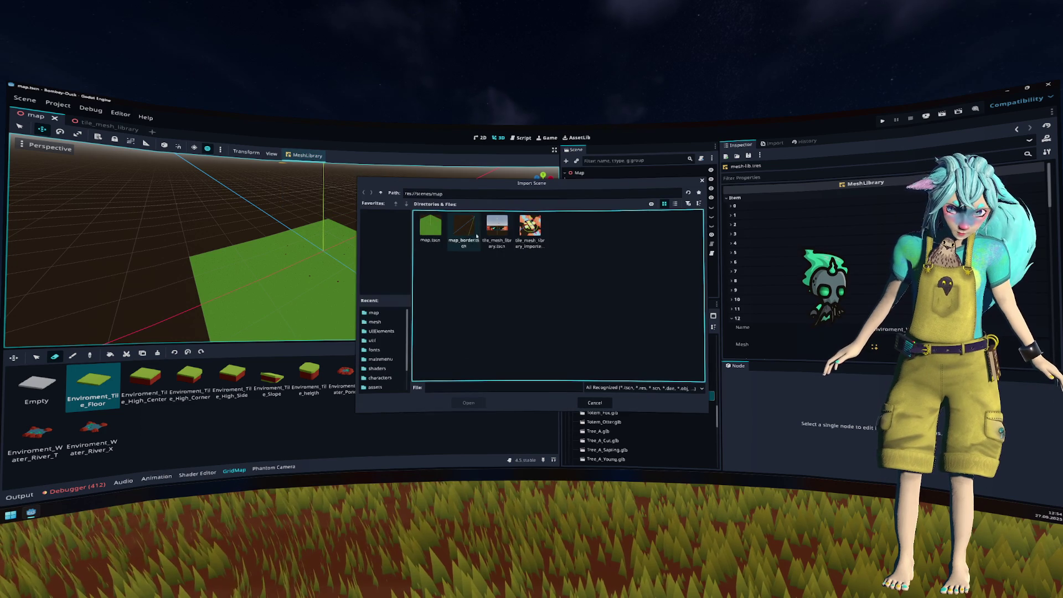
pyautogui.click(497, 228)
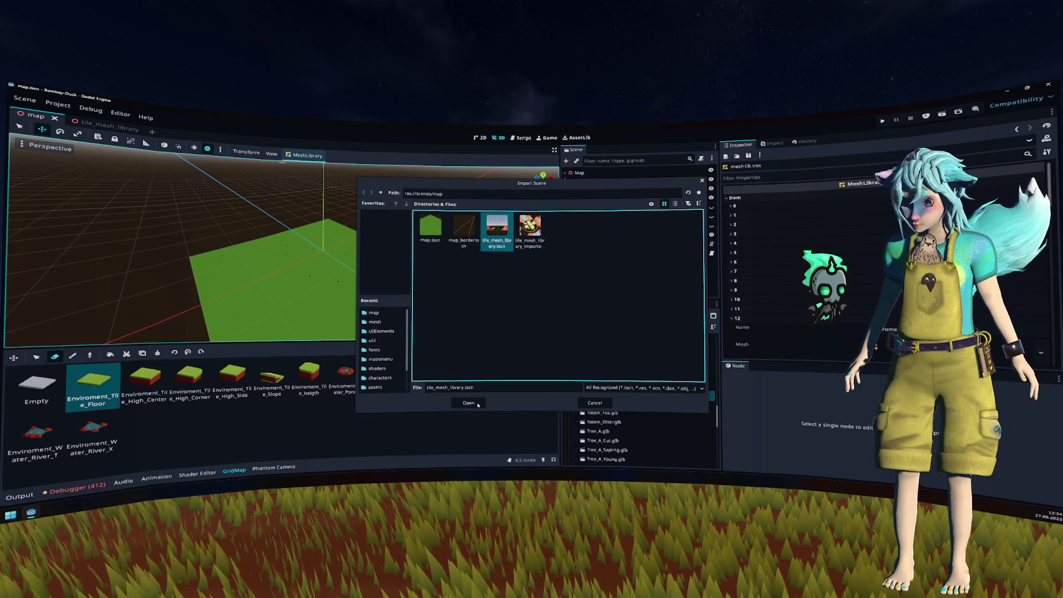
pyautogui.click(478, 404)
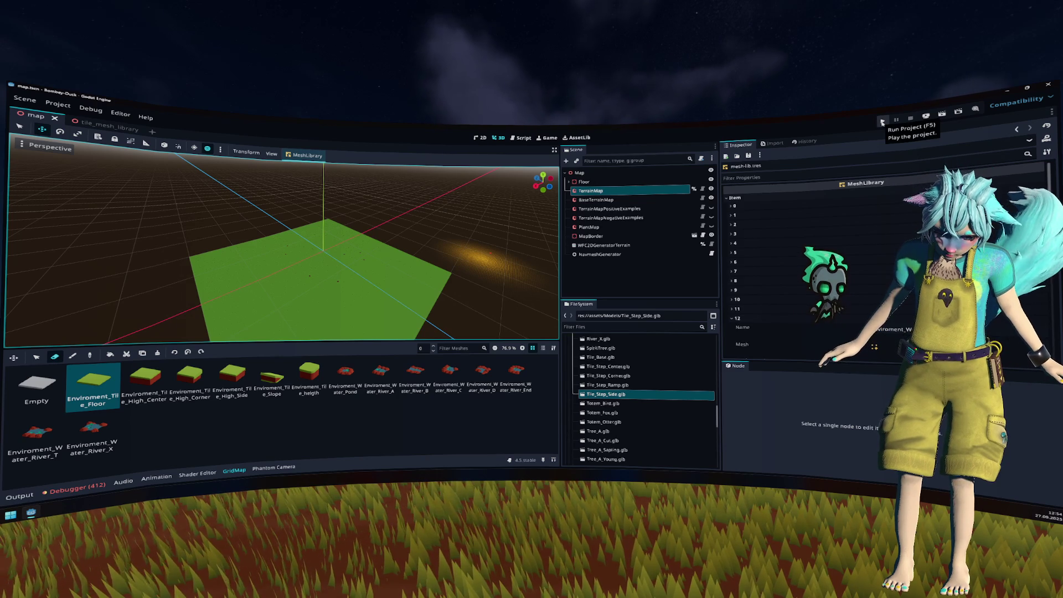
pyautogui.click(883, 122)
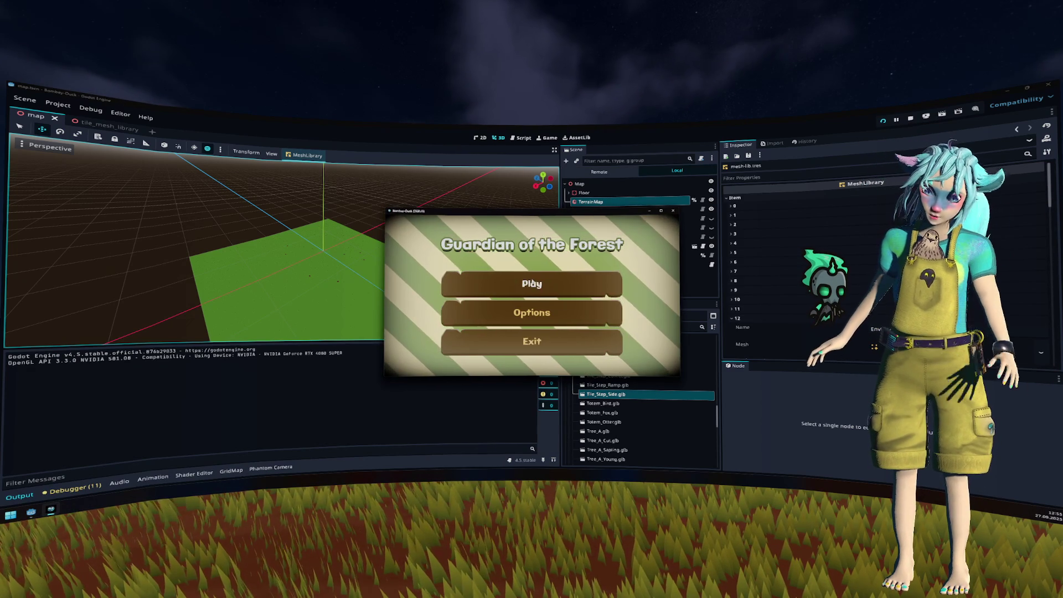
pyautogui.press('Return')
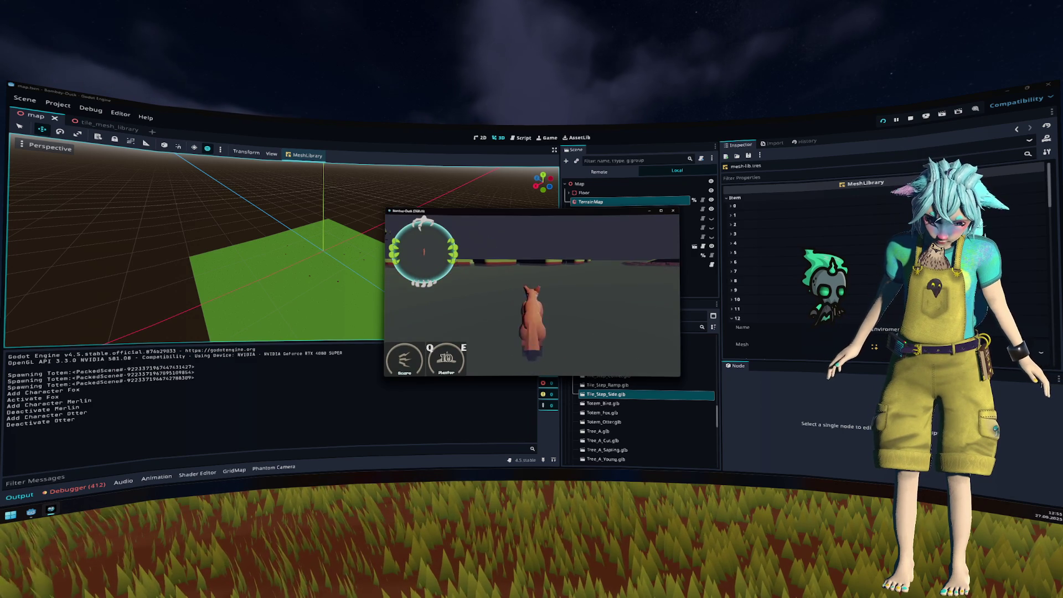
pyautogui.press('e')
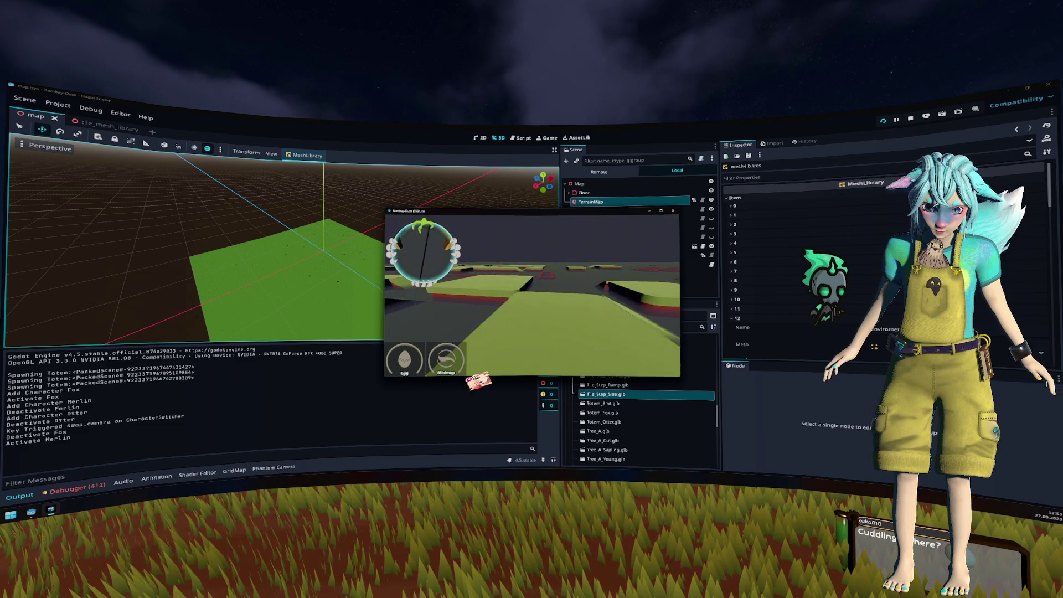
pyautogui.press('e')
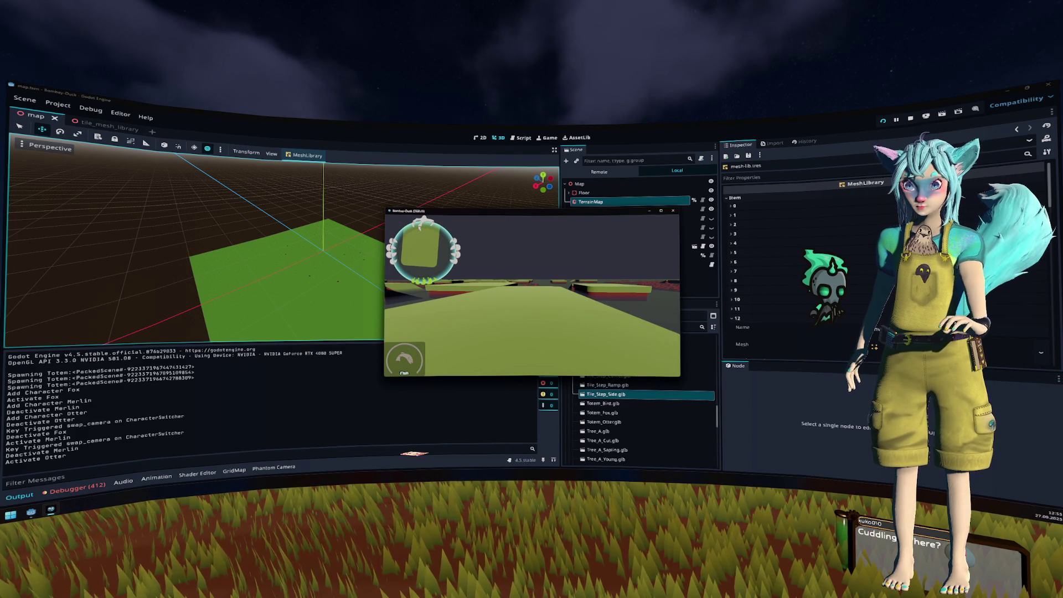
pyautogui.press('F8')
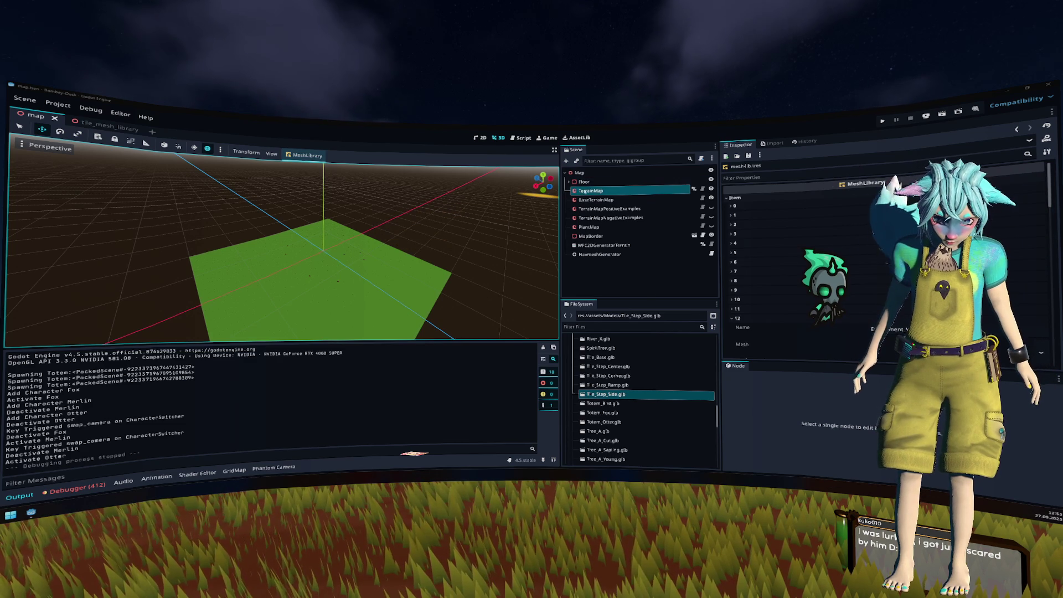
pyautogui.click(576, 191)
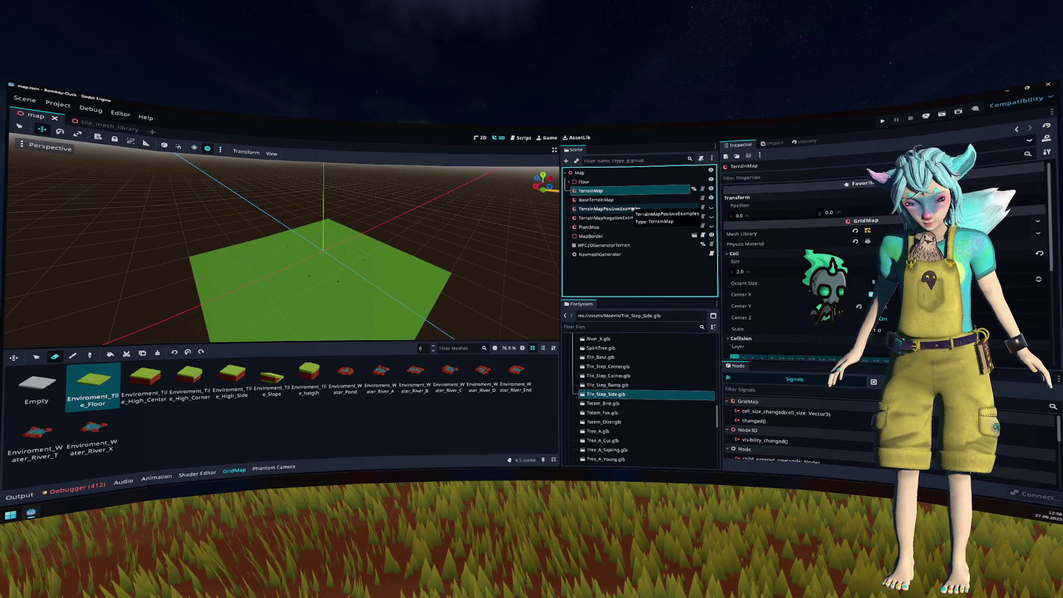
# Step: Review the terrain MeshLibrary's Import from Scene option, then close the map and tile_mesh_library scenes
pyautogui.click(115, 128)
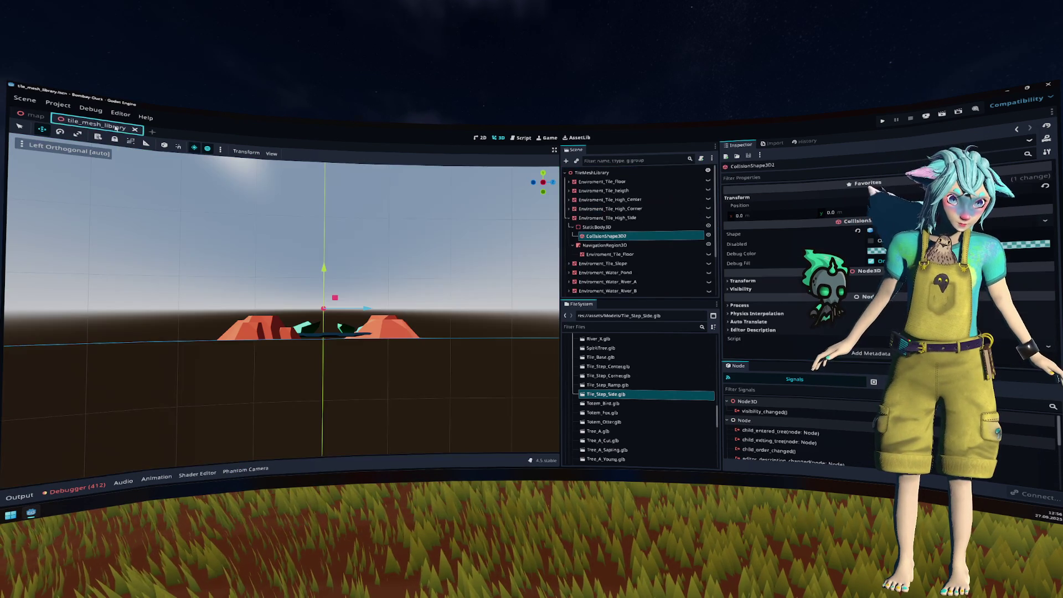
pyautogui.click(36, 115)
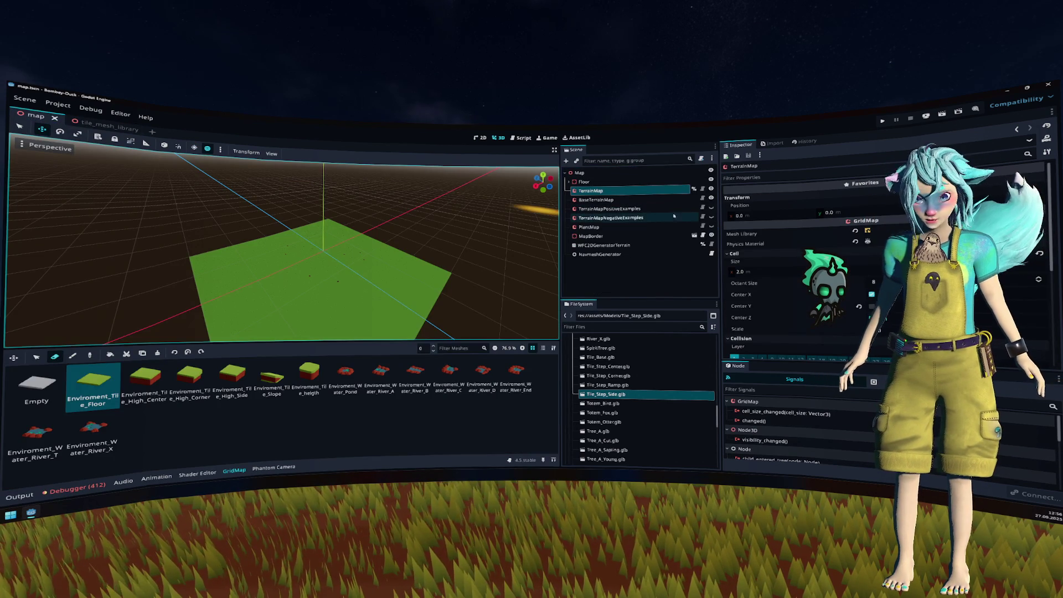
pyautogui.click(865, 231)
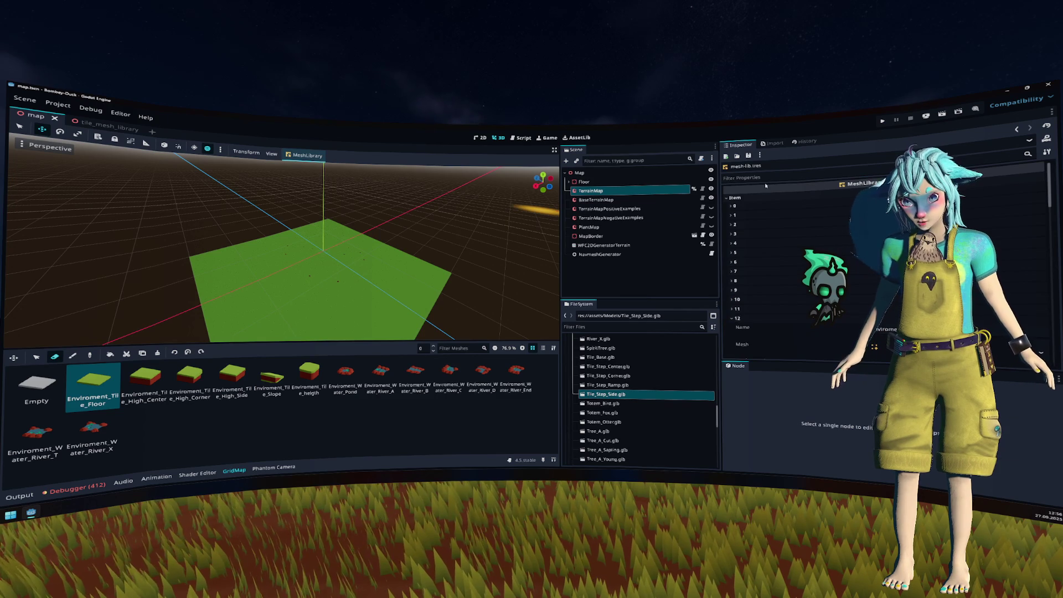
pyautogui.click(305, 155)
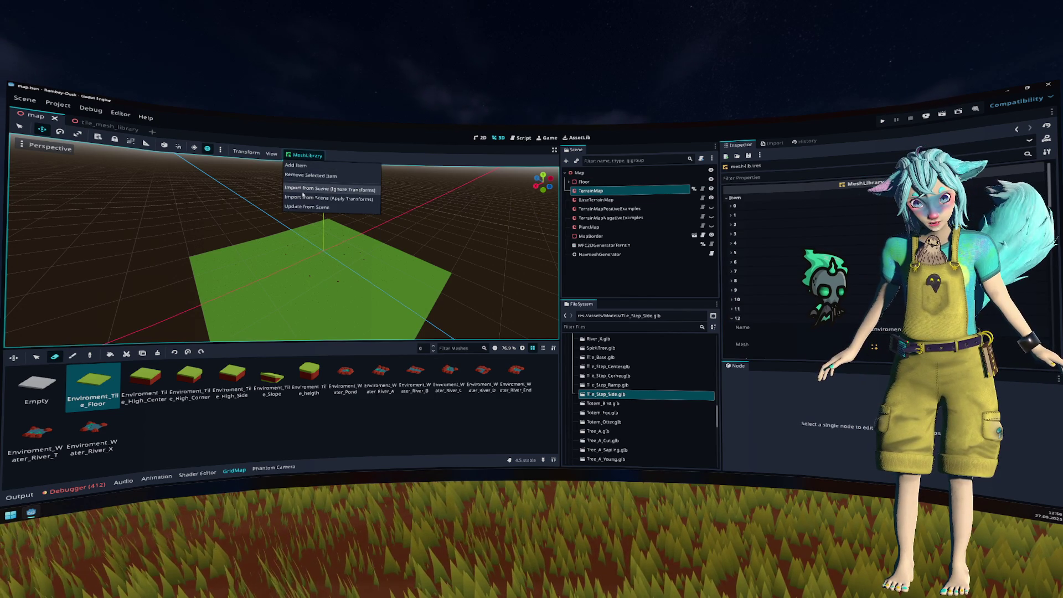
pyautogui.click(303, 191)
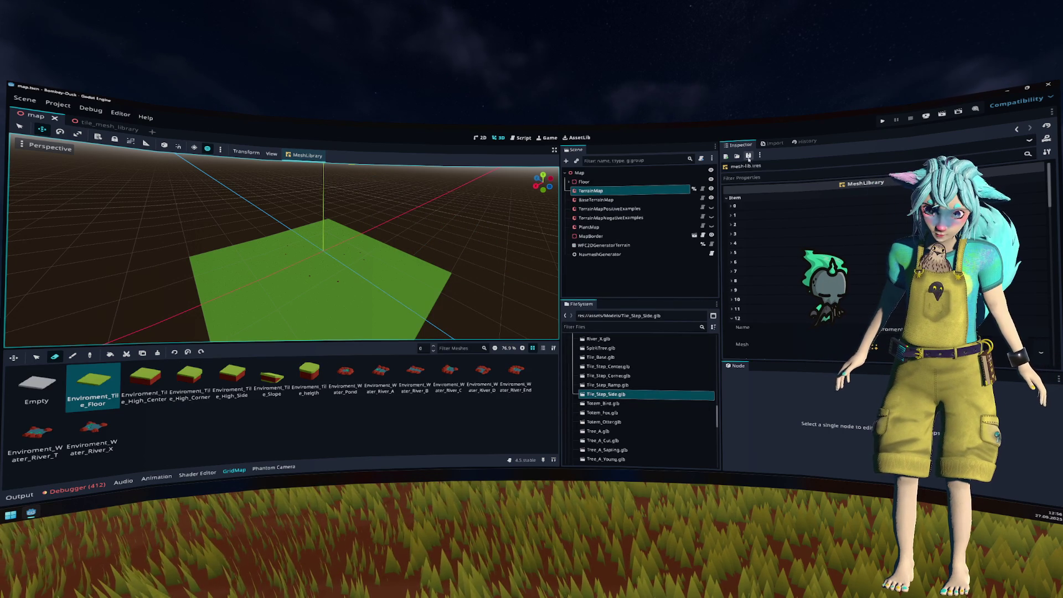
pyautogui.hotkey('ctrl', 'shift', 'w')
pyautogui.hotkey('ctrl', 'shift', 'w')
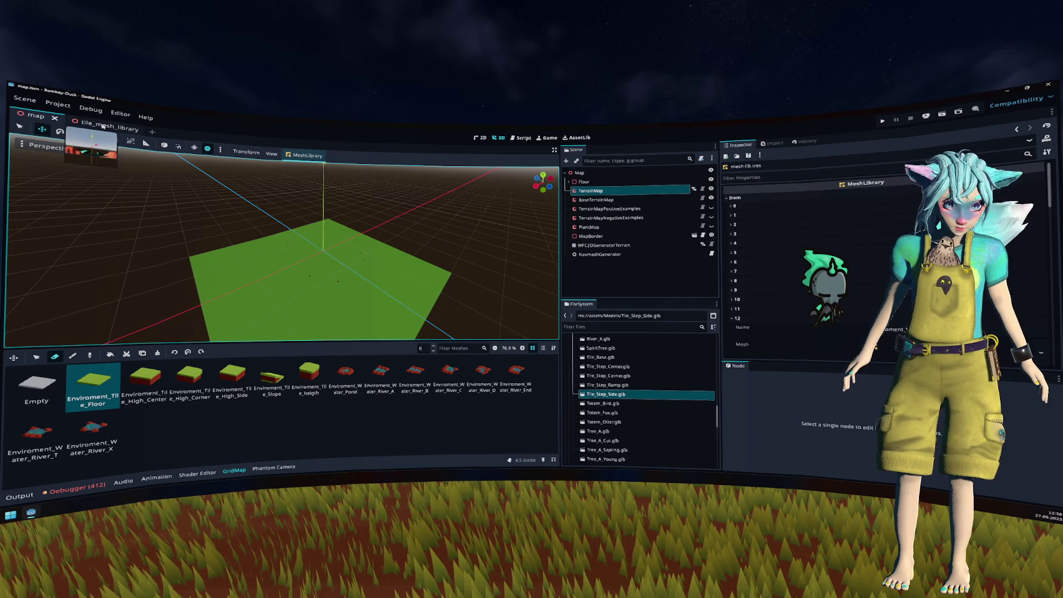
# Step: Delete level_1.tscn from assets/level, confirming removal, then run the project
pyautogui.scroll(5, 651, 387)
pyautogui.scroll(5, 651, 386)
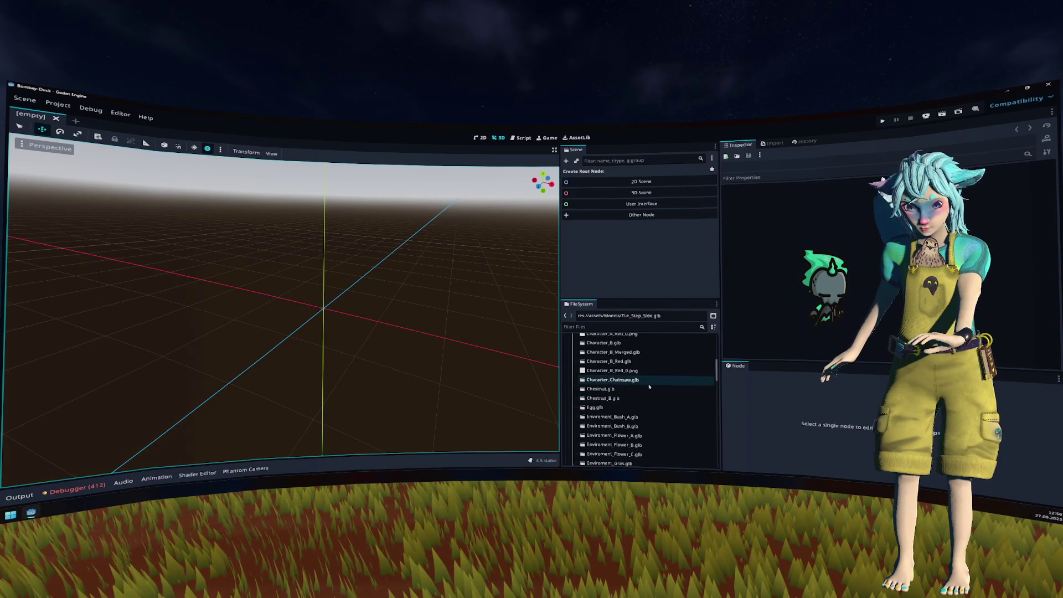
pyautogui.click(620, 396)
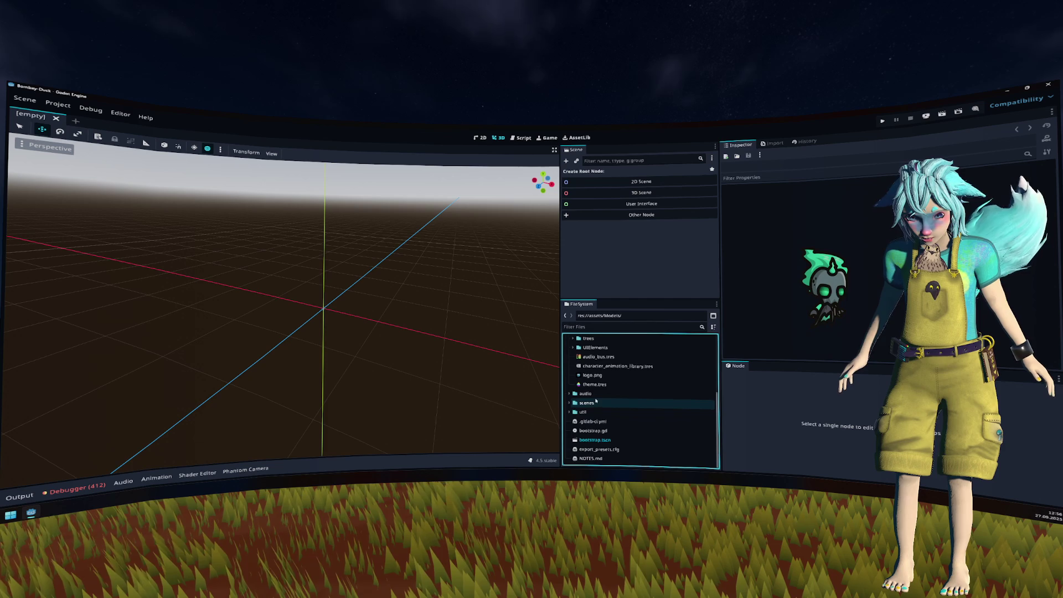
pyautogui.scroll(-3, 610, 387)
pyautogui.scroll(4, 597, 354)
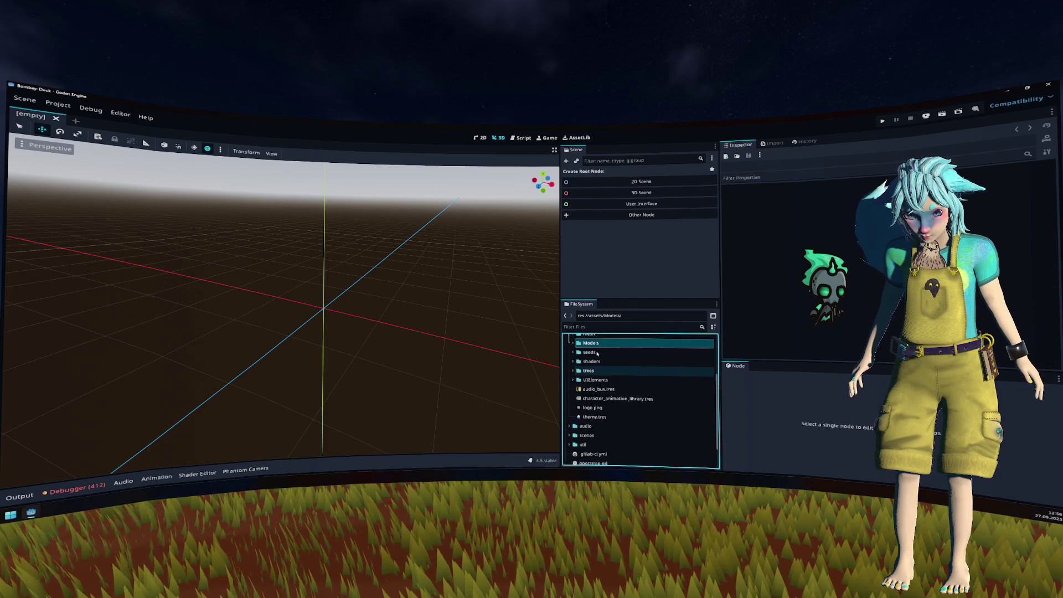
pyautogui.click(598, 391)
pyautogui.press('Delete')
pyautogui.press('Return')
pyautogui.click(882, 121)
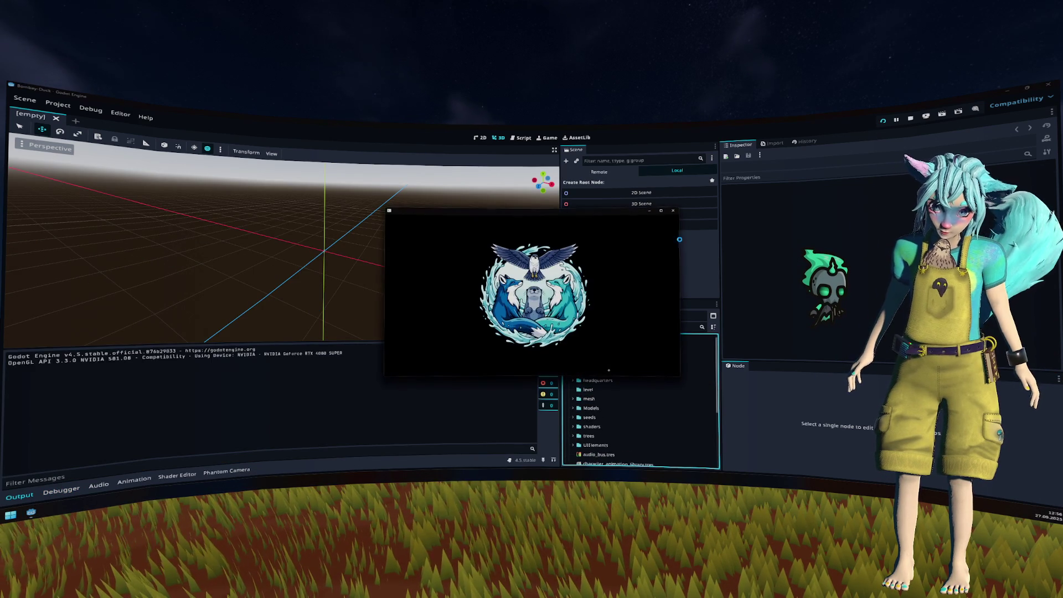
# Step: Start the game, swap from Fox to Merlin and then Otter with Tab, then stop it
pyautogui.click(531, 287)
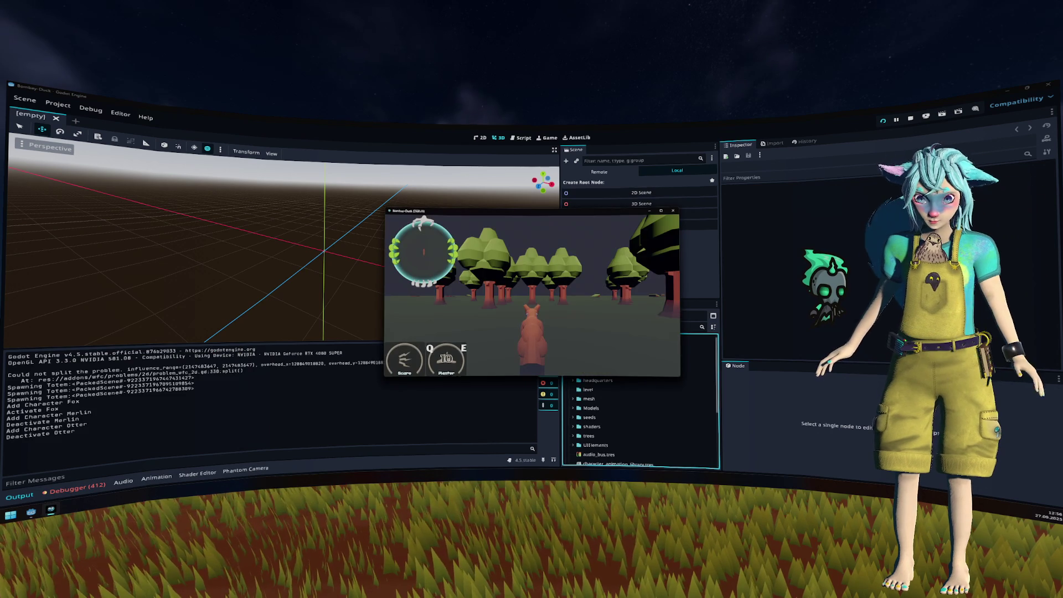
pyautogui.press('Tab')
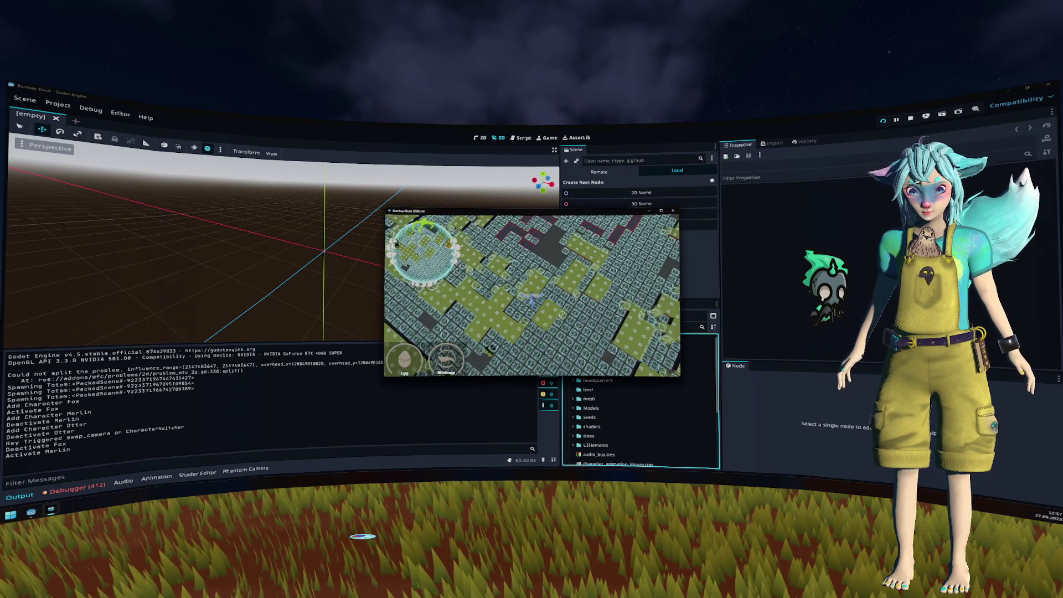
pyautogui.press('Tab')
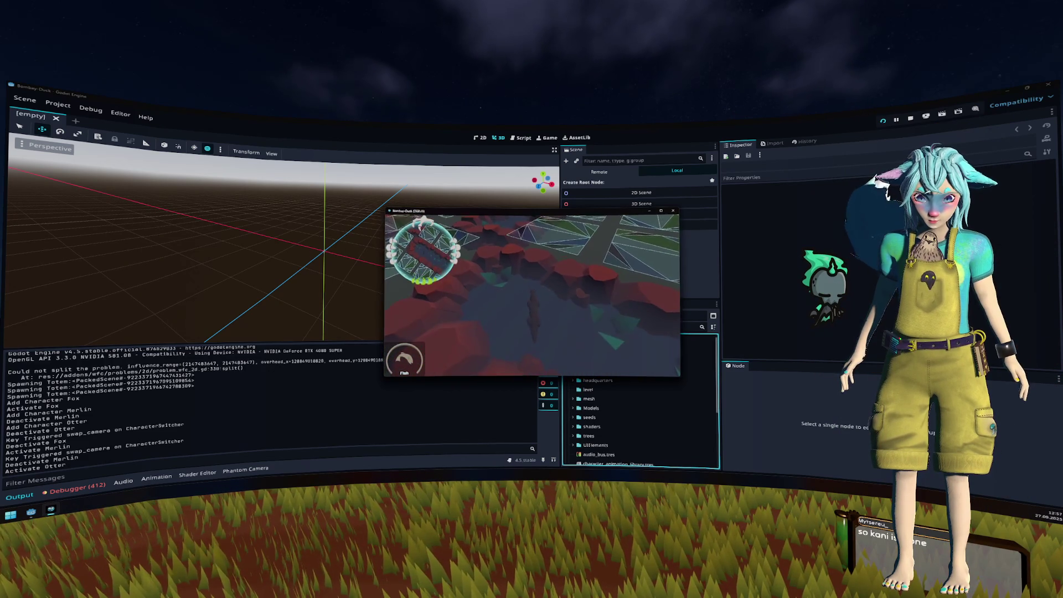
pyautogui.press('F8')
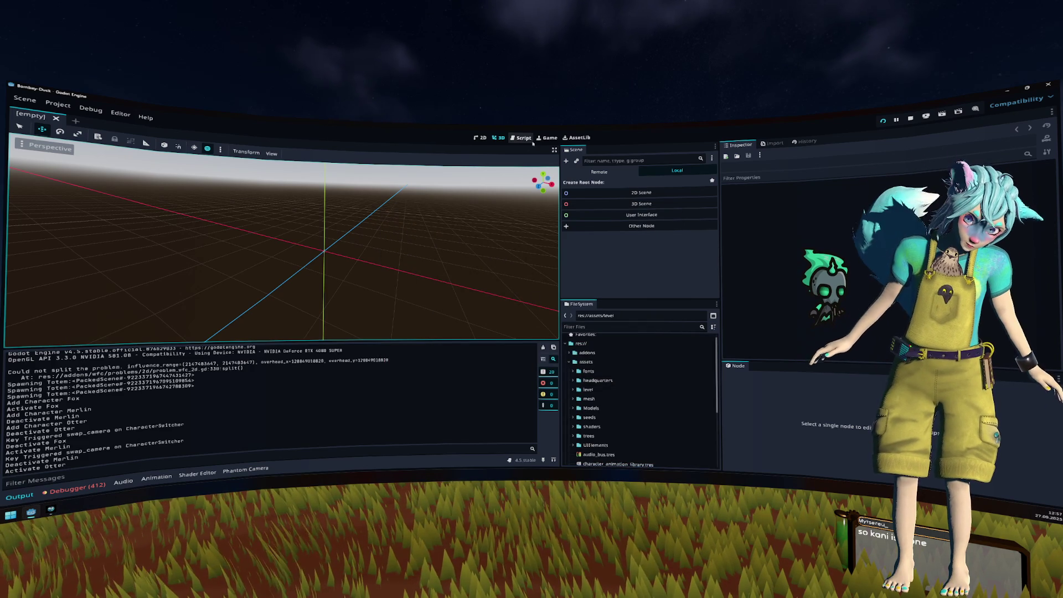
# Step: Filter the FileSystem for 'mesh_li' and open tile_mesh_library.tscn
pyautogui.click(548, 138)
pyautogui.click(499, 138)
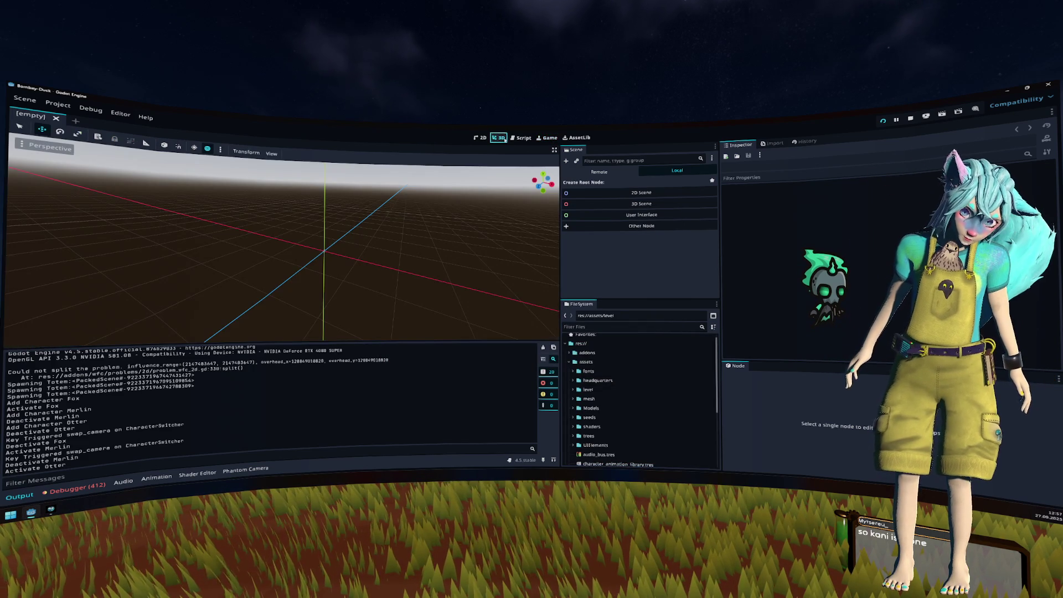
pyautogui.click(628, 327)
pyautogui.write('mesh_li')
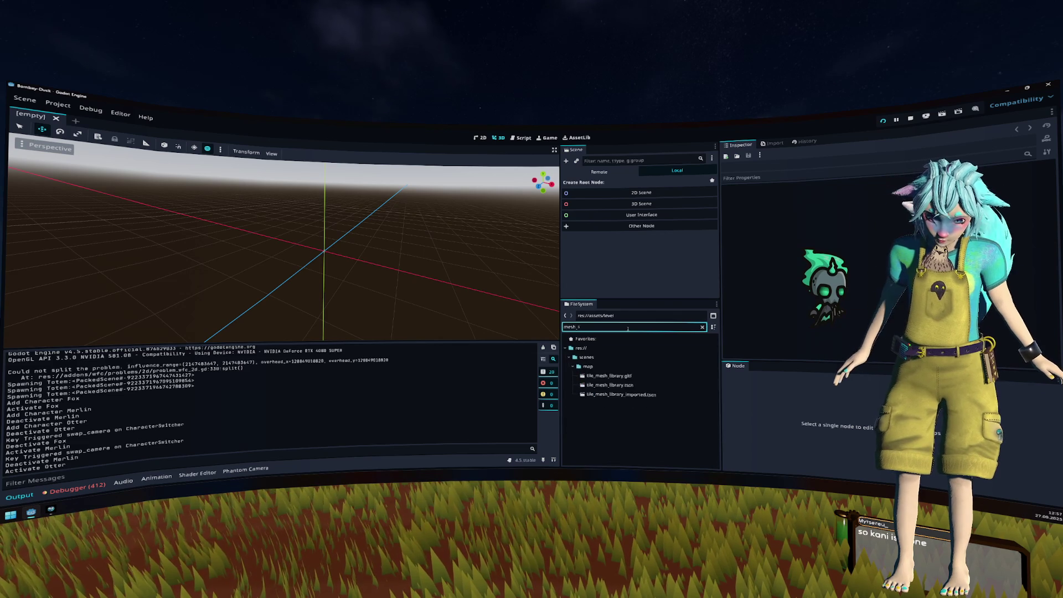
pyautogui.doubleClick(610, 385)
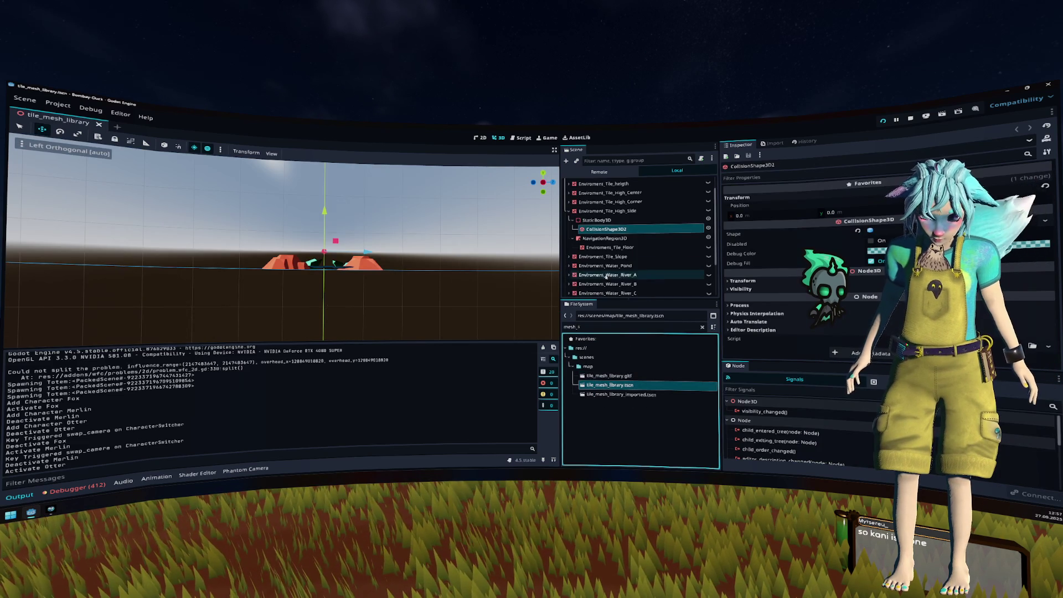
# Step: Expand and show Enviroment_Water_River_C, then select its StaticBody3D collision body
pyautogui.click(569, 211)
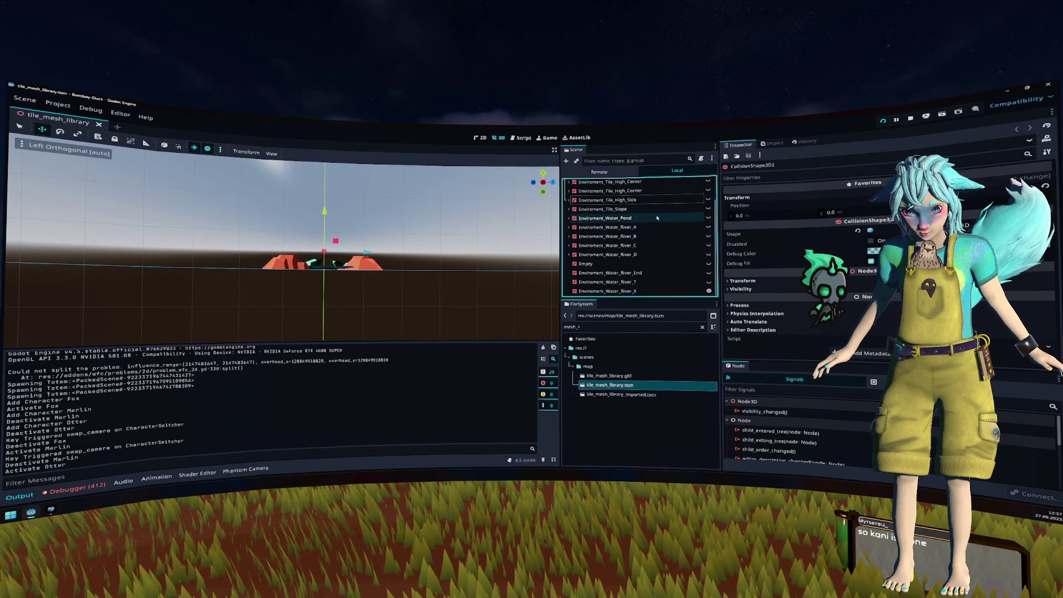
pyautogui.click(598, 289)
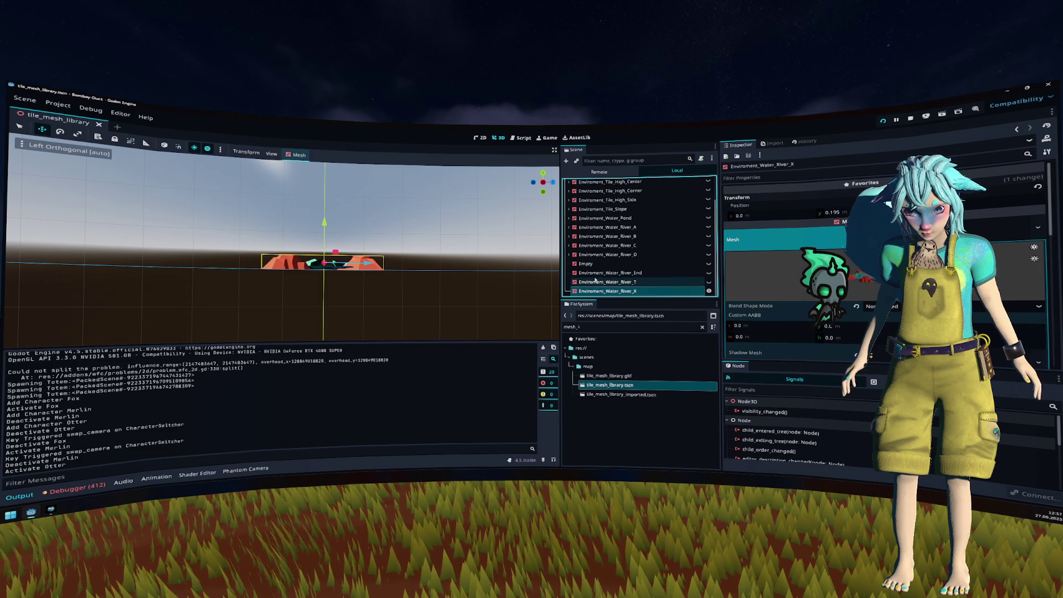
pyautogui.click(598, 255)
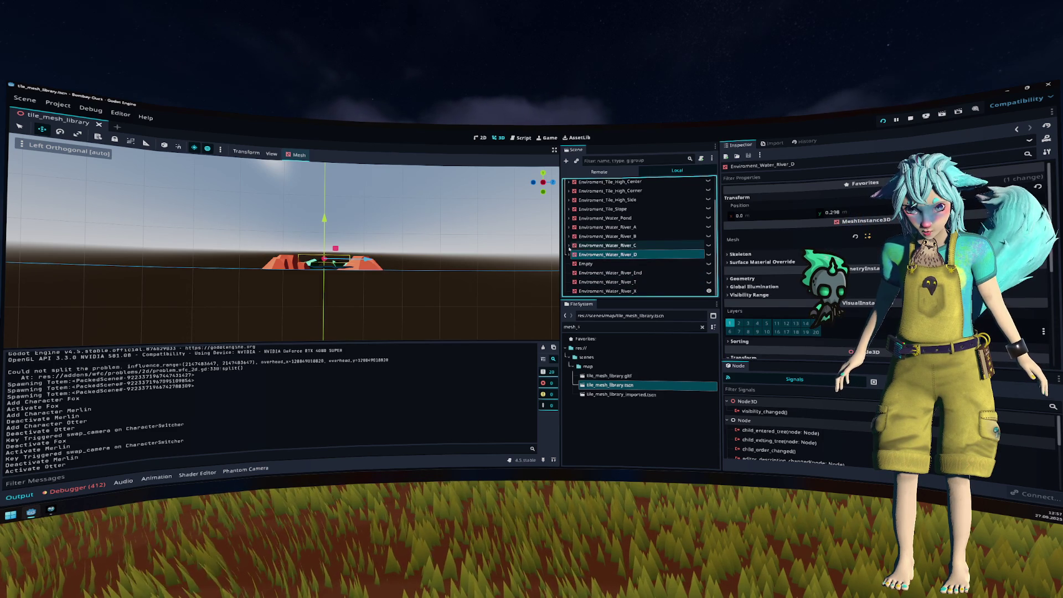
pyautogui.click(569, 246)
pyautogui.click(592, 246)
pyautogui.click(707, 244)
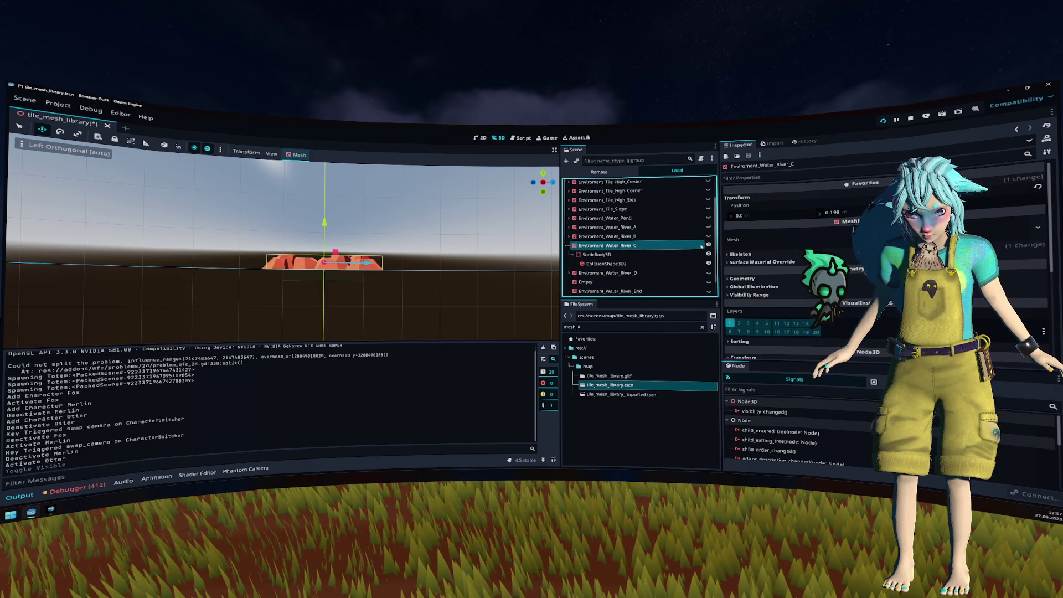
pyautogui.click(610, 254)
pyautogui.scroll(-1, 614, 271)
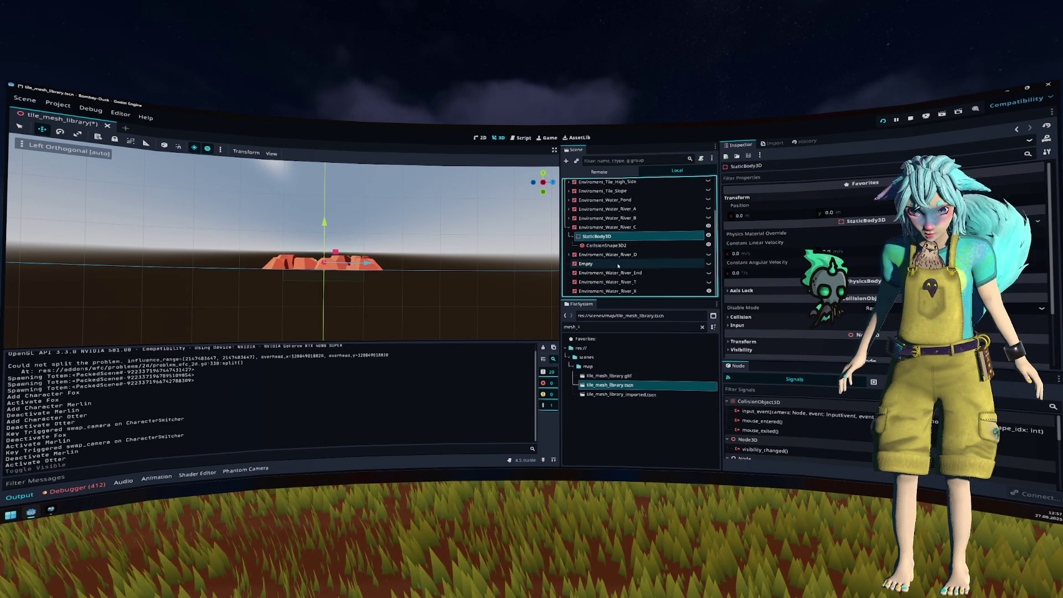
# Step: Paste the StaticBody3D into River_End, River_T and River_X, then save the library
pyautogui.click(610, 273)
pyautogui.hotkey('ctrl', 'v')
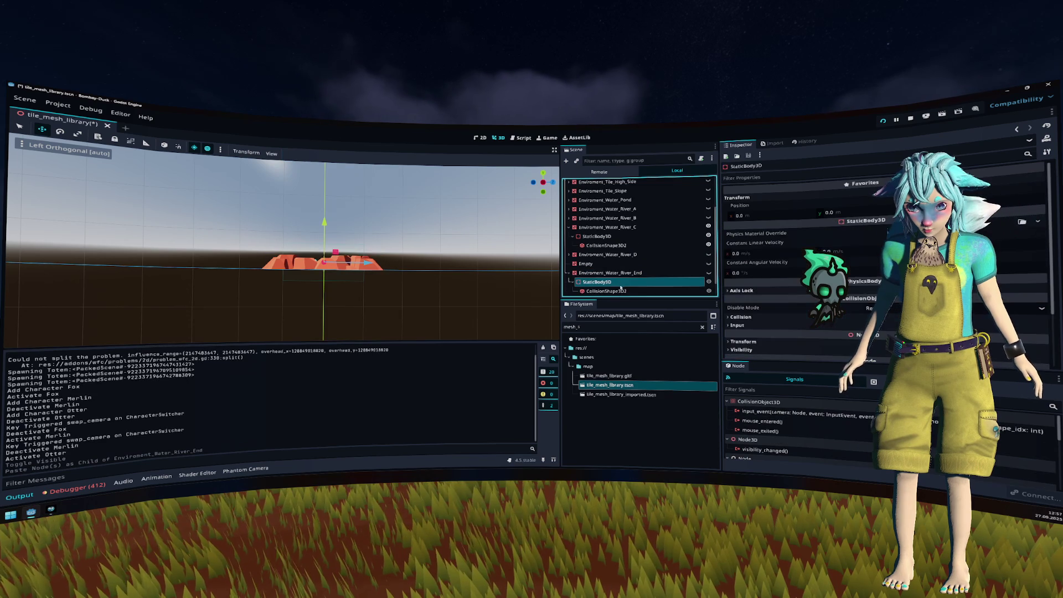
pyautogui.click(619, 283)
pyautogui.hotkey('ctrl', 'v')
pyautogui.click(620, 281)
pyautogui.hotkey('ctrl', 'v')
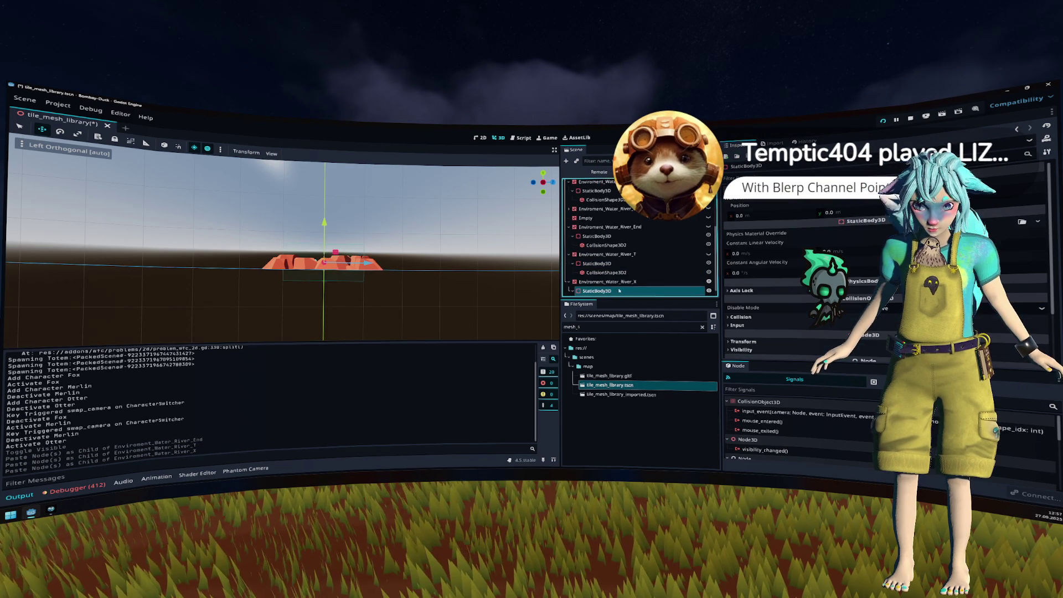
pyautogui.hotkey('ctrl', 's')
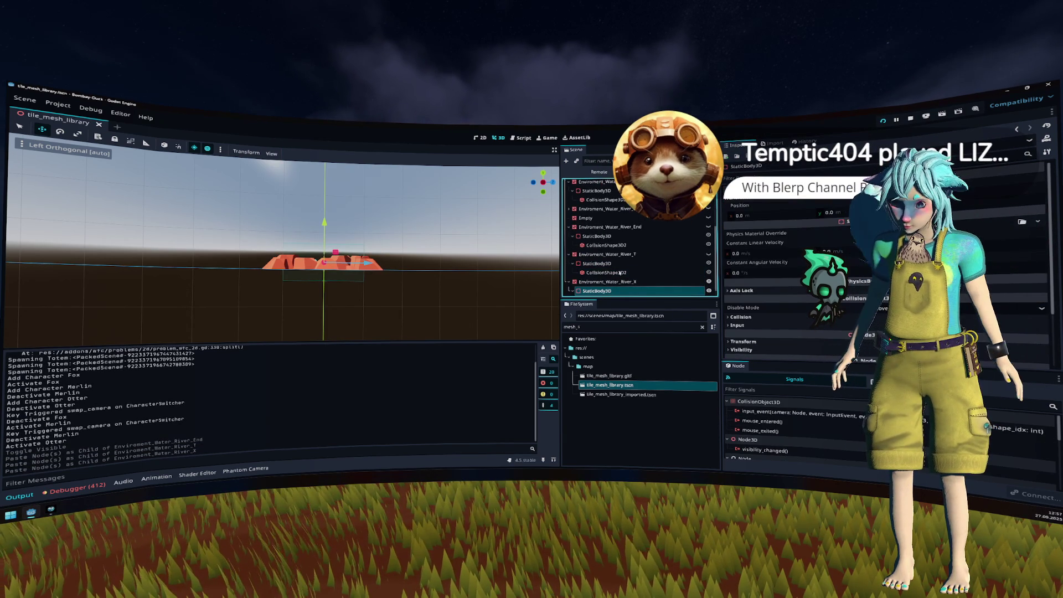
pyautogui.press('KP_5')
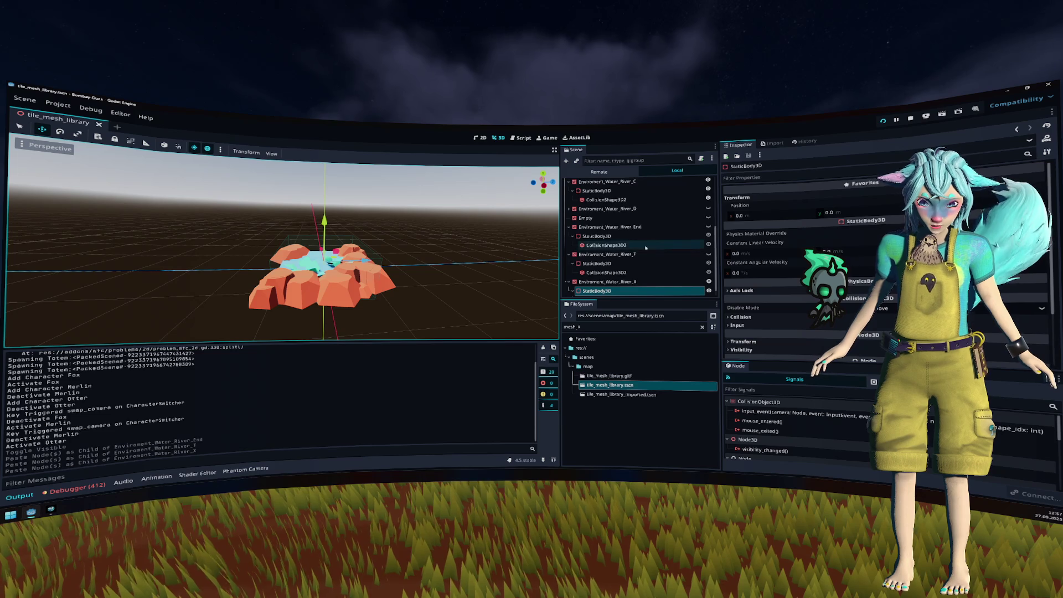
# Step: Give River_X's pasted CollisionShape3D2 a new shape and change its size
pyautogui.scroll(-1, 642, 277)
pyautogui.click(642, 292)
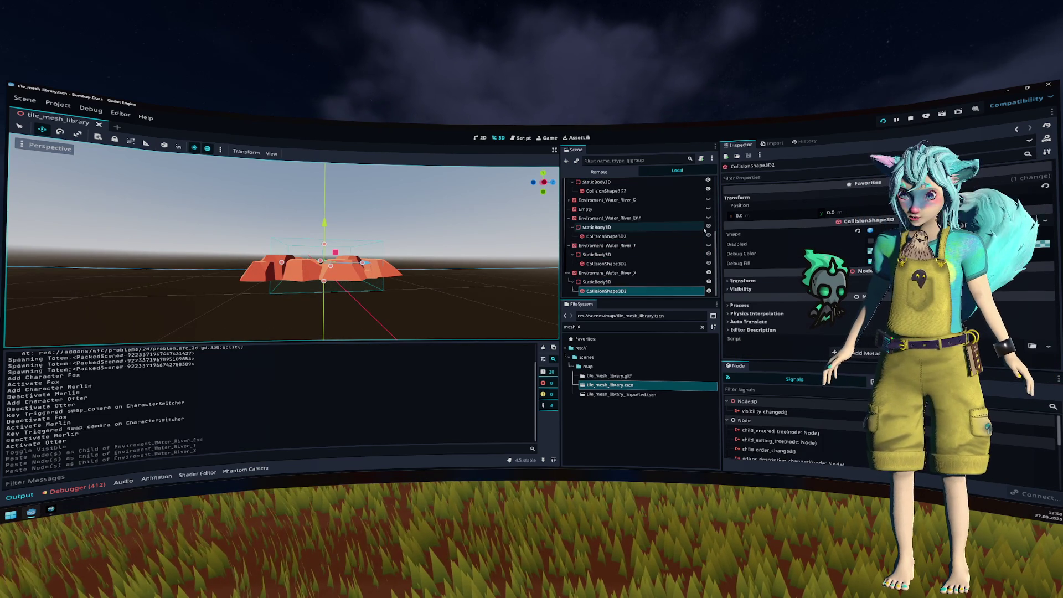
pyautogui.click(870, 230)
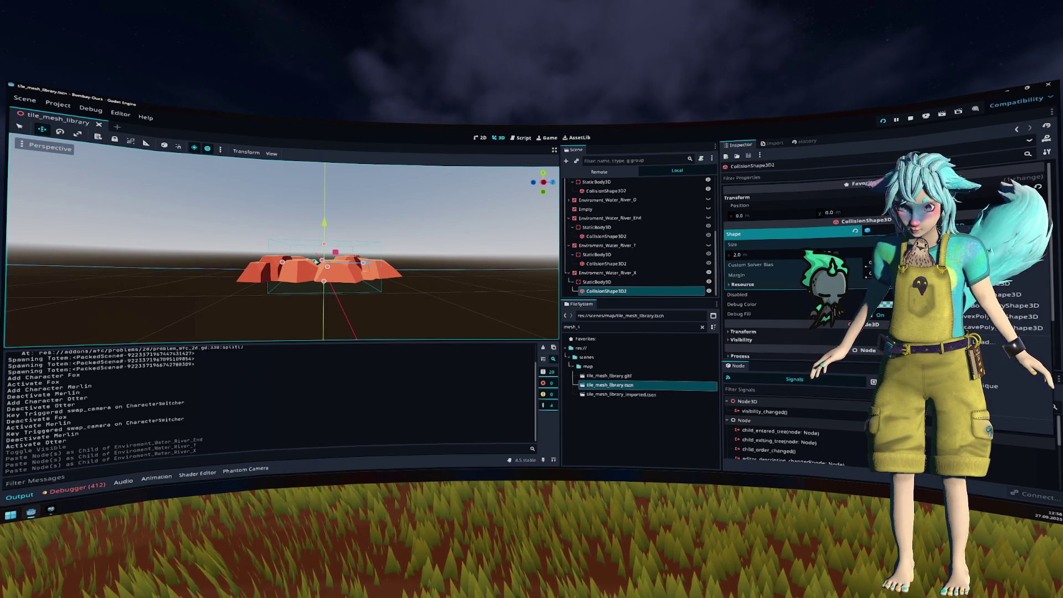
pyautogui.click(997, 251)
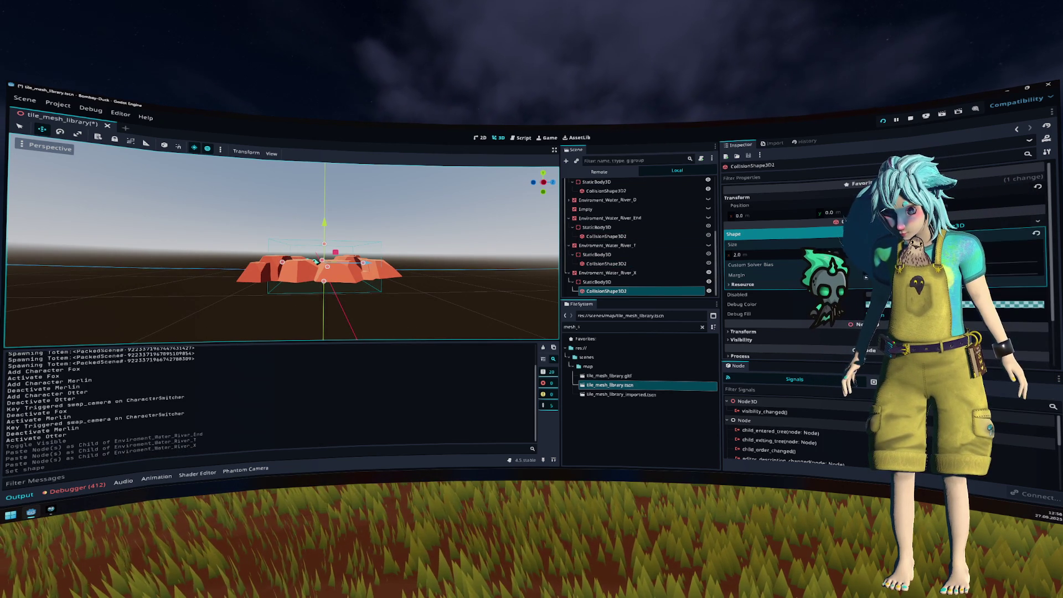
pyautogui.click(606, 263)
pyautogui.click(975, 232)
pyautogui.click(992, 425)
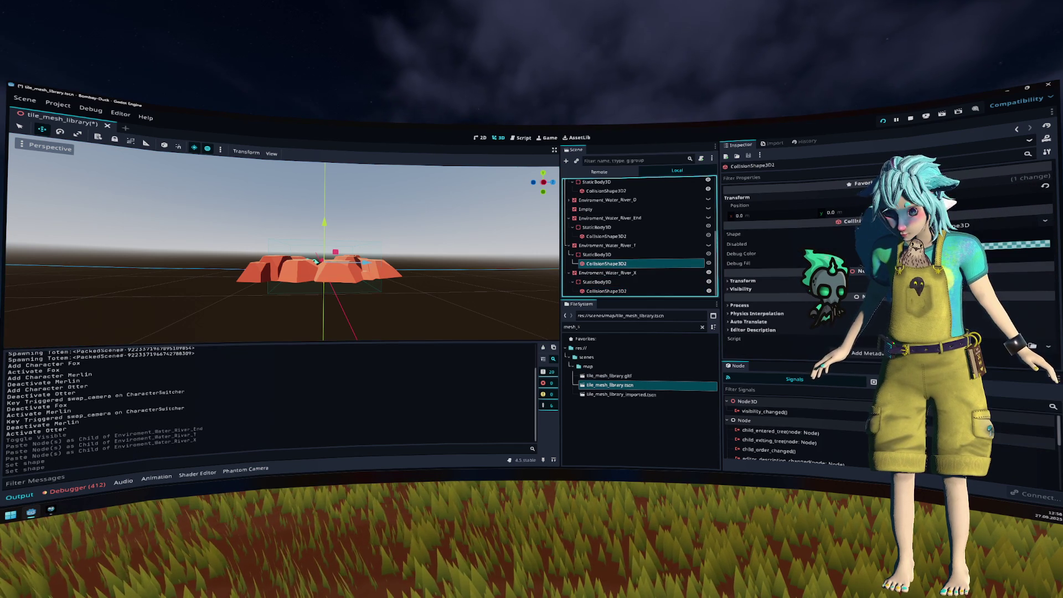
pyautogui.click(606, 291)
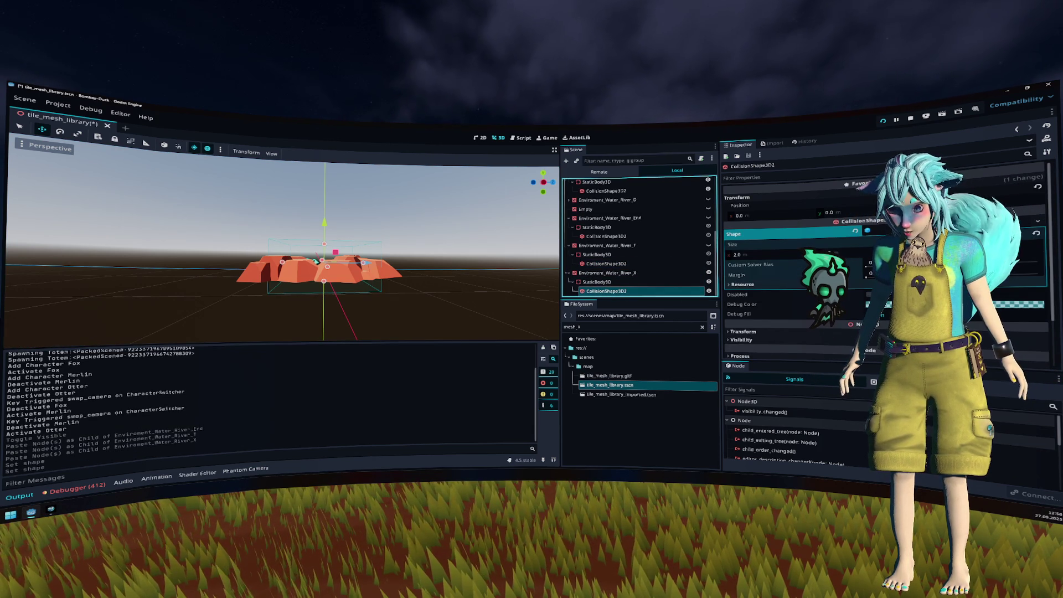
pyautogui.click(856, 251)
pyautogui.click(857, 249)
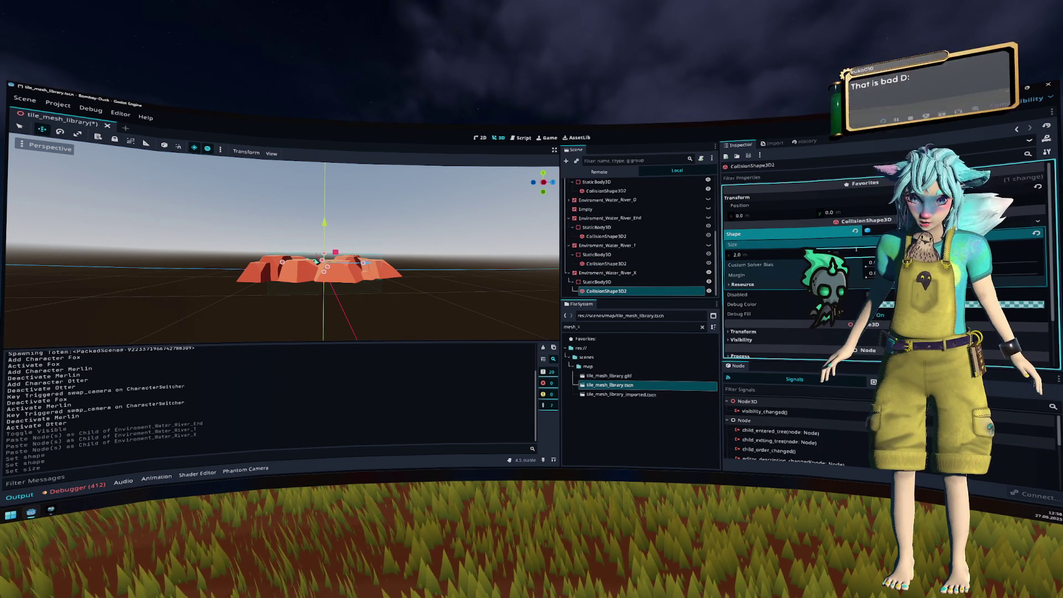
# Step: Show the previous river tile and inspect its CollisionShape3D2 shape properties
pyautogui.click(620, 264)
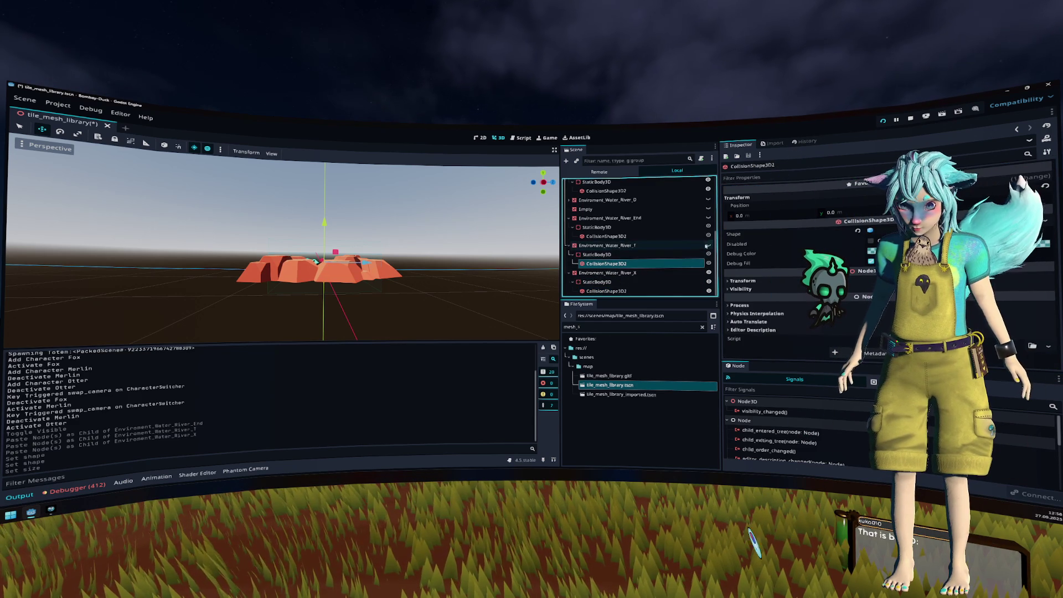
pyautogui.click(709, 263)
pyautogui.doubleClick(646, 265)
pyautogui.press('Return')
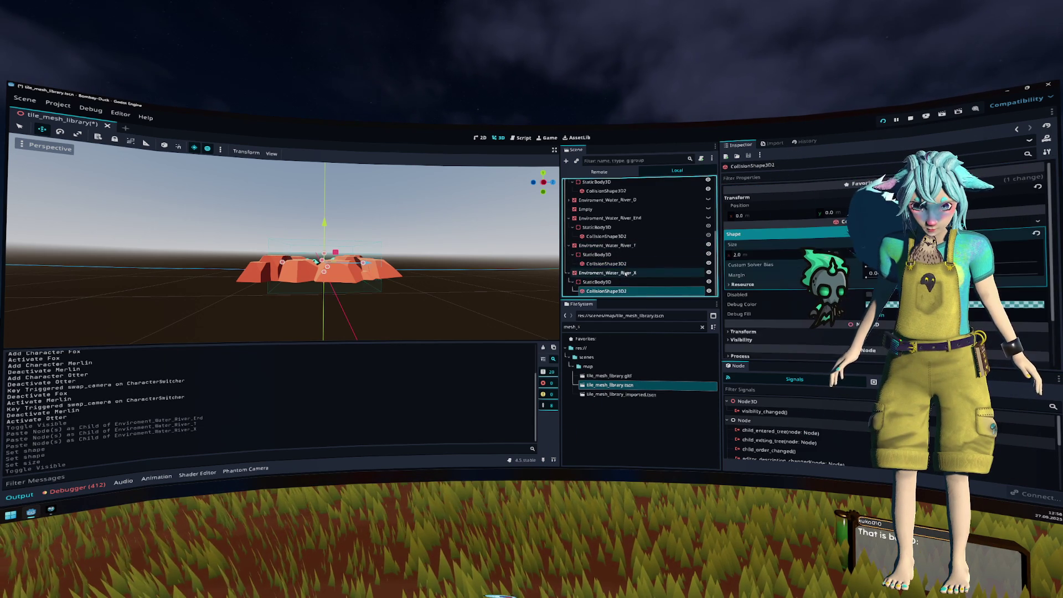
pyautogui.click(620, 272)
pyautogui.click(625, 264)
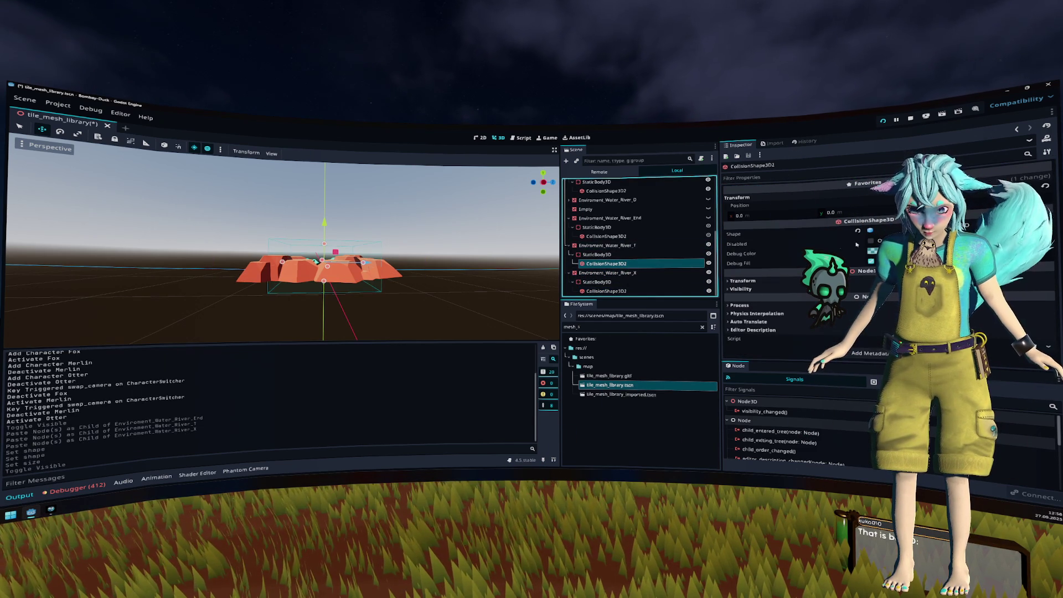
pyautogui.click(870, 231)
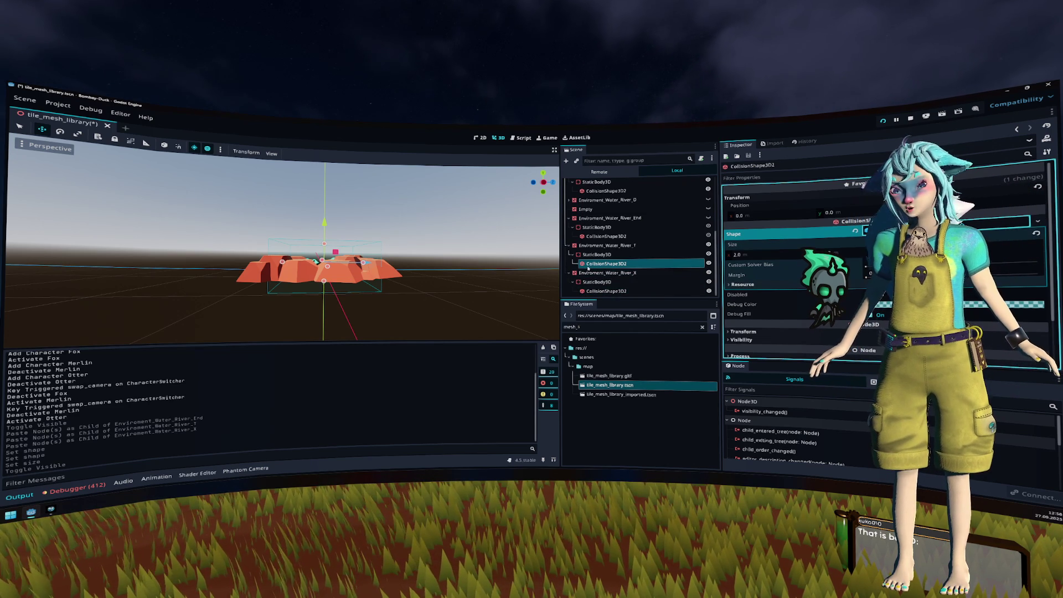
# Step: Create a new shape for the upper CollisionShape3D2, set its size, then undo that size change
pyautogui.click(604, 291)
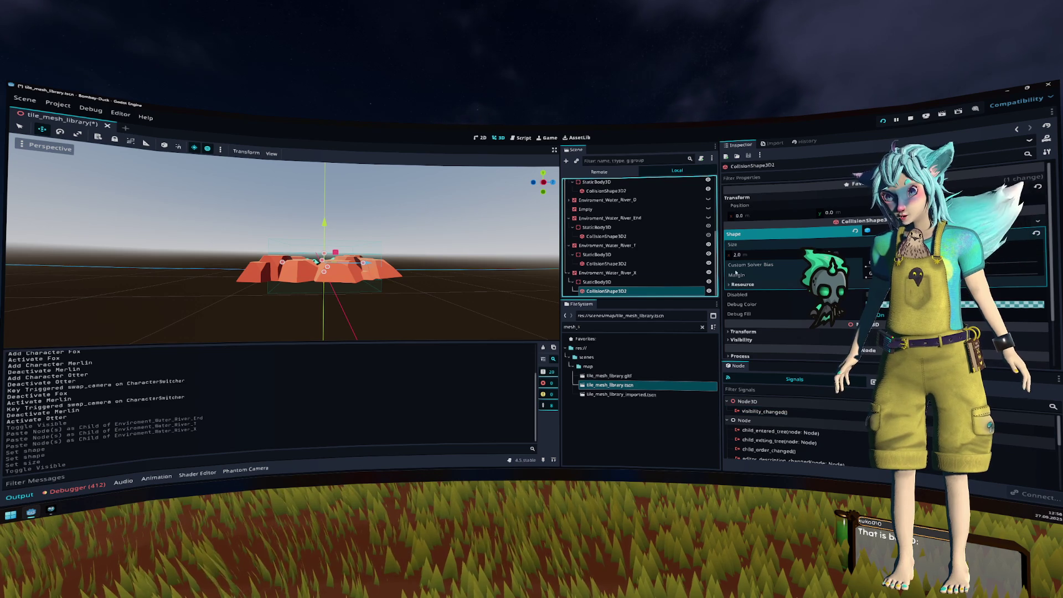
pyautogui.click(607, 263)
pyautogui.click(1036, 234)
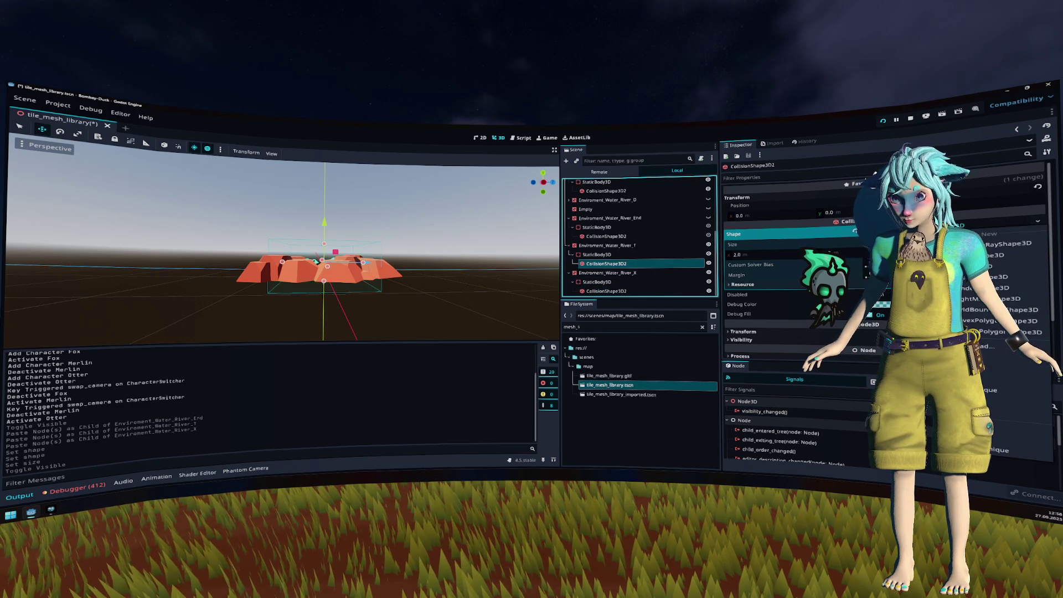
pyautogui.click(992, 390)
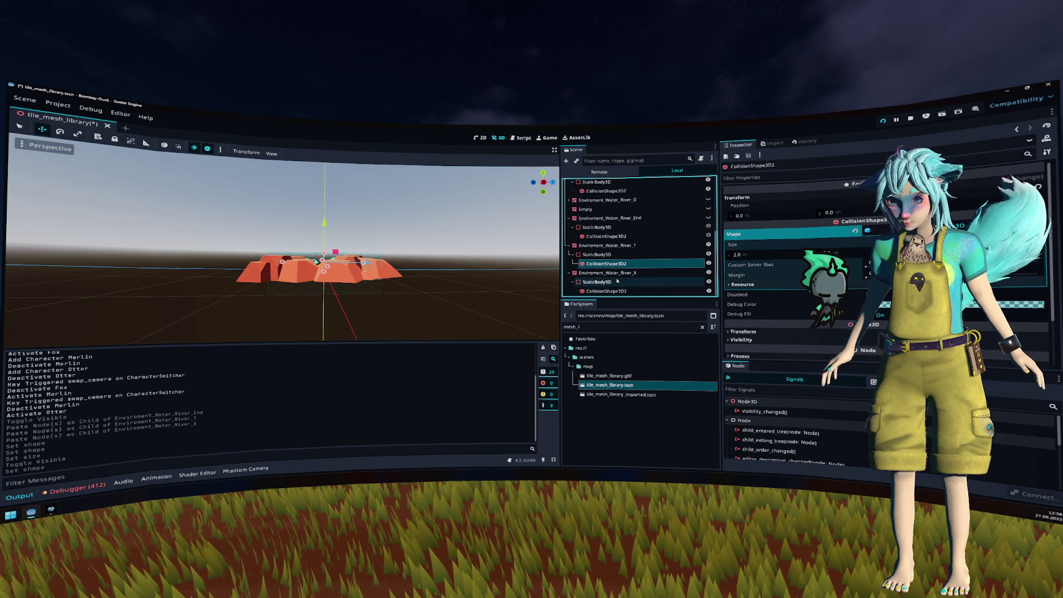
pyautogui.press('Return')
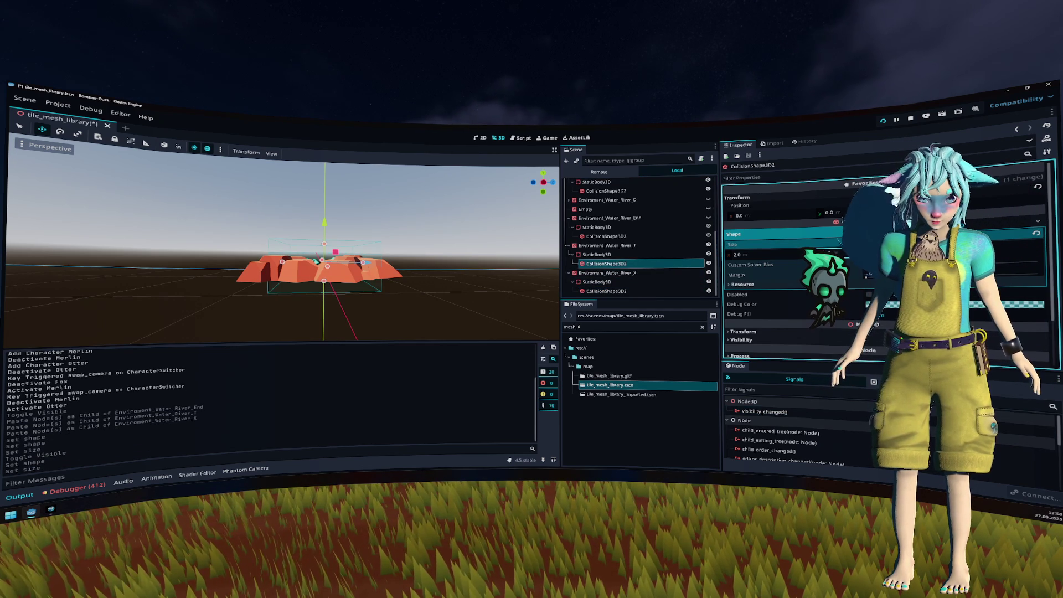
pyautogui.click(664, 264)
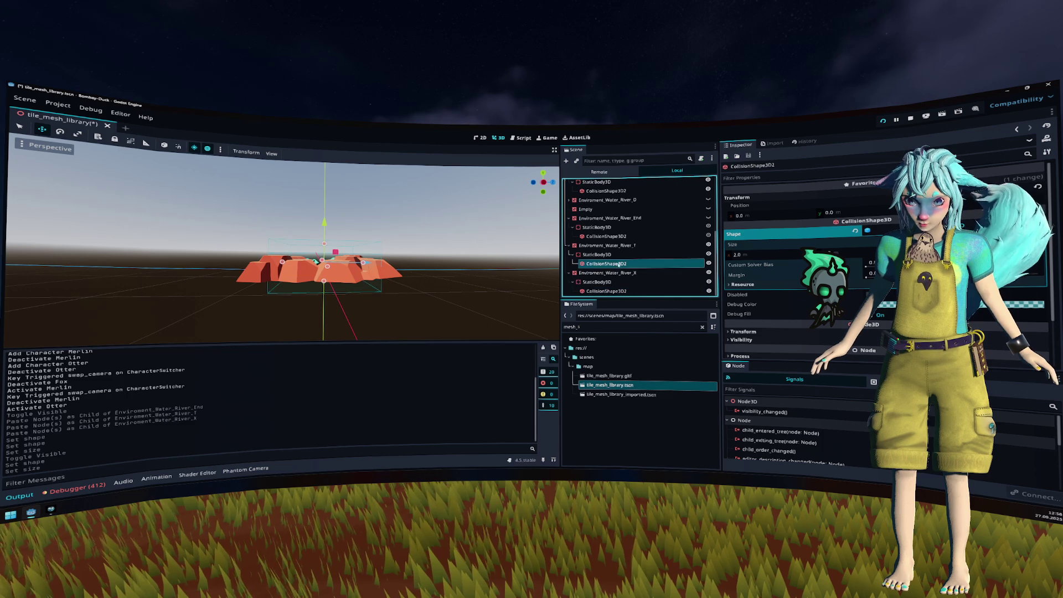
pyautogui.hotkey('ctrl', 'z')
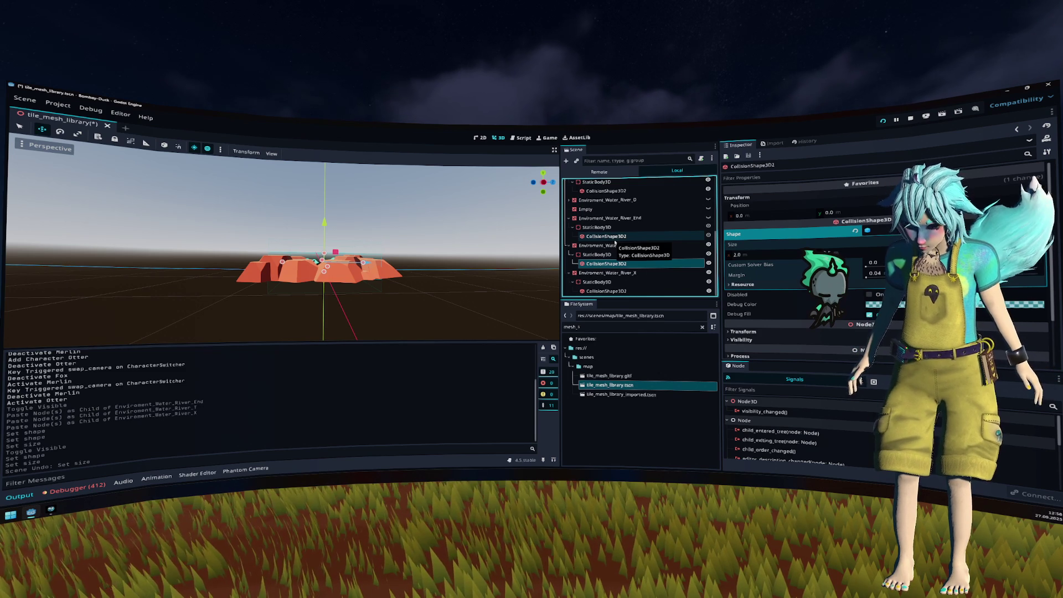
pyautogui.click(614, 238)
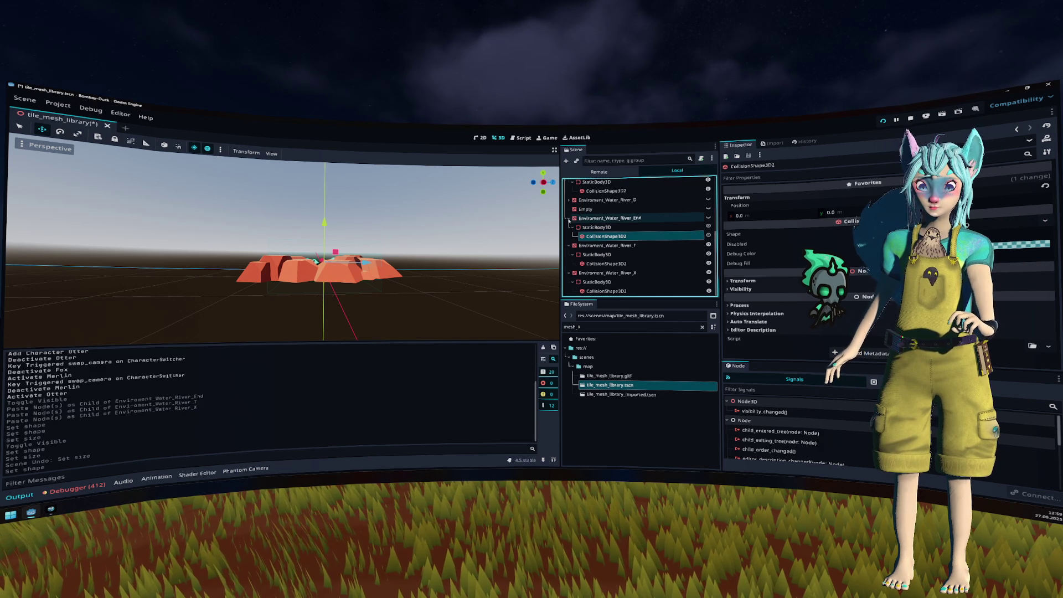
# Step: Edit the River_End collision shape's size and check the tile from above
pyautogui.click(587, 219)
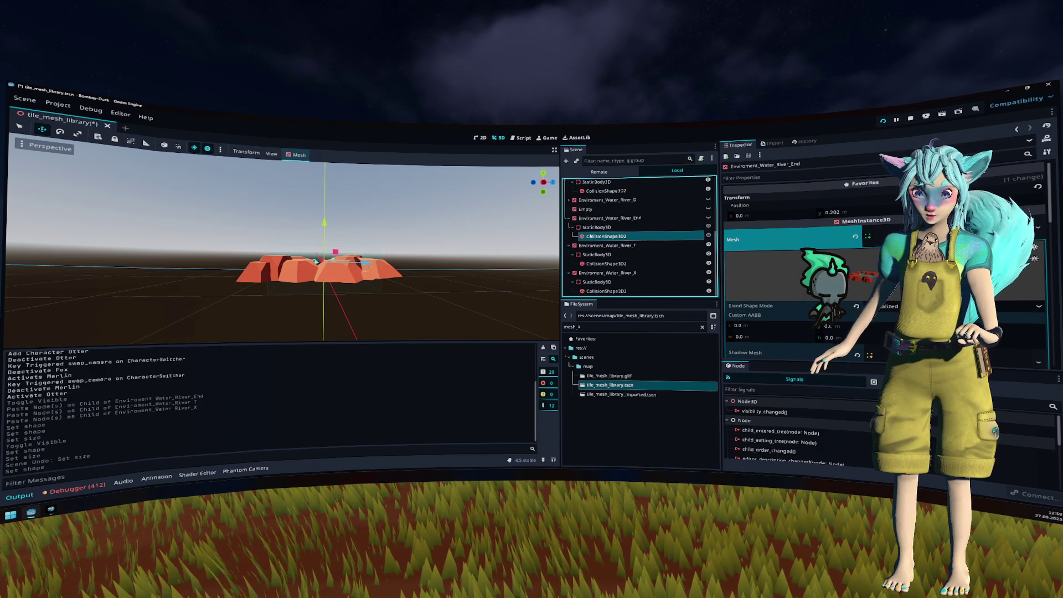
pyautogui.click(590, 236)
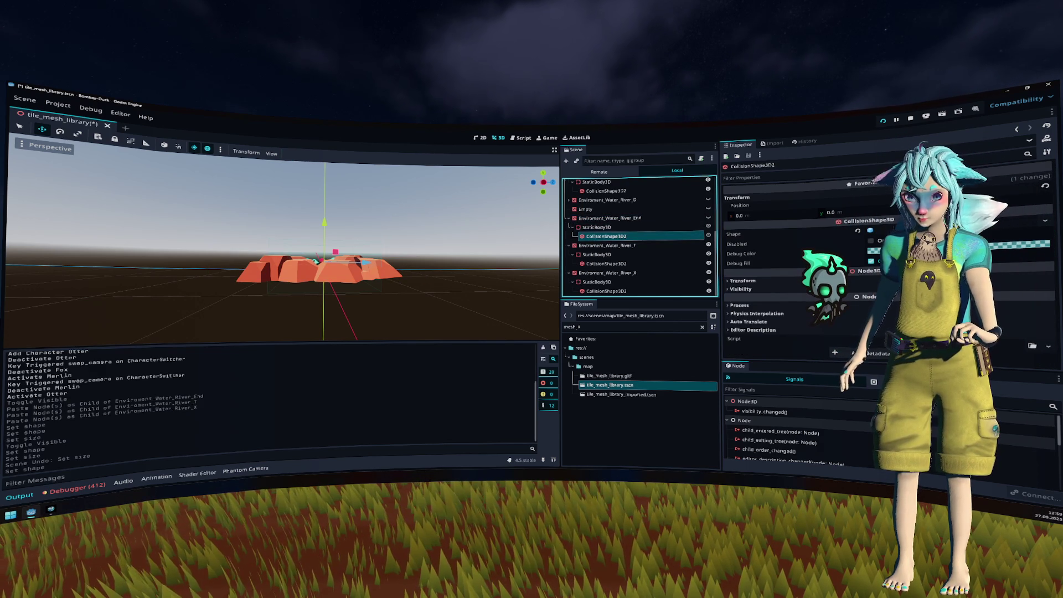
pyautogui.click(870, 230)
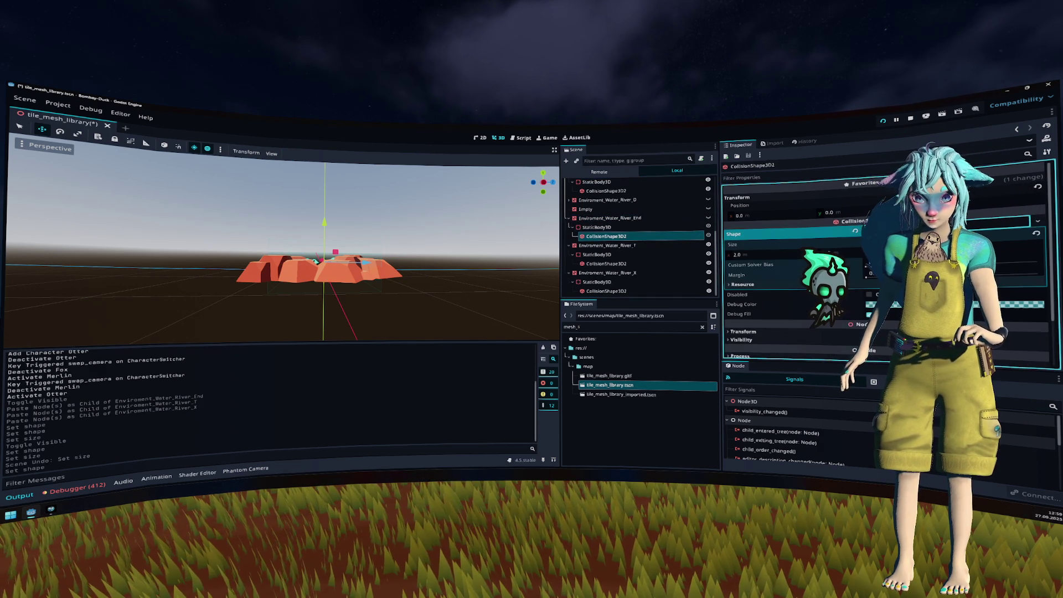
pyautogui.click(851, 254)
pyautogui.click(709, 218)
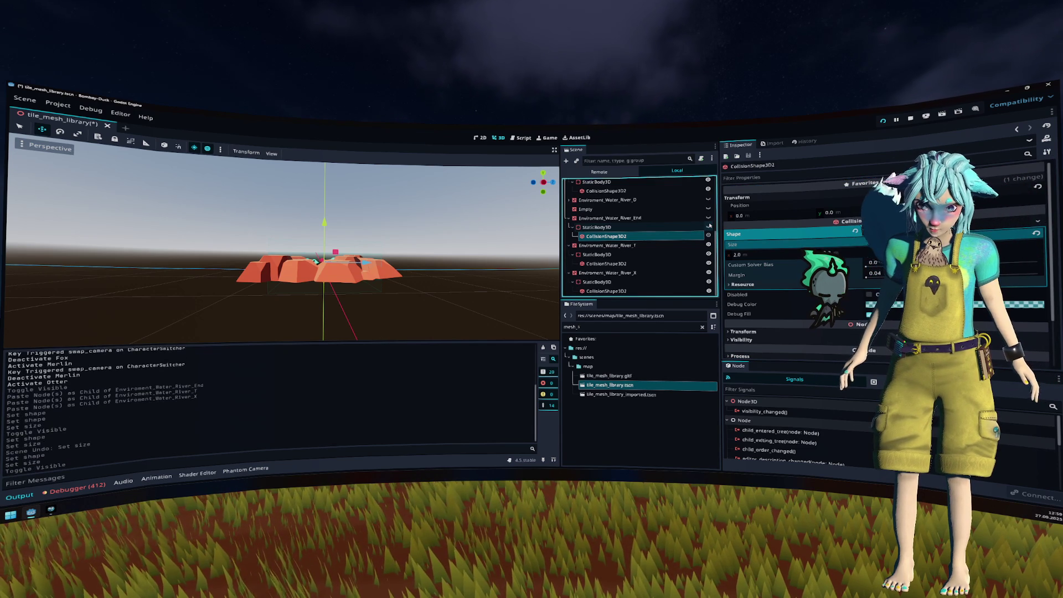
pyautogui.click(708, 217)
pyautogui.click(709, 218)
pyautogui.moveTo(424, 233)
pyautogui.mouseDown()
pyautogui.moveTo(422, 251)
pyautogui.moveTo(429, 230)
pyautogui.mouseUp()
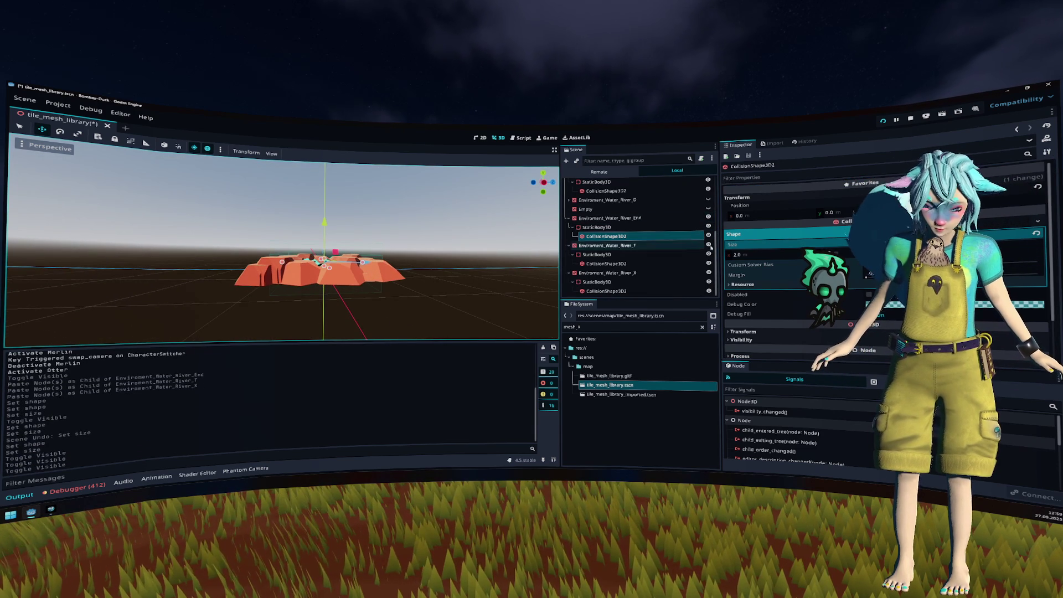
# Step: Review the remaining CollisionShape3D2 nodes and collapse the River_X, River_T and River_End branches
pyautogui.click(637, 264)
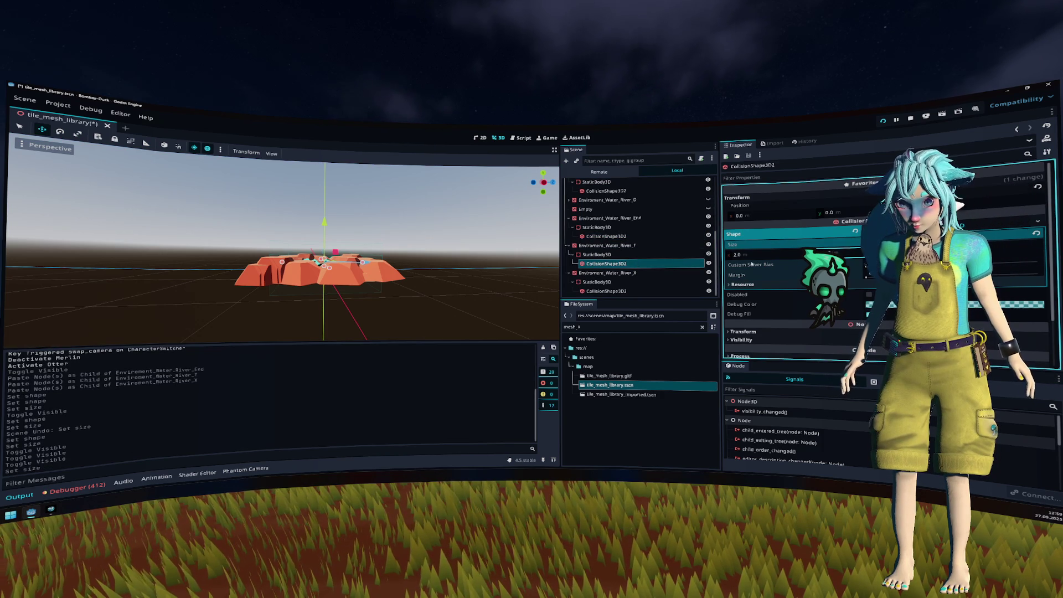
pyautogui.click(637, 290)
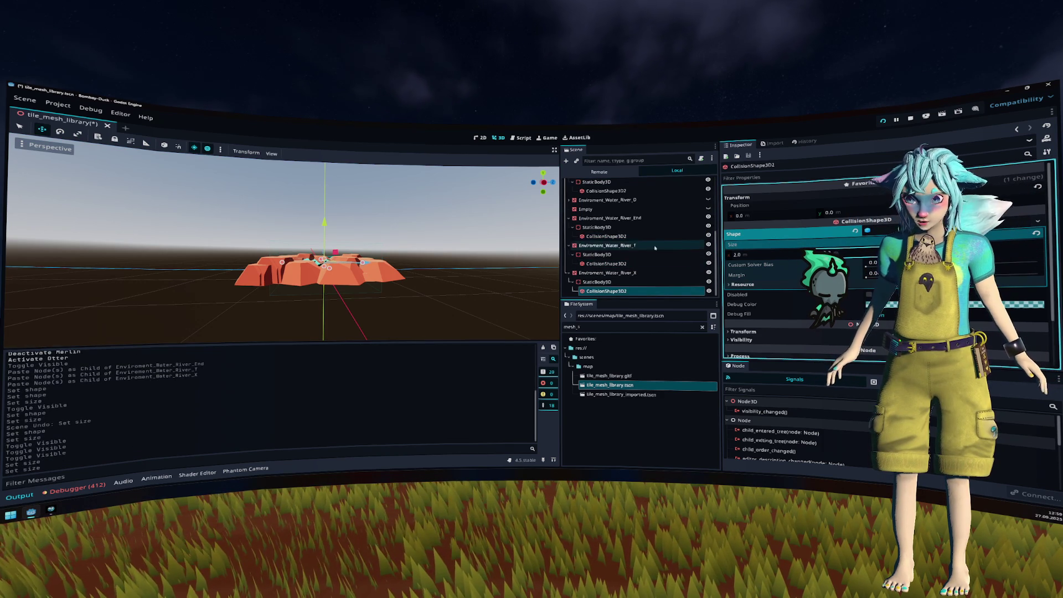
pyautogui.click(570, 272)
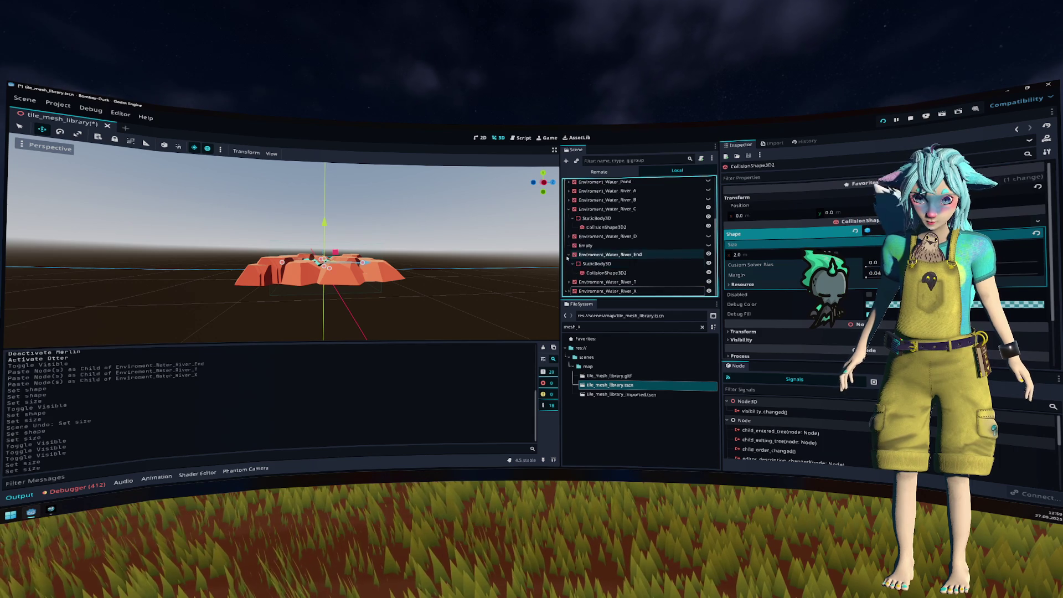
pyautogui.click(570, 264)
pyautogui.click(569, 254)
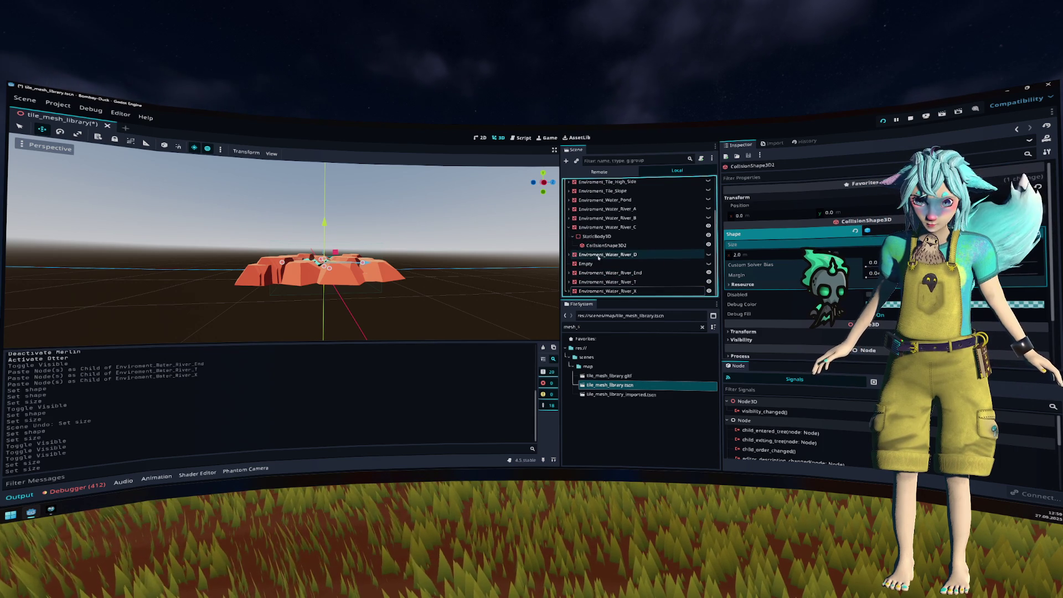
# Step: Set the shape of River_A's CollisionShape3D2, toggling the tile's visibility to check it
pyautogui.click(609, 227)
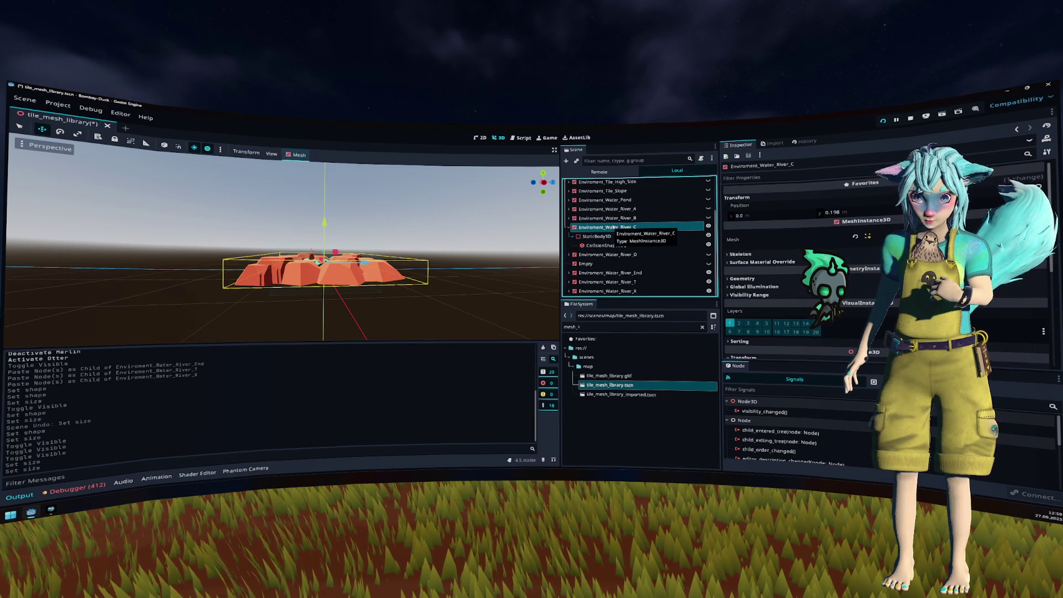
pyautogui.press('Up')
pyautogui.press('Up')
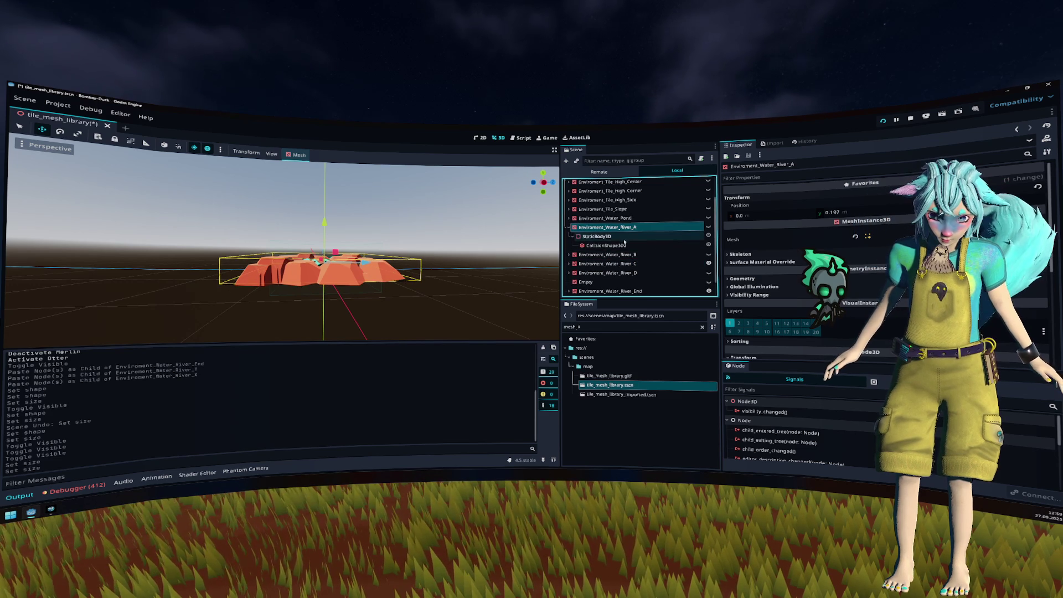
pyautogui.click(625, 244)
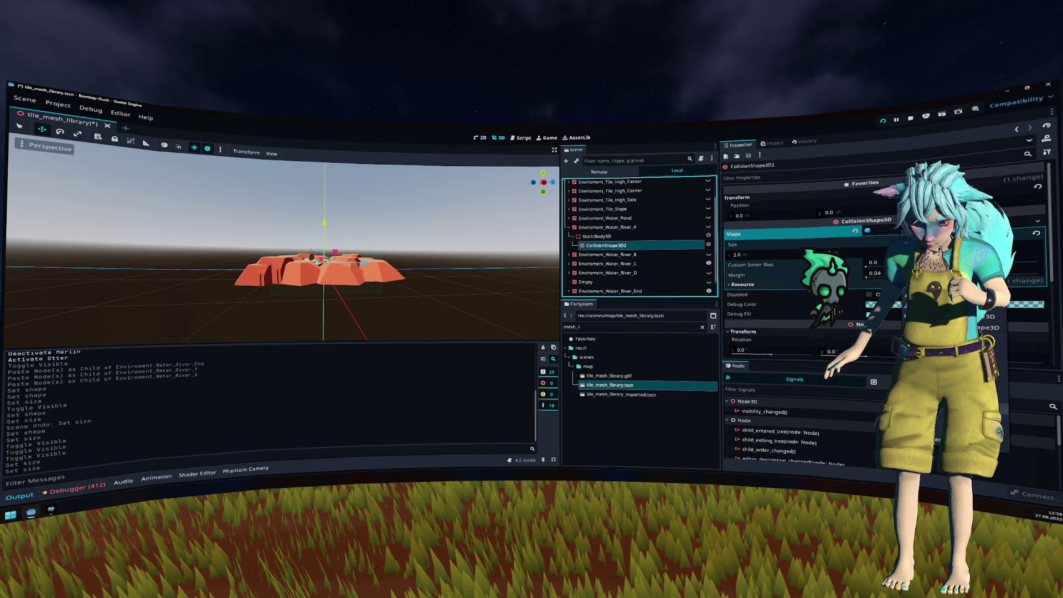
pyautogui.click(869, 251)
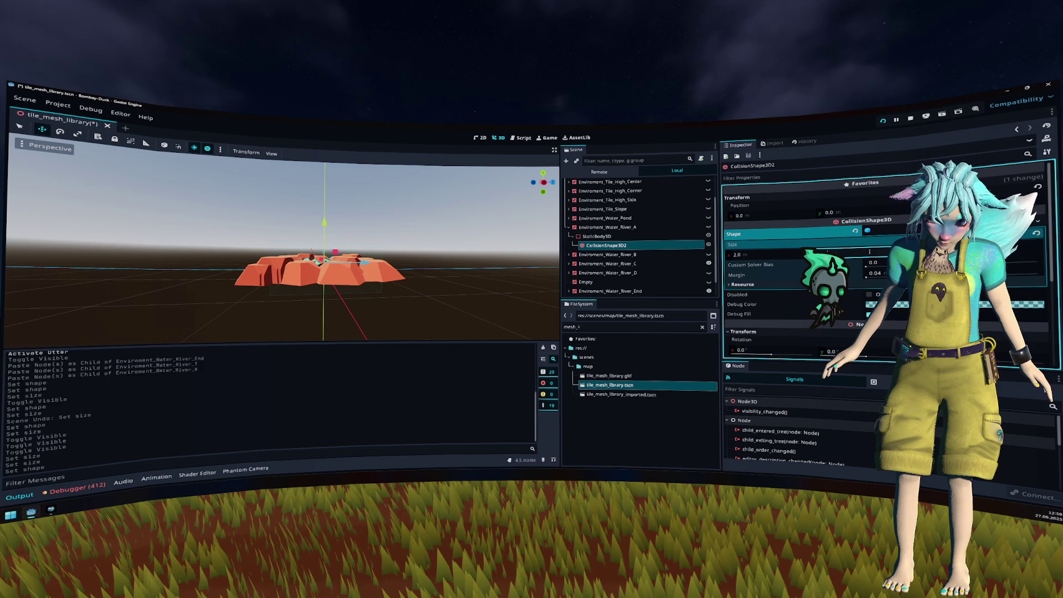
pyautogui.click(709, 227)
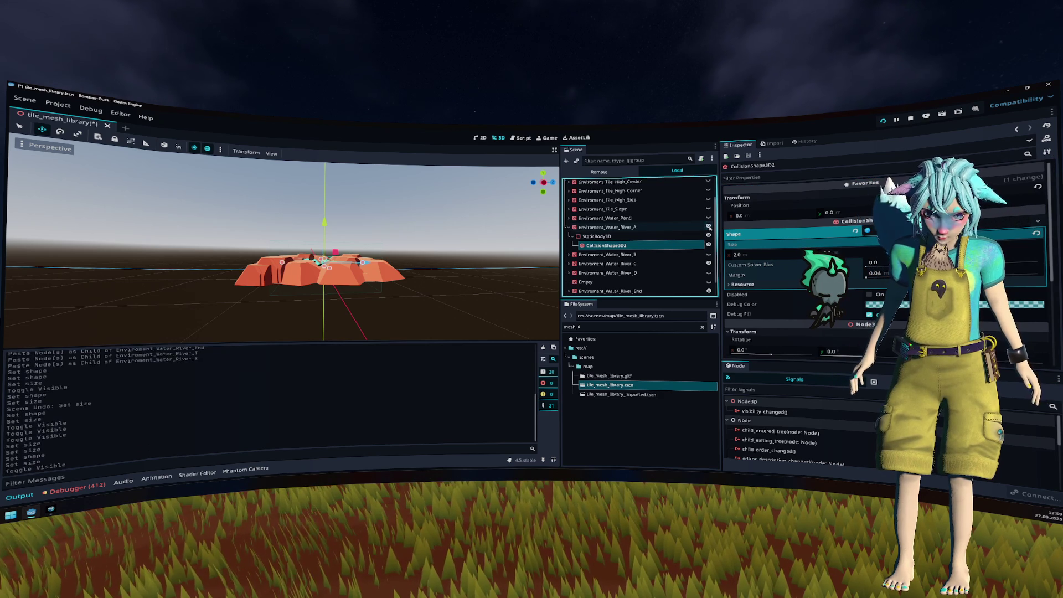
pyautogui.click(709, 227)
pyautogui.click(569, 227)
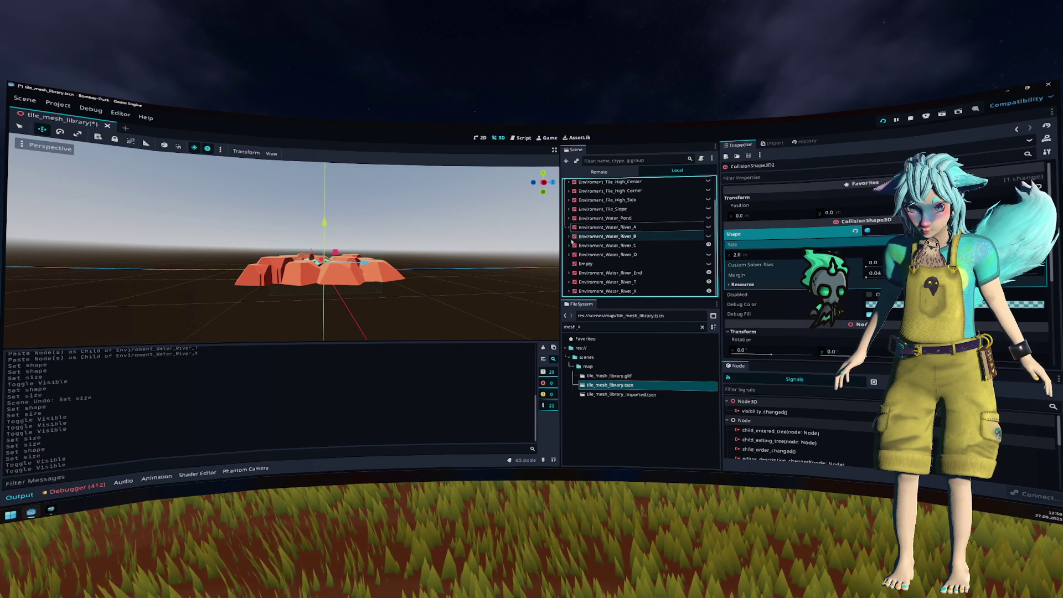
# Step: Check River_C's collision shape size, save the library, and close the tile_mesh_library scene
pyautogui.click(569, 245)
pyautogui.click(607, 263)
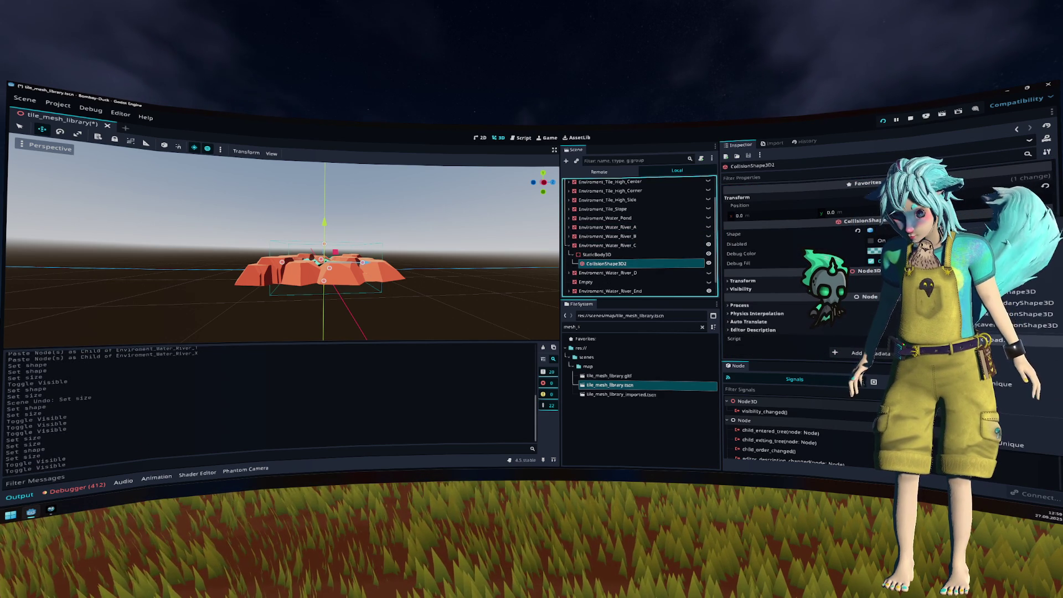
pyautogui.click(871, 231)
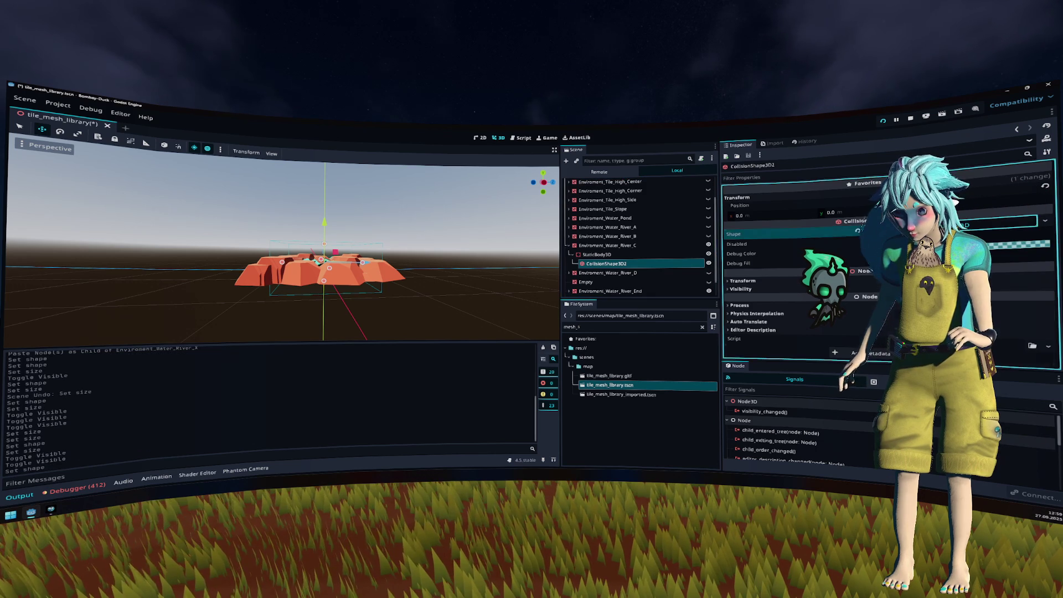
pyautogui.hotkey('ctrl', 's')
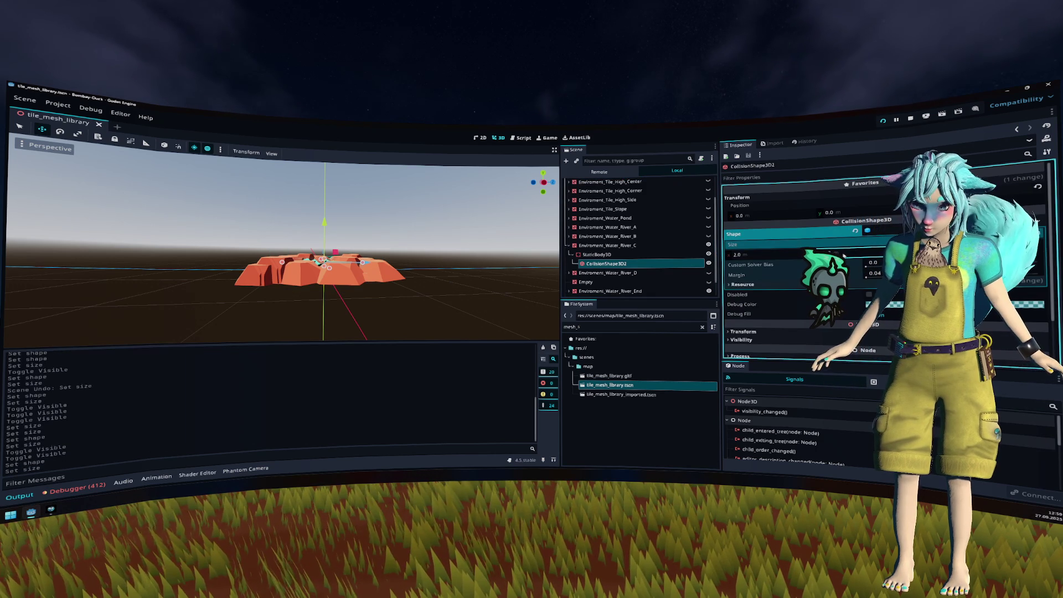
pyautogui.click(571, 245)
pyautogui.moveTo(388, 266)
pyautogui.mouseDown()
pyautogui.moveTo(422, 266)
pyautogui.moveTo(405, 259)
pyautogui.mouseUp()
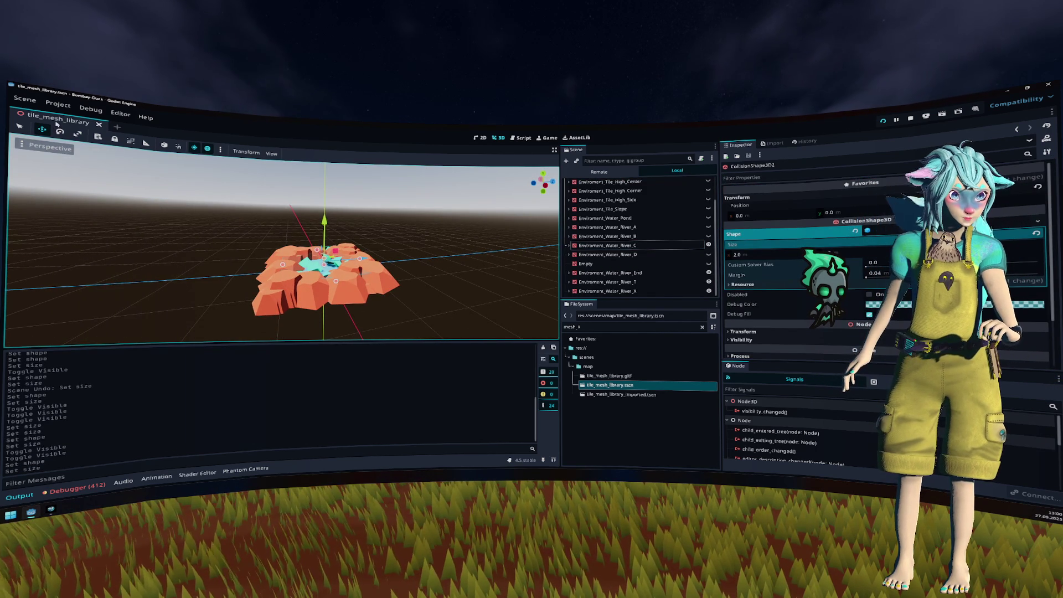
pyautogui.middleClick(22, 111)
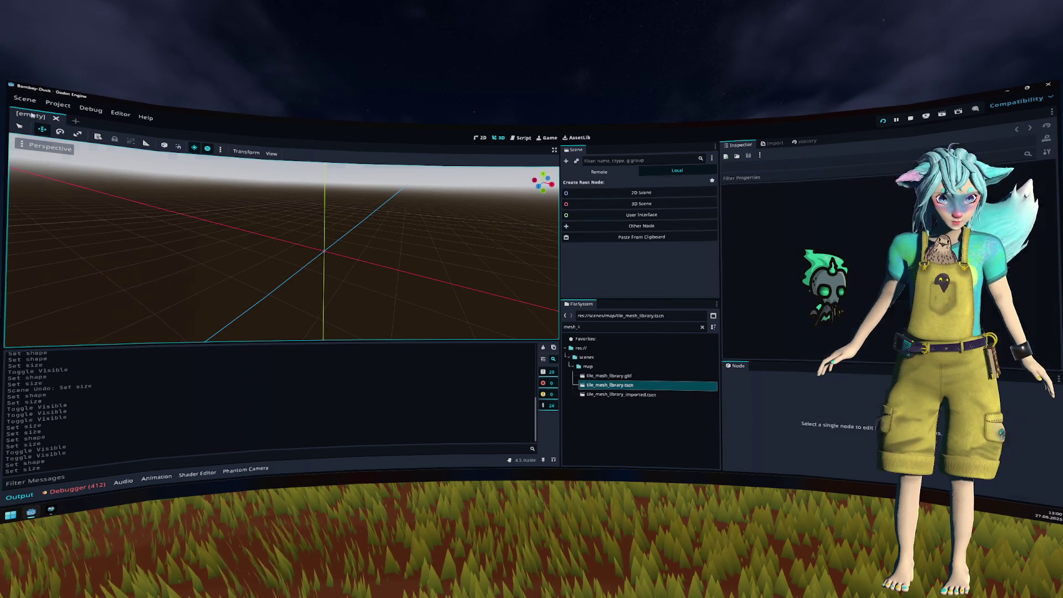
# Step: Re-import mesh-lib.tres from the tile scene using Import from Scene (Apply Transforms)
pyautogui.click(617, 326)
pyautogui.write('mesh')
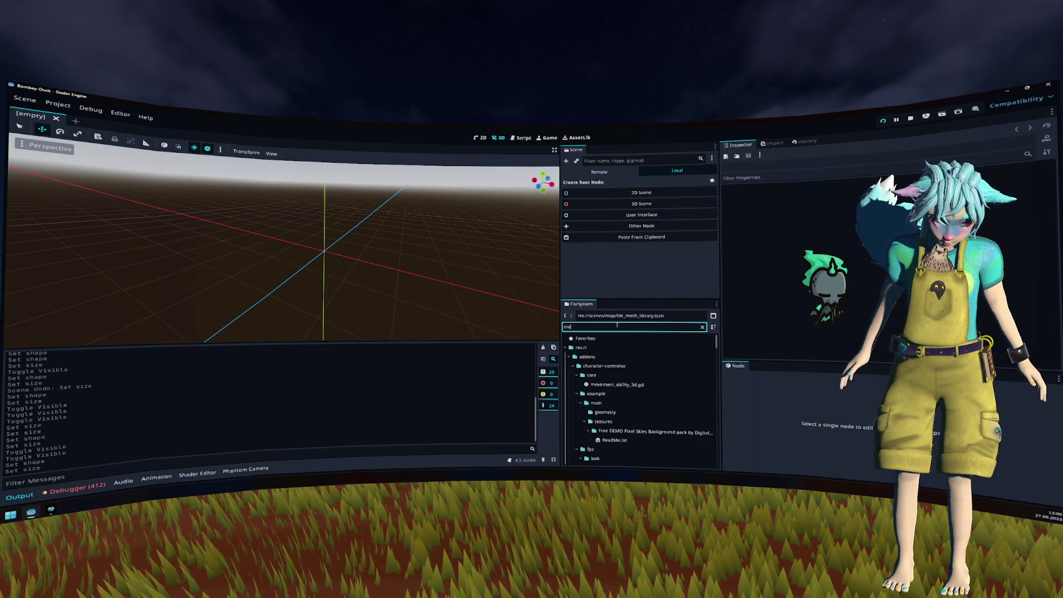
pyautogui.doubleClick(601, 450)
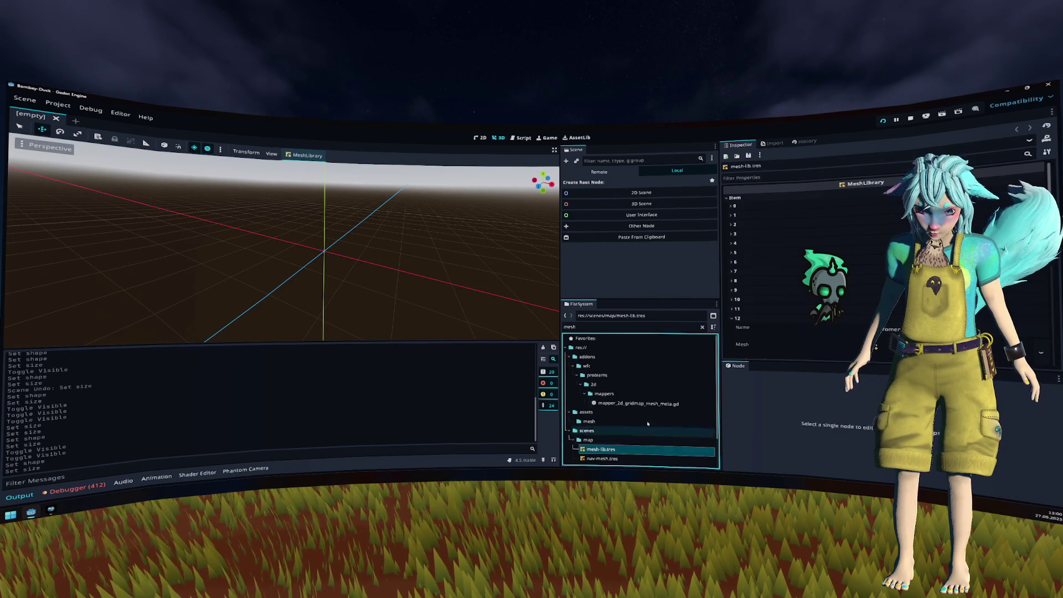
pyautogui.click(305, 156)
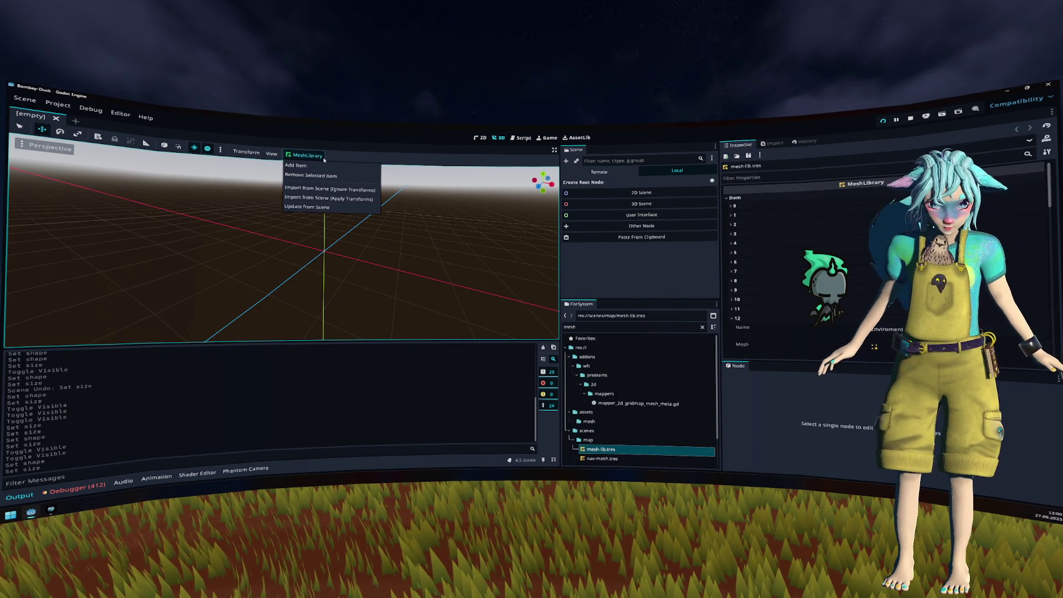
pyautogui.click(338, 198)
pyautogui.doubleClick(512, 231)
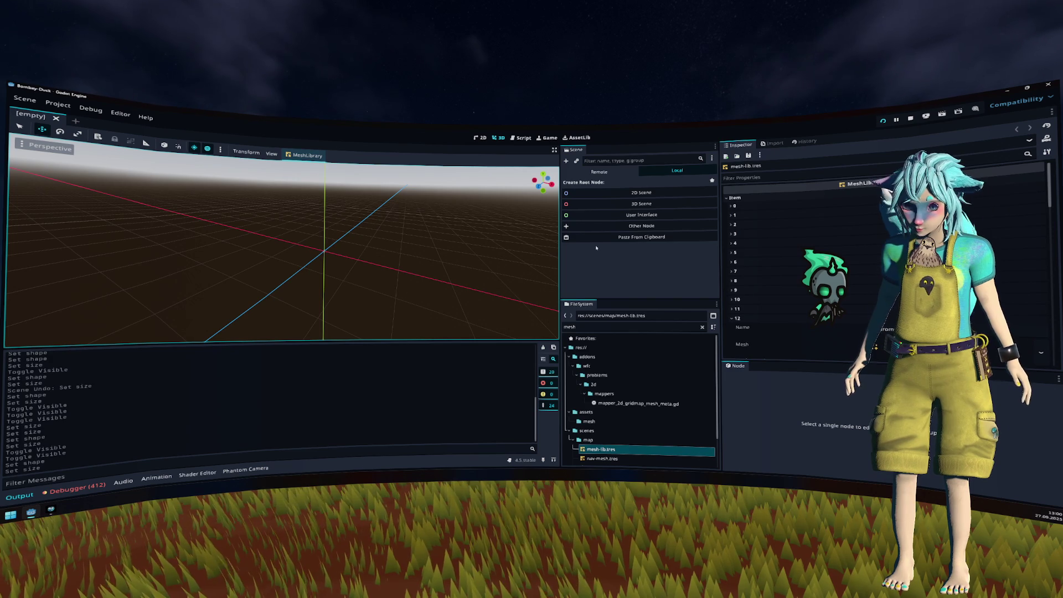
# Step: Filter the FileSystem dock for 'map' files
pyautogui.click(604, 328)
pyautogui.press('BackSpace')
pyautogui.press('BackSpace')
pyautogui.press('BackSpace')
pyautogui.write('ap')
pyautogui.scroll(-10, 613, 400)
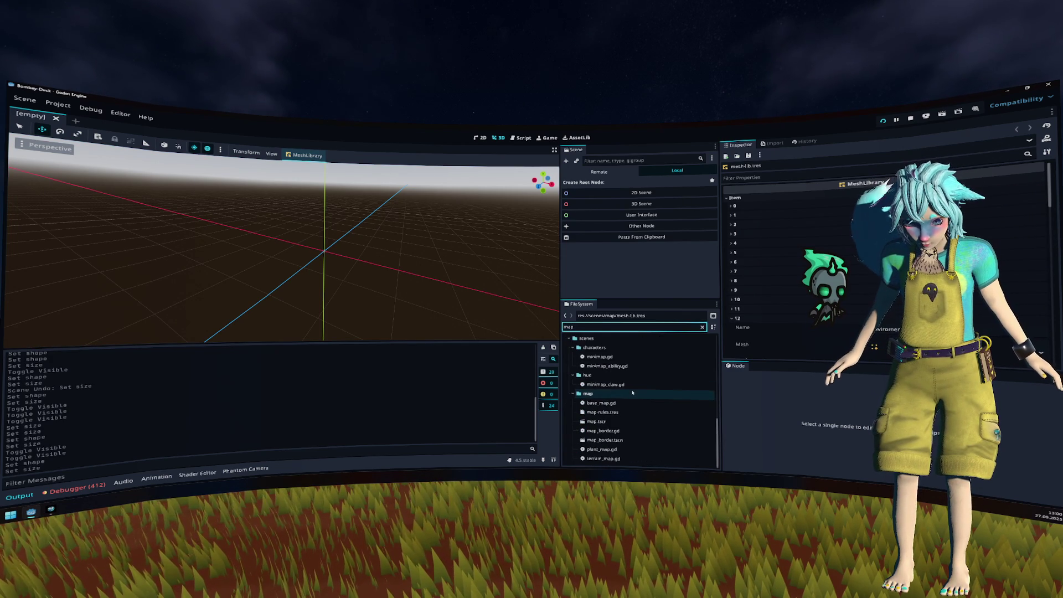
# Step: Open map.tscn, then filter for 'level' and open level_1.tscn
pyautogui.doubleClick(597, 421)
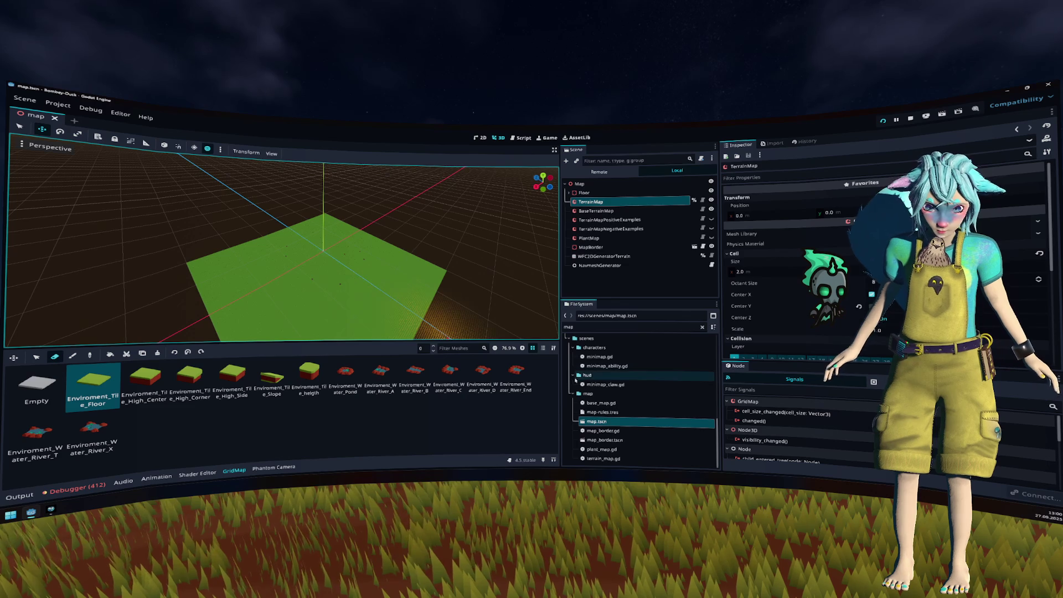
pyautogui.doubleClick(618, 329)
pyautogui.write('level')
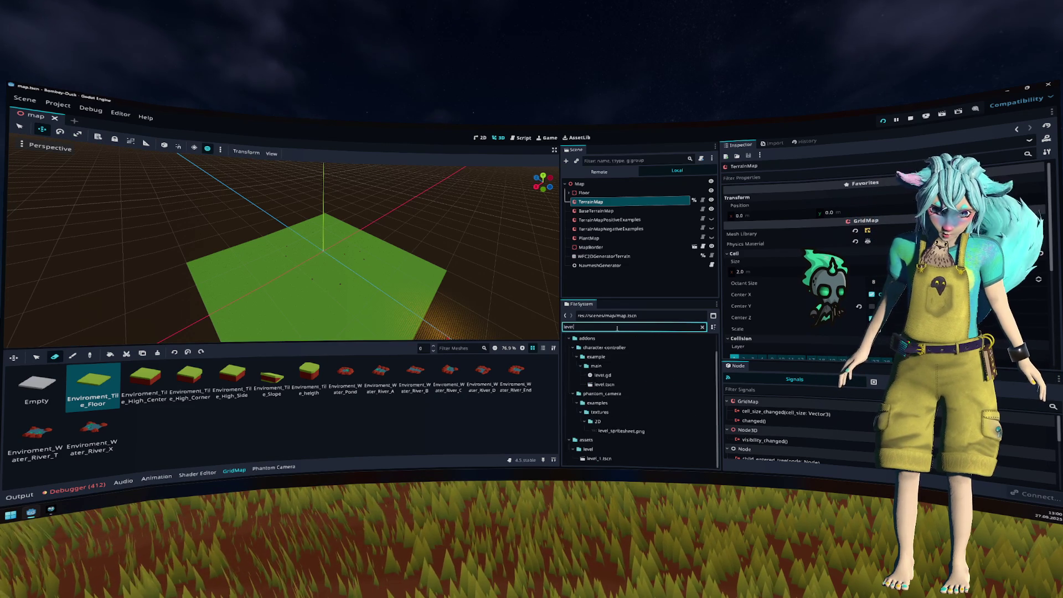
pyautogui.click(607, 459)
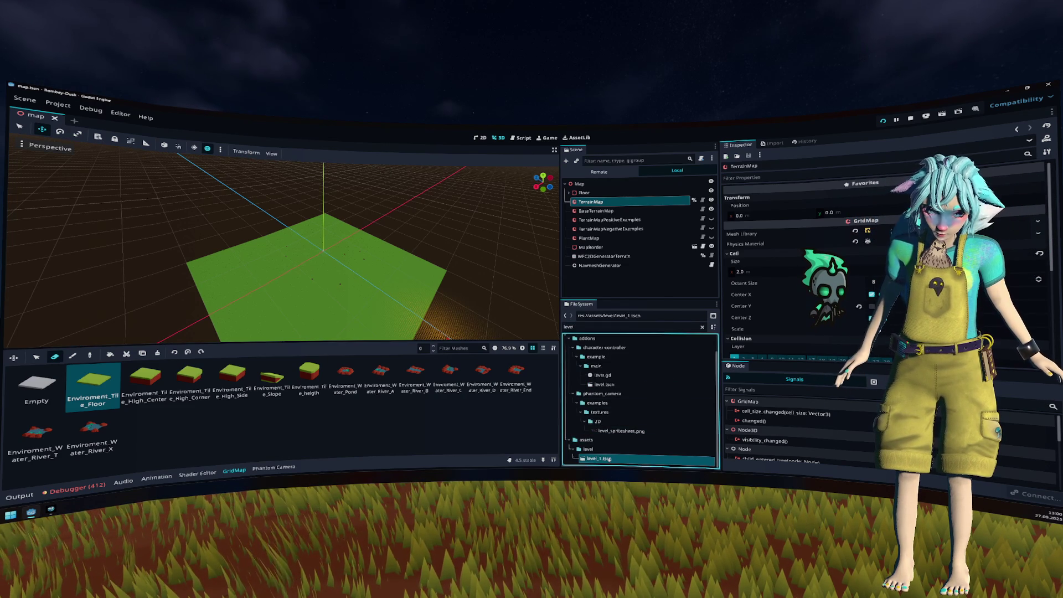
pyautogui.doubleClick(608, 459)
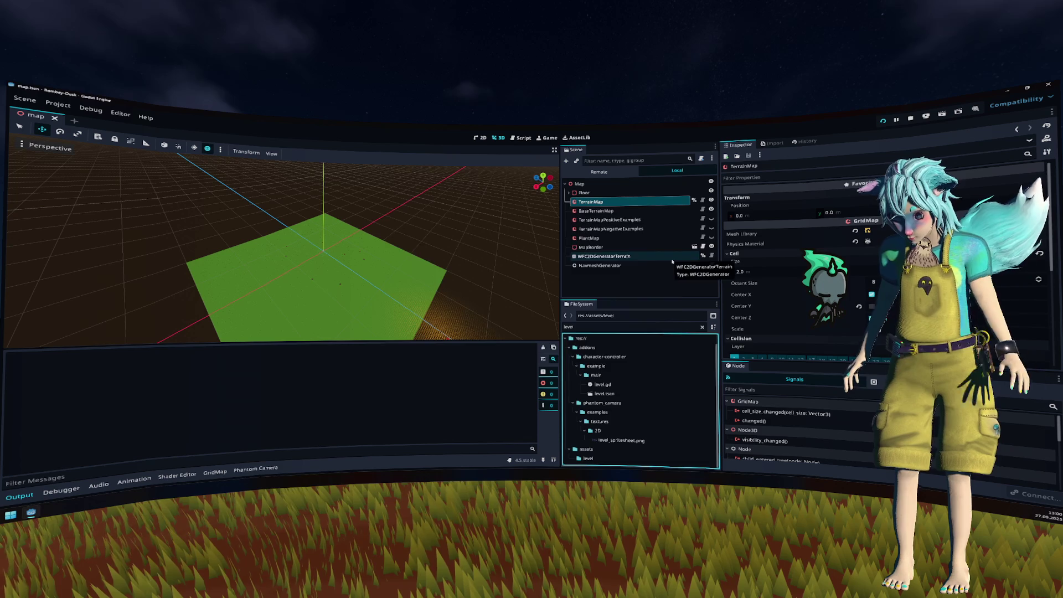
# Step: Start the game from its title menu, swap characters with E, then stop it with F8
pyautogui.press('Return')
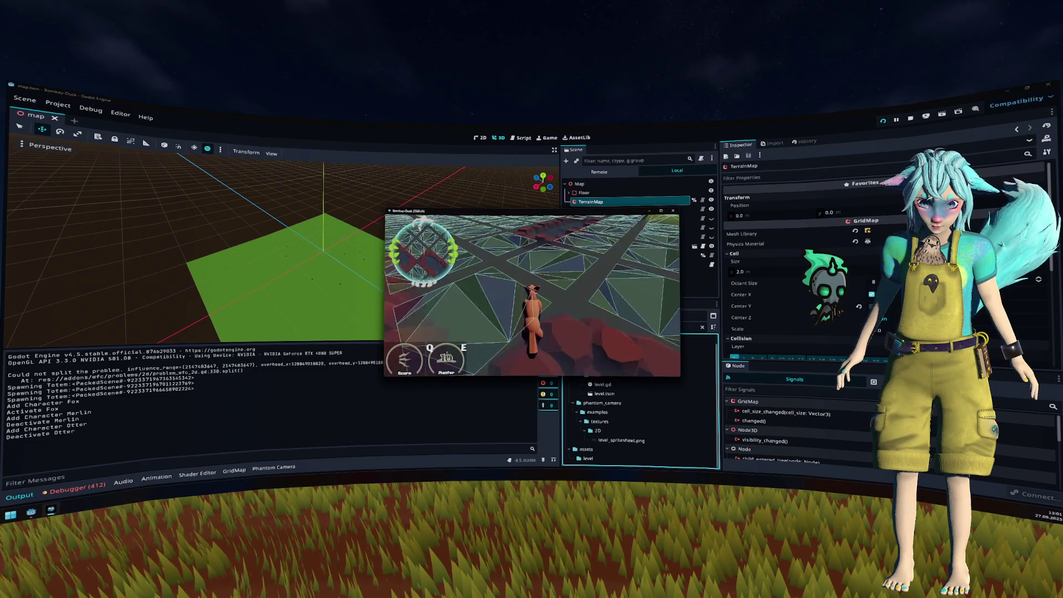
pyautogui.press('e')
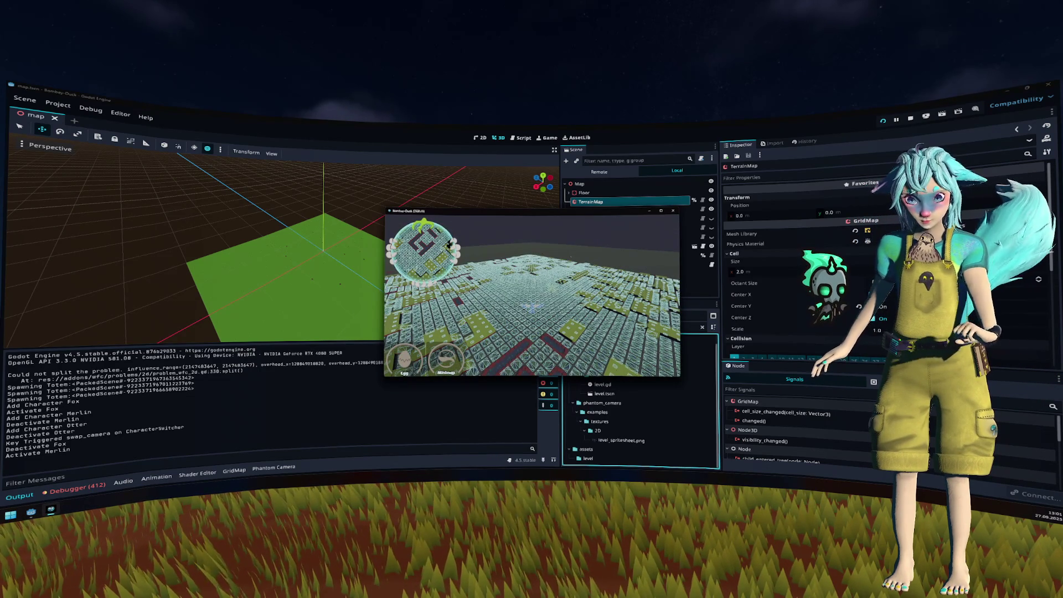
pyautogui.press('F8')
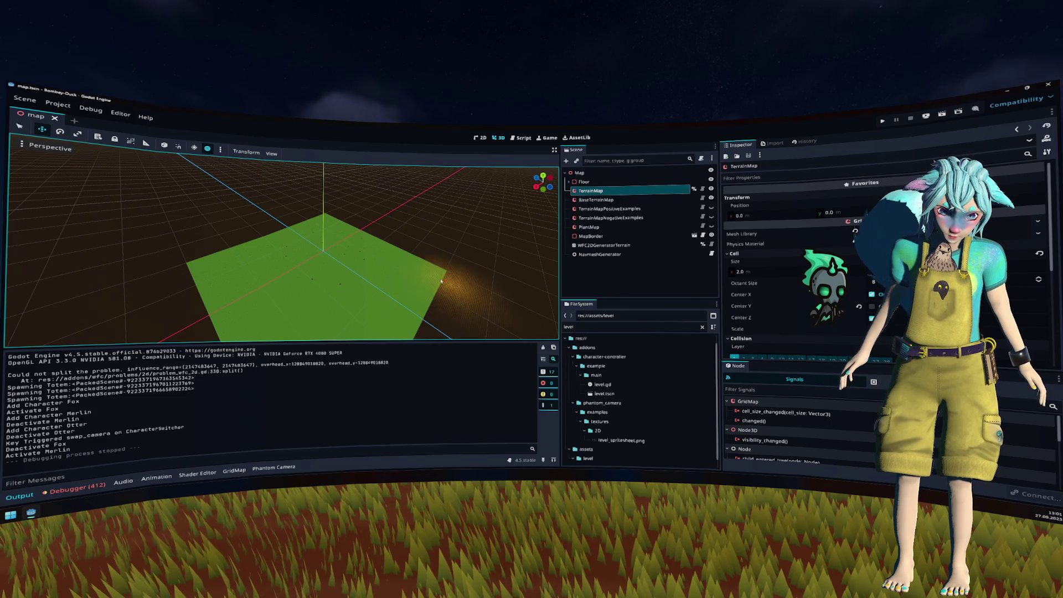
# Step: Enable Visible Navigation in the Debug menu and deselect the TerrainMap node
pyautogui.click(91, 109)
pyautogui.click(127, 172)
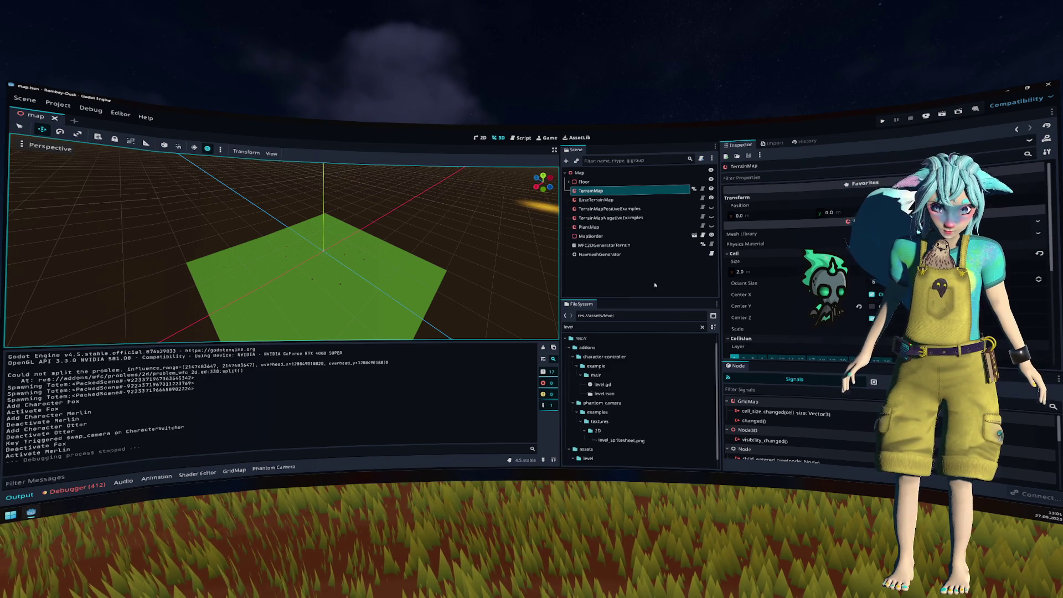
pyautogui.click(222, 163)
# Step: Filter FileSystem for 'game' and open scenes/game.tscn, collapsing CharacterSwitcher
pyautogui.click(593, 327)
pyautogui.write('game')
pyautogui.click(587, 357)
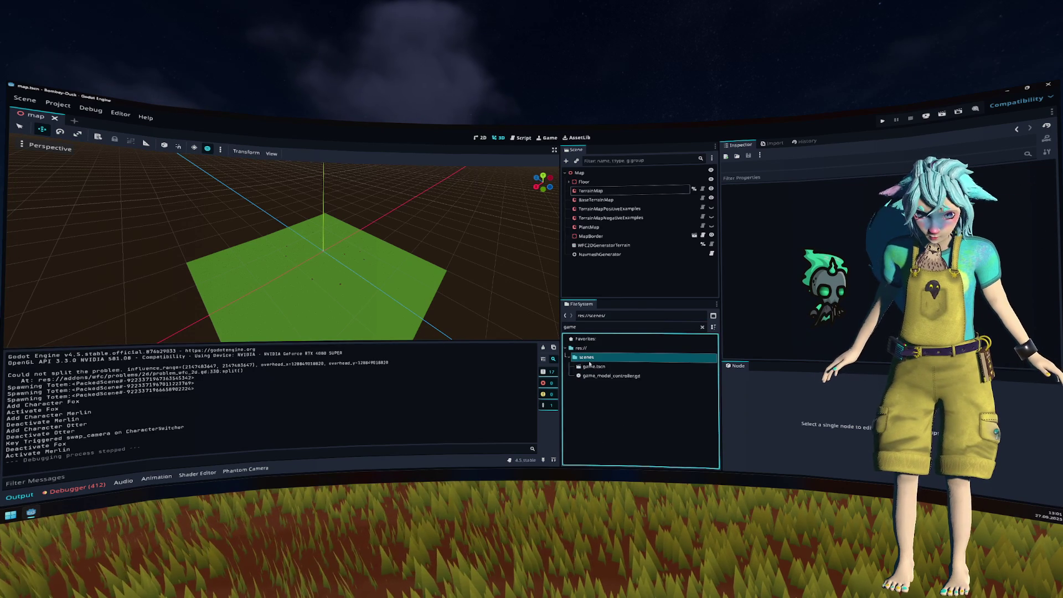
pyautogui.doubleClick(594, 367)
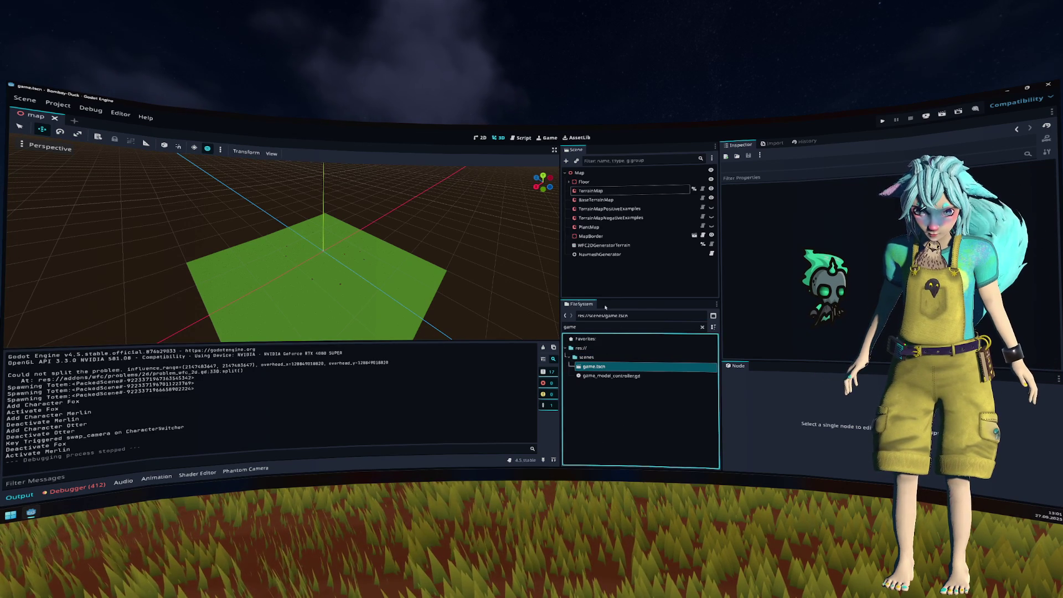
pyautogui.scroll(-5, 387, 244)
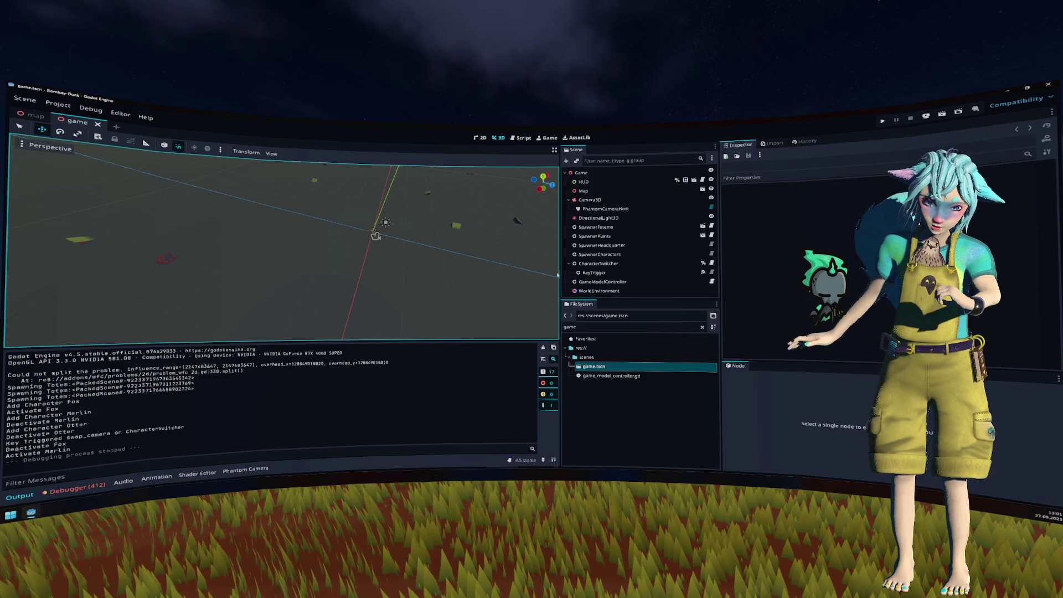
pyautogui.click(569, 263)
# Step: Add a MeshInstance3D child under Game and rename it TestAgent
pyautogui.click(611, 171)
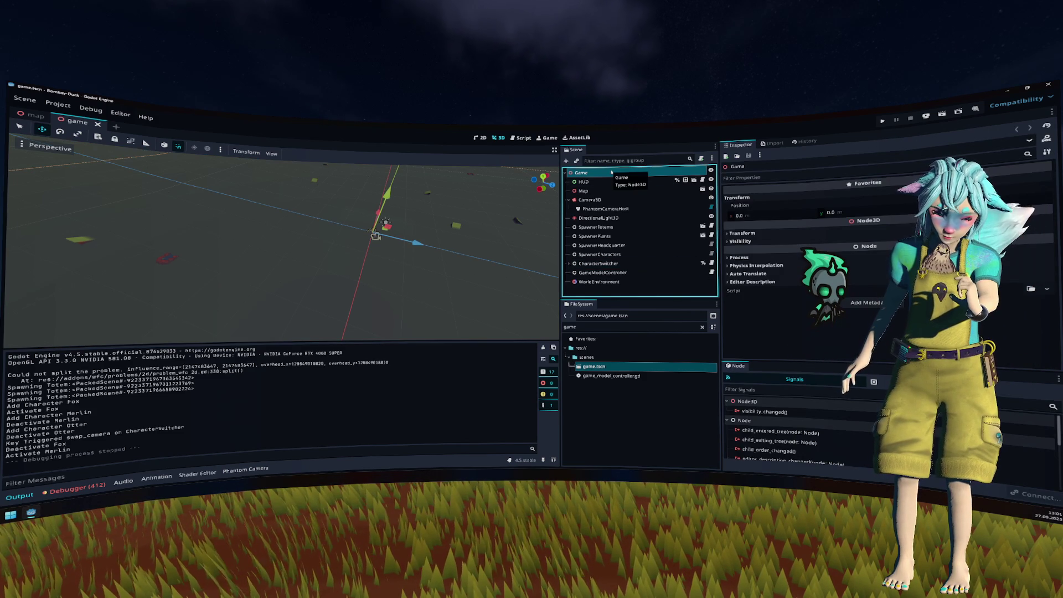
pyautogui.rightClick(612, 171)
pyautogui.click(642, 174)
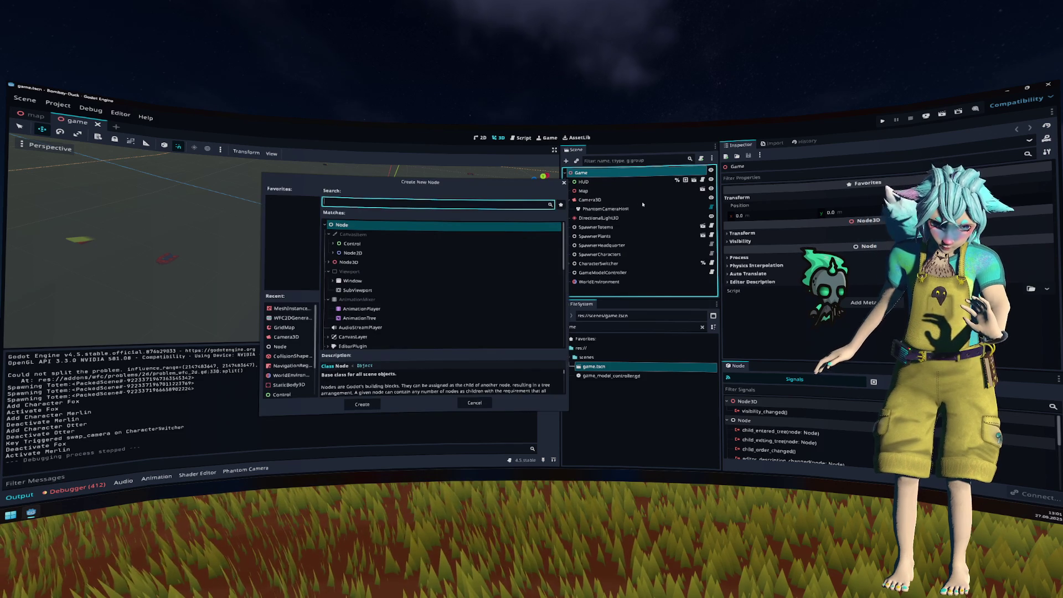
pyautogui.click(378, 264)
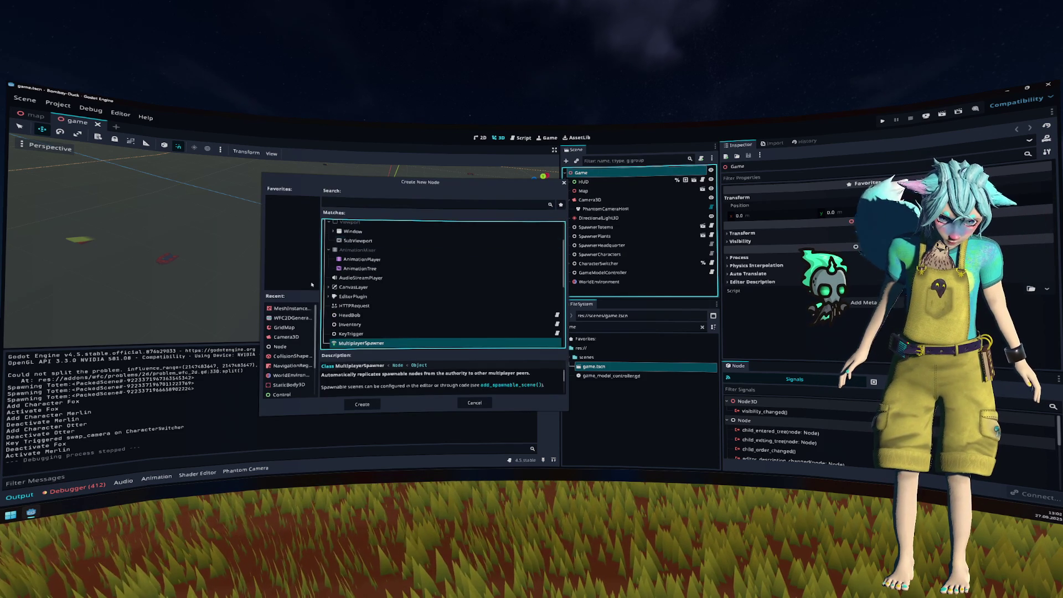
pyautogui.doubleClick(294, 309)
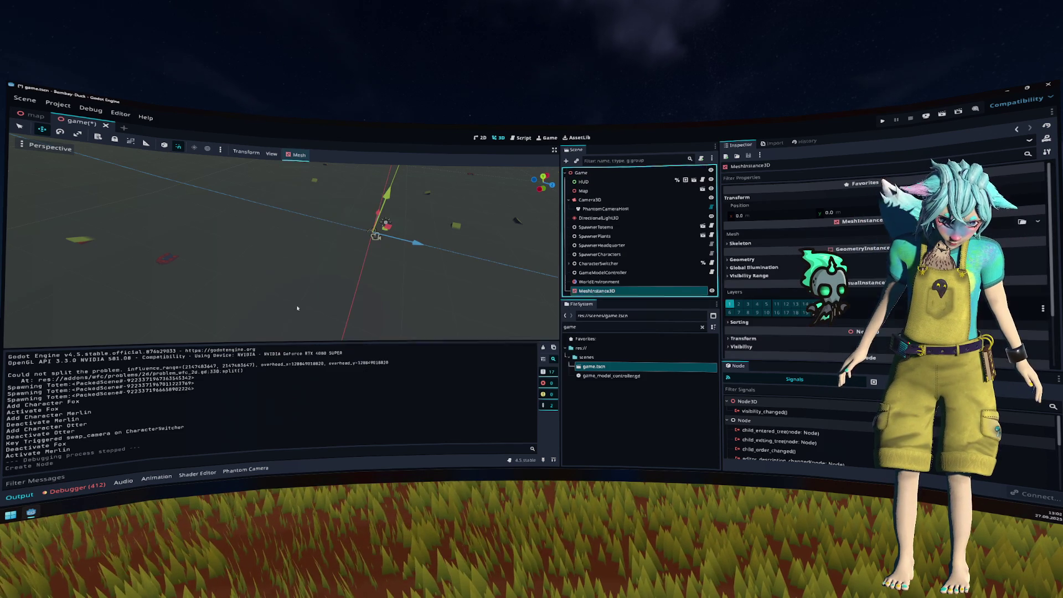
pyautogui.doubleClick(614, 292)
pyautogui.write('TestAge')
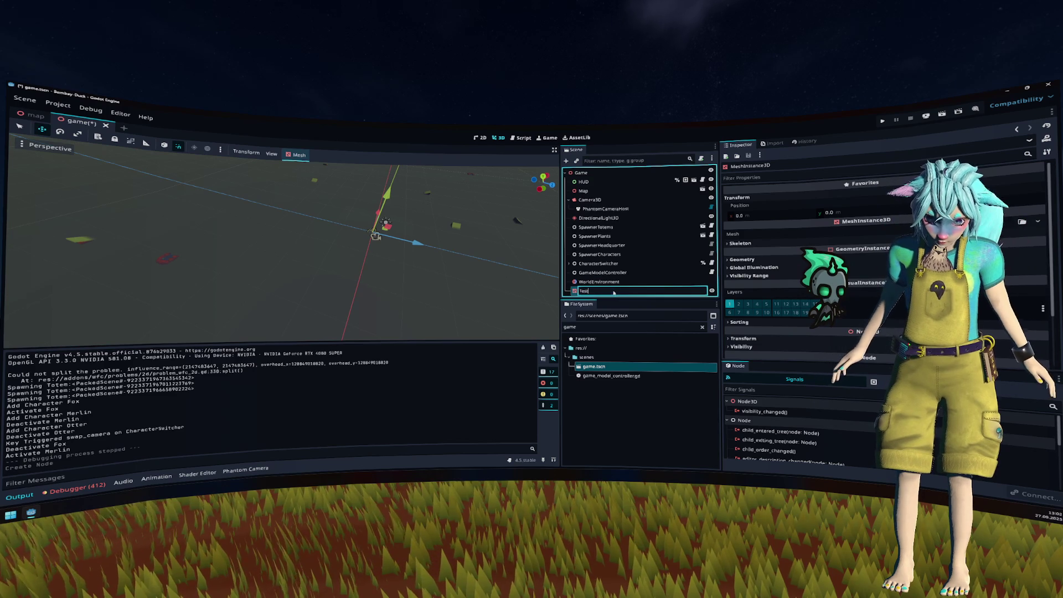
pyautogui.write('nt')
pyautogui.press('Return')
# Step: Add a NavigationAgent3D under TestAgent and inspect its Pathfinding and Avoidance sections
pyautogui.rightClick(614, 292)
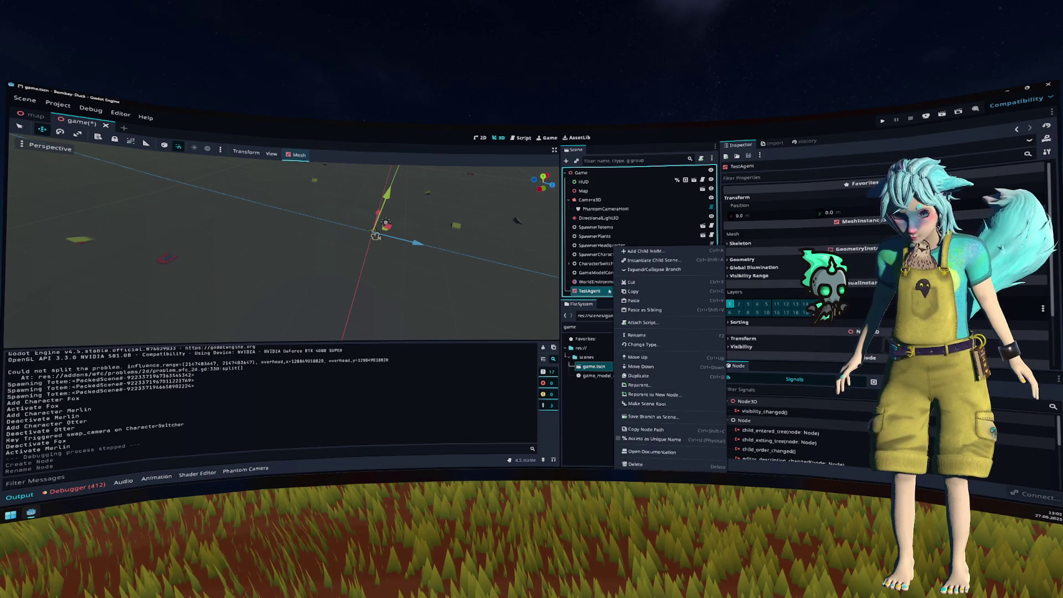
pyautogui.click(644, 252)
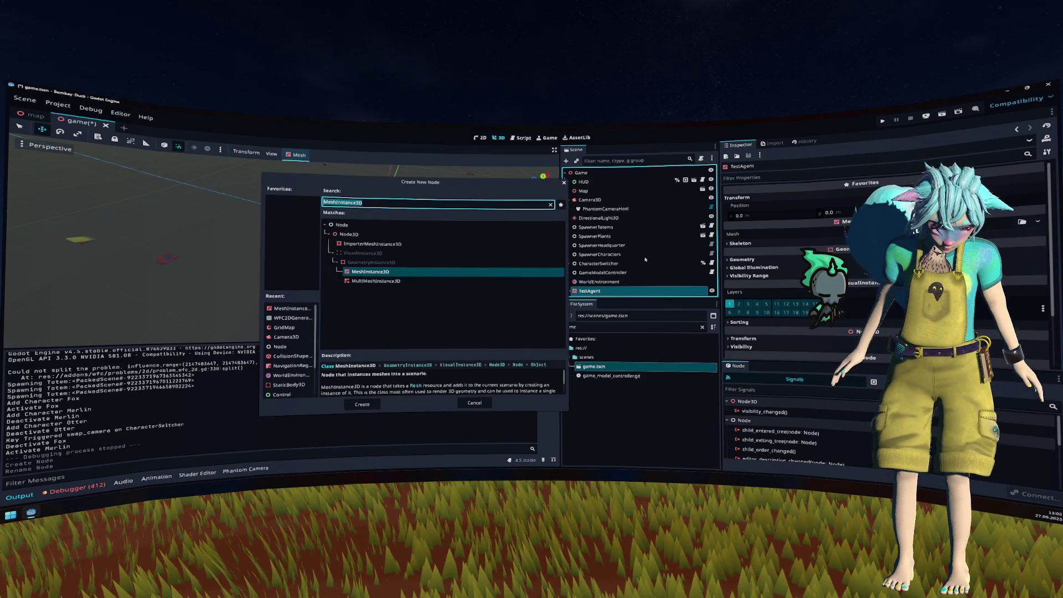
pyautogui.write('nav')
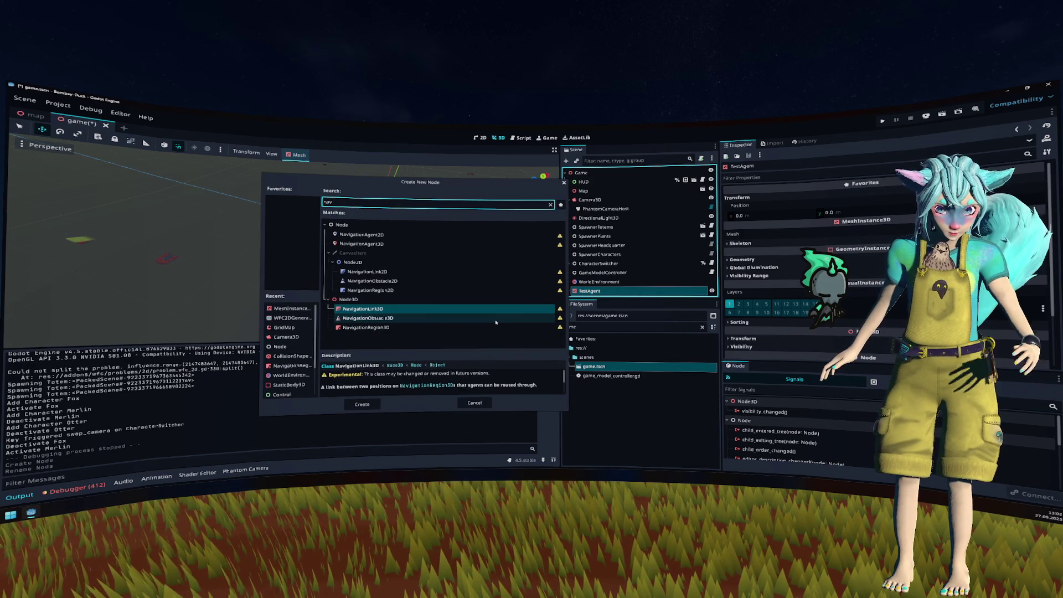
pyautogui.doubleClick(388, 243)
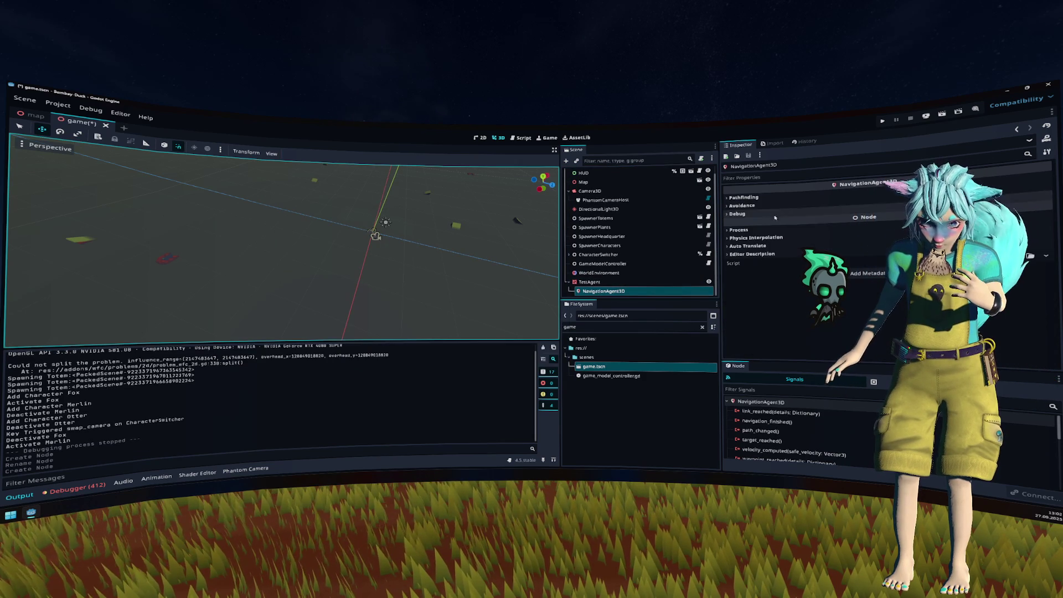
pyautogui.click(745, 198)
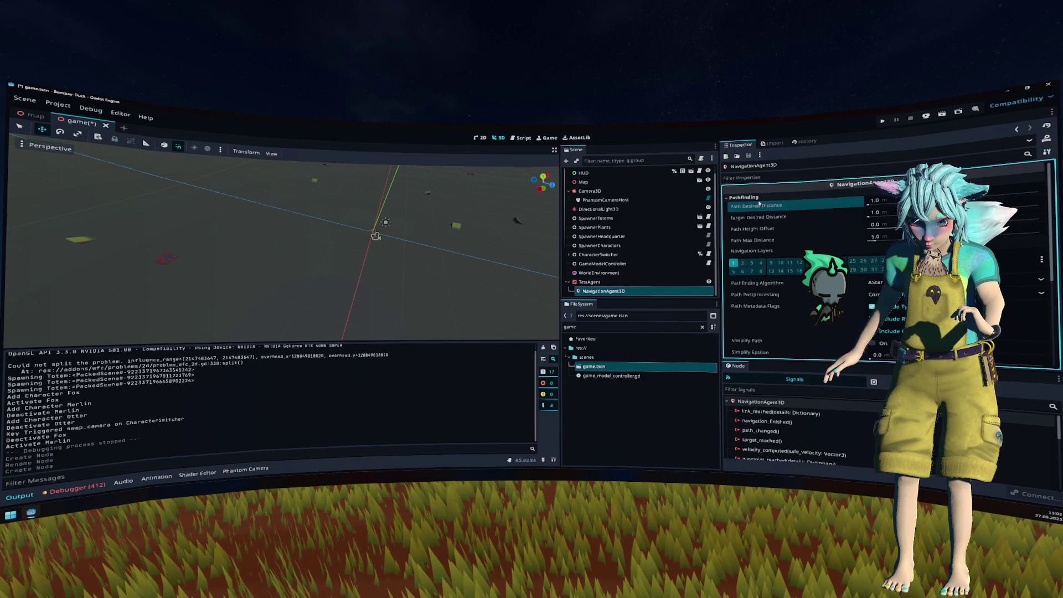
pyautogui.click(757, 198)
pyautogui.click(757, 206)
pyautogui.click(757, 206)
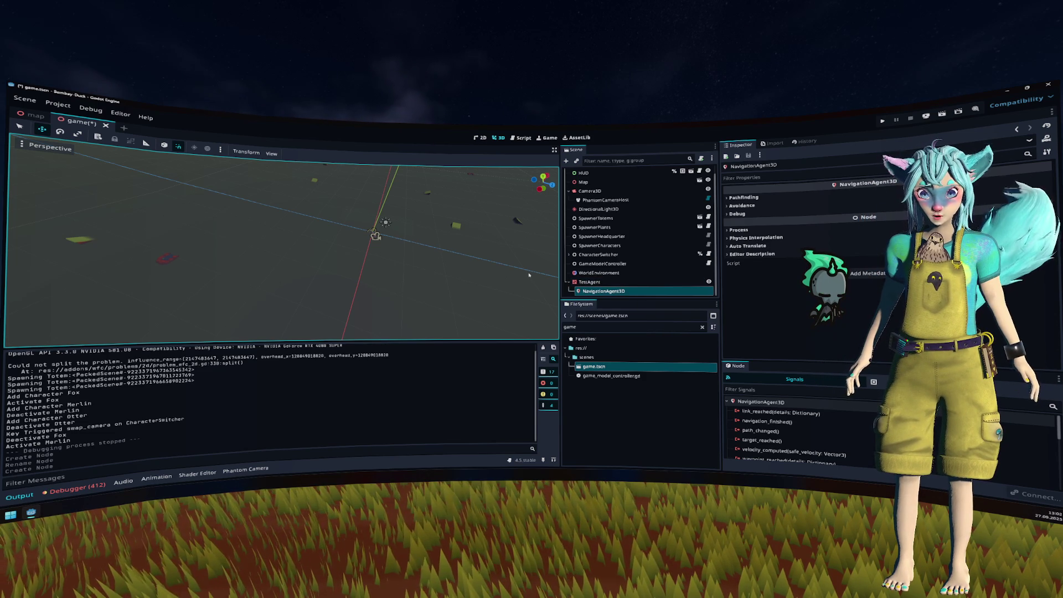
# Step: Search Help for 'agent' and open NavigationAgent3D from the results
pyautogui.click(145, 119)
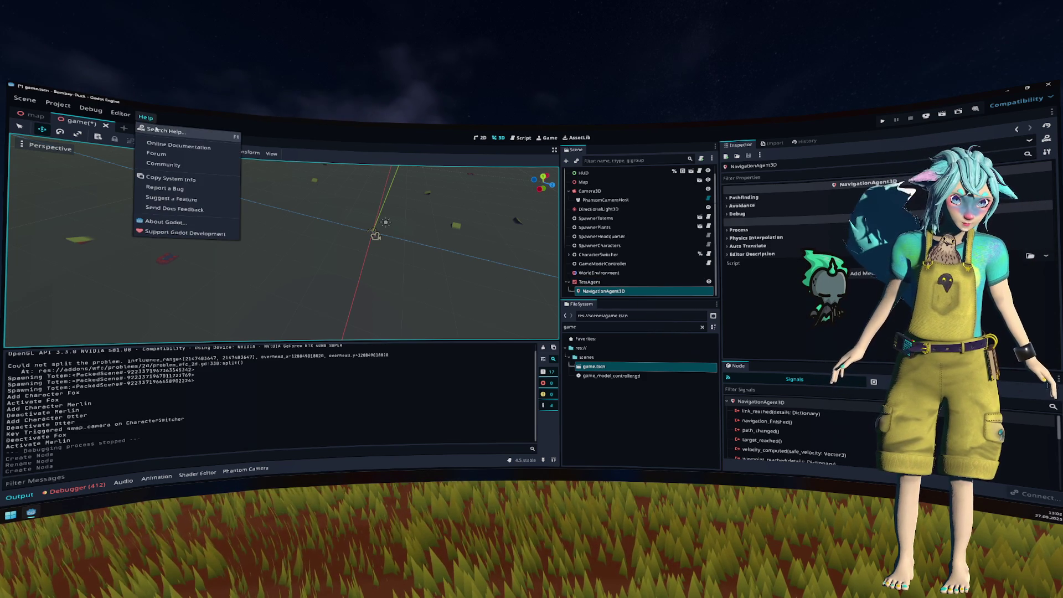
pyautogui.click(162, 131)
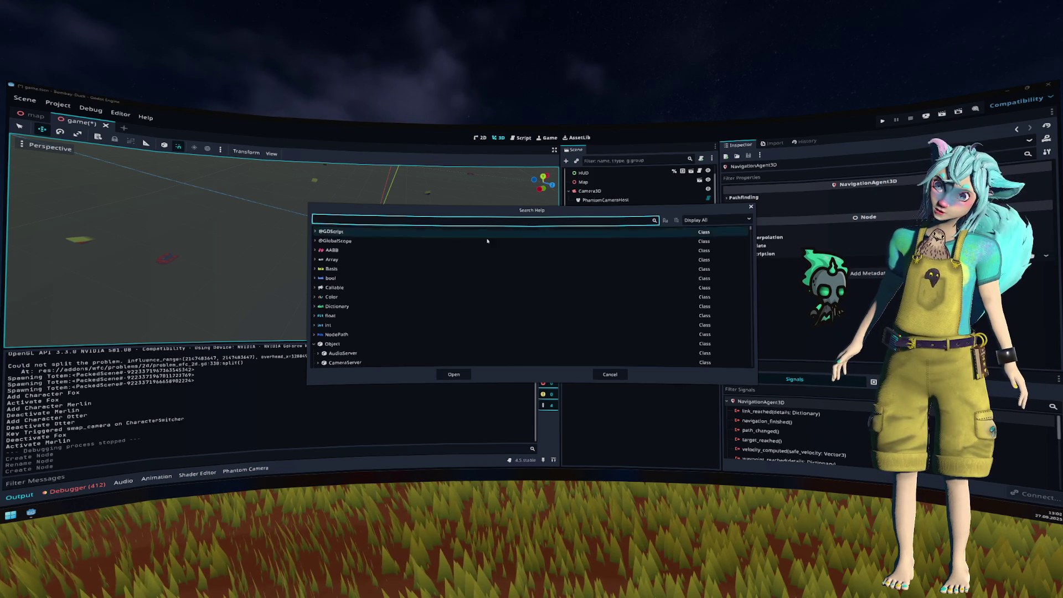
pyautogui.click(502, 223)
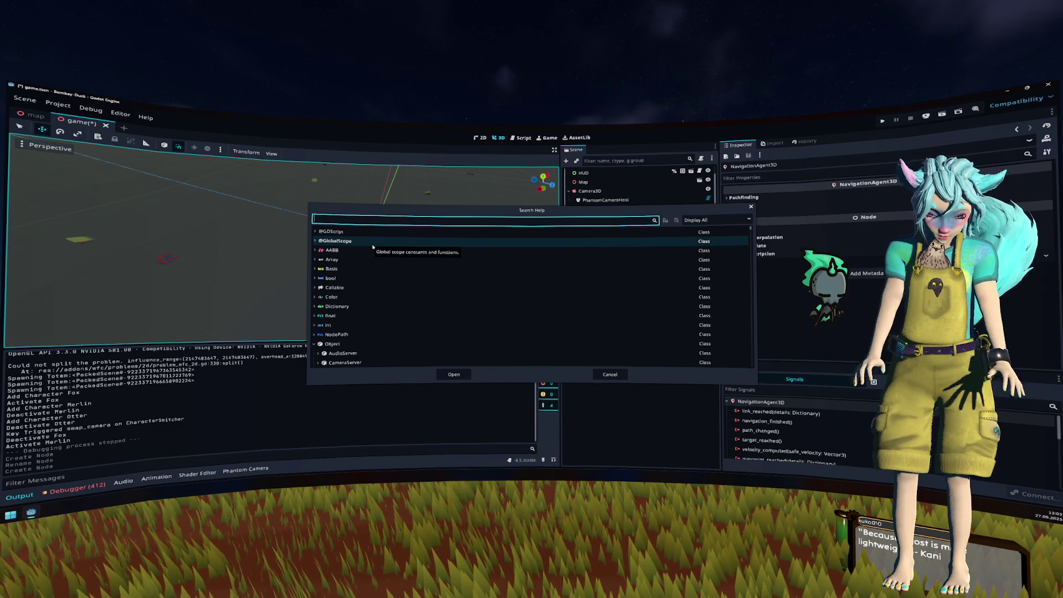
pyautogui.write('agent')
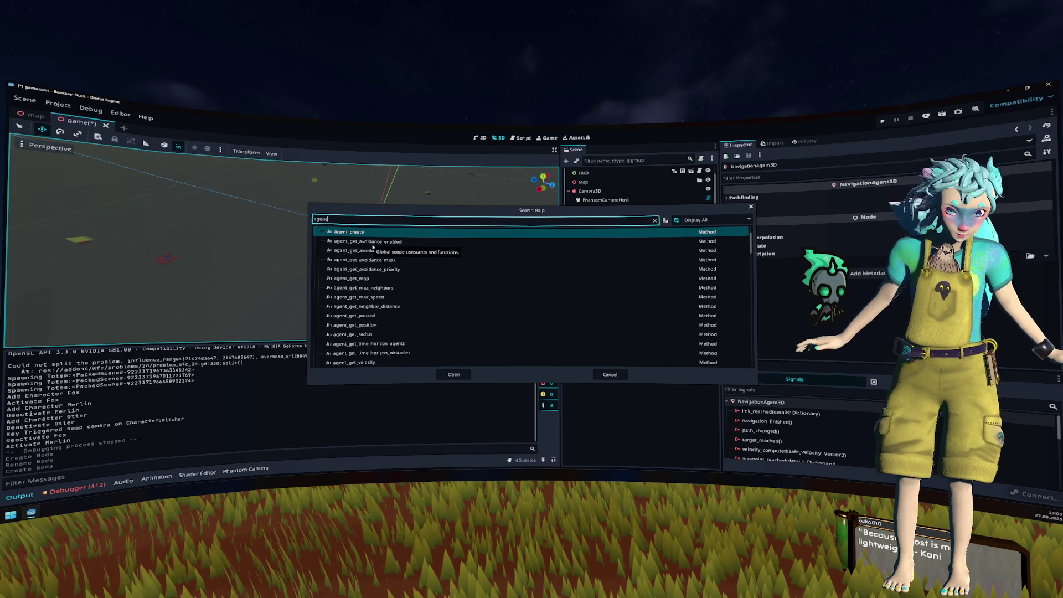
pyautogui.scroll(2, 410, 269)
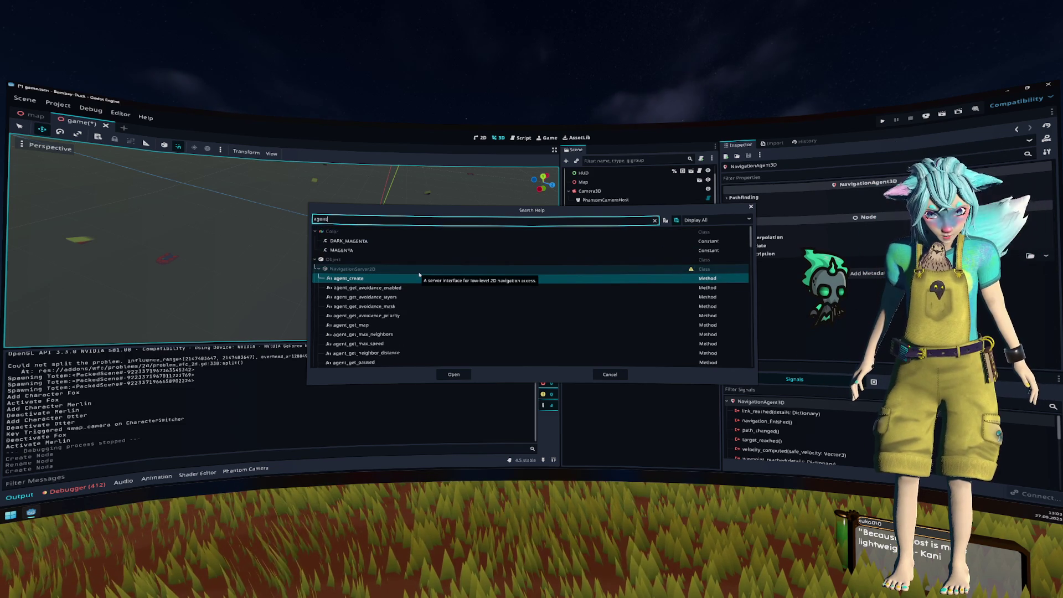
pyautogui.scroll(-6, 420, 276)
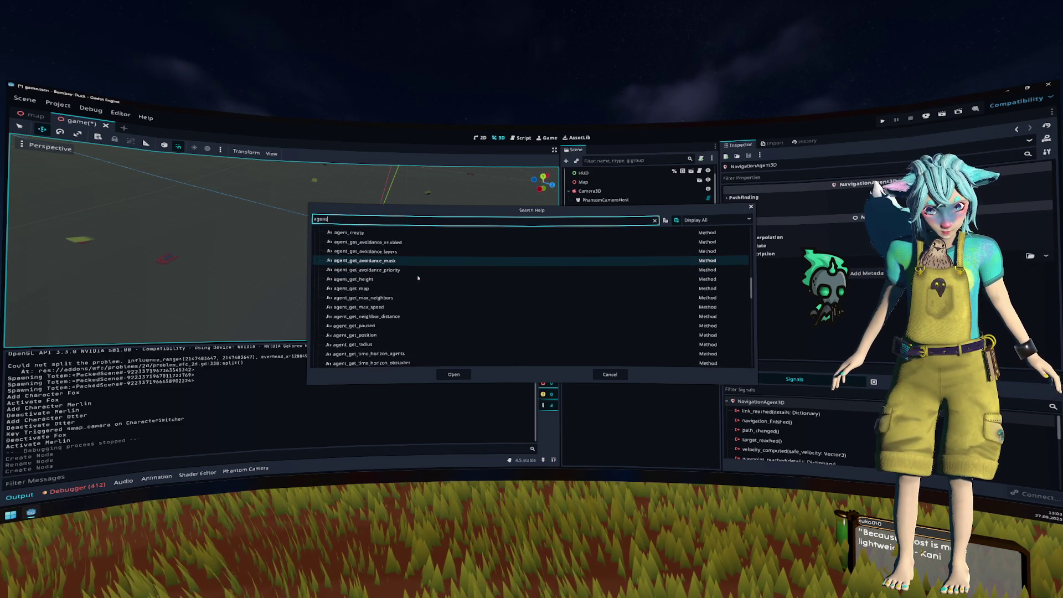
pyautogui.scroll(-8, 414, 282)
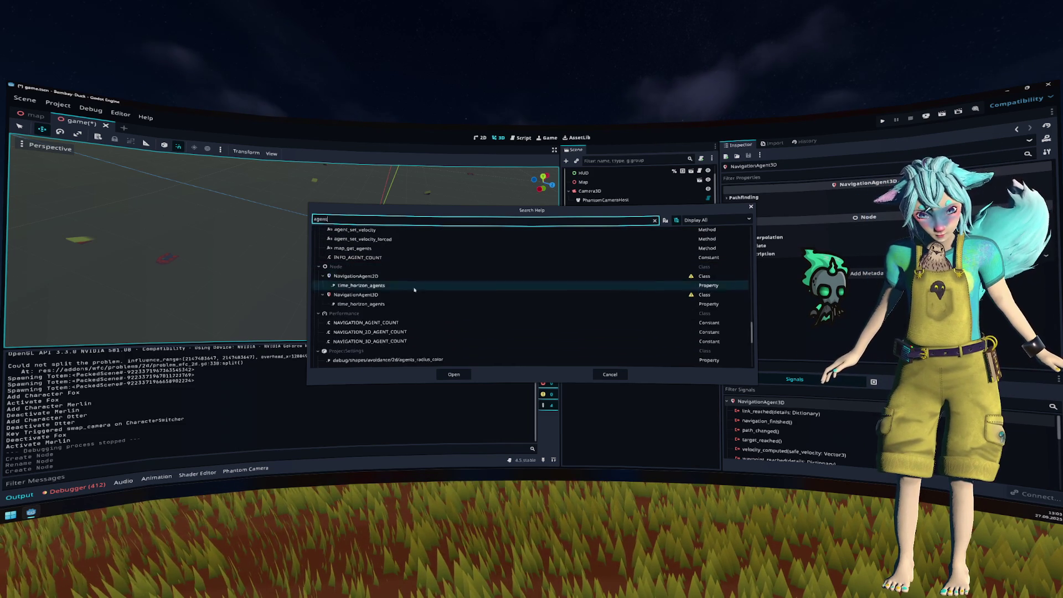
pyautogui.doubleClick(413, 298)
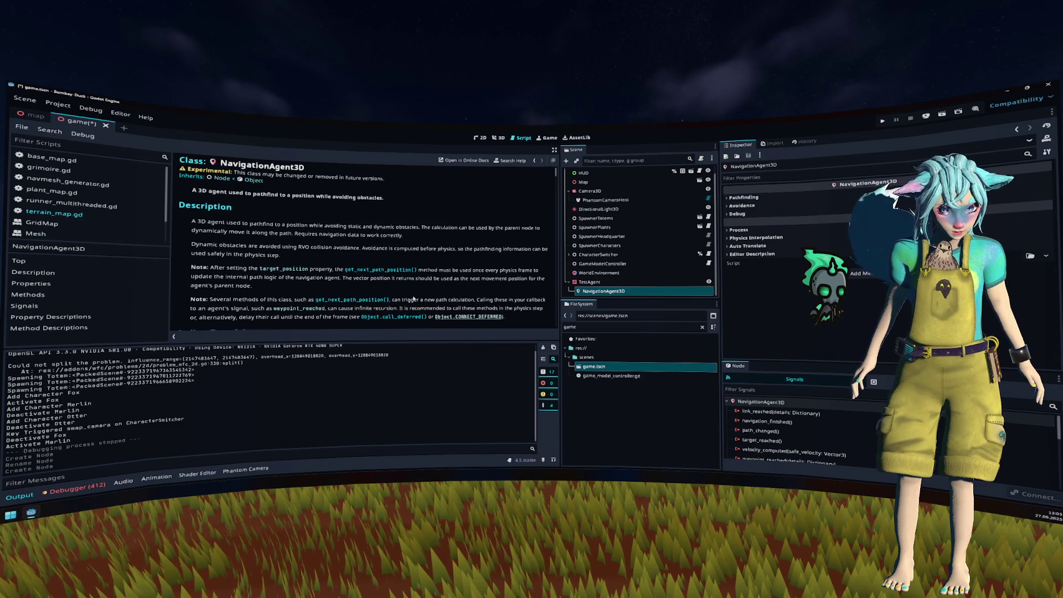
# Step: Read the NavigationAgent3D docs from the description down to the set_navigation_map method
pyautogui.moveTo(210, 223); pyautogui.dragTo(431, 227)
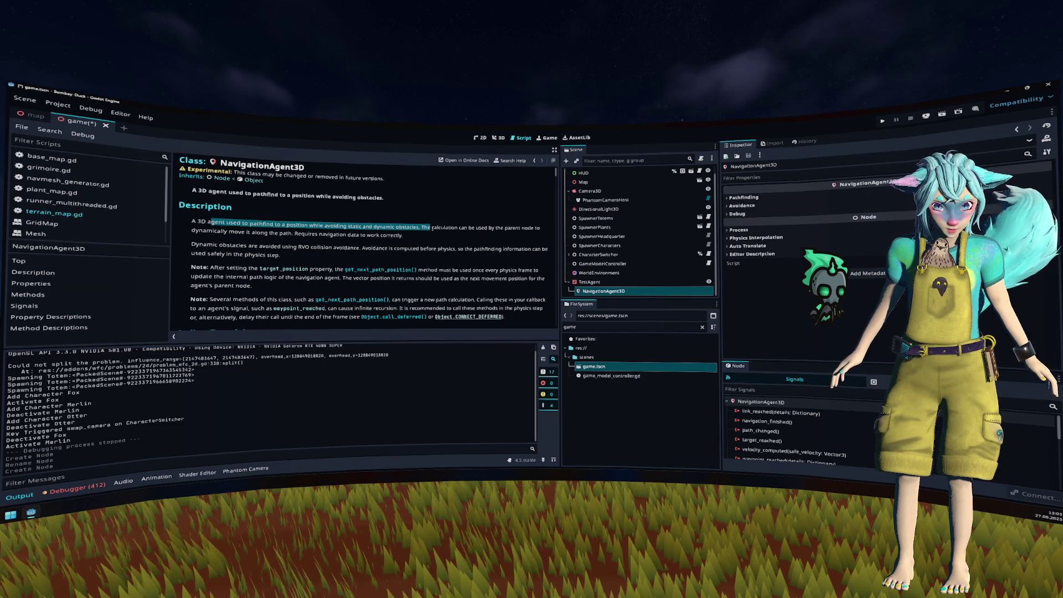
pyautogui.click(439, 234)
pyautogui.scroll(-1, 289, 232)
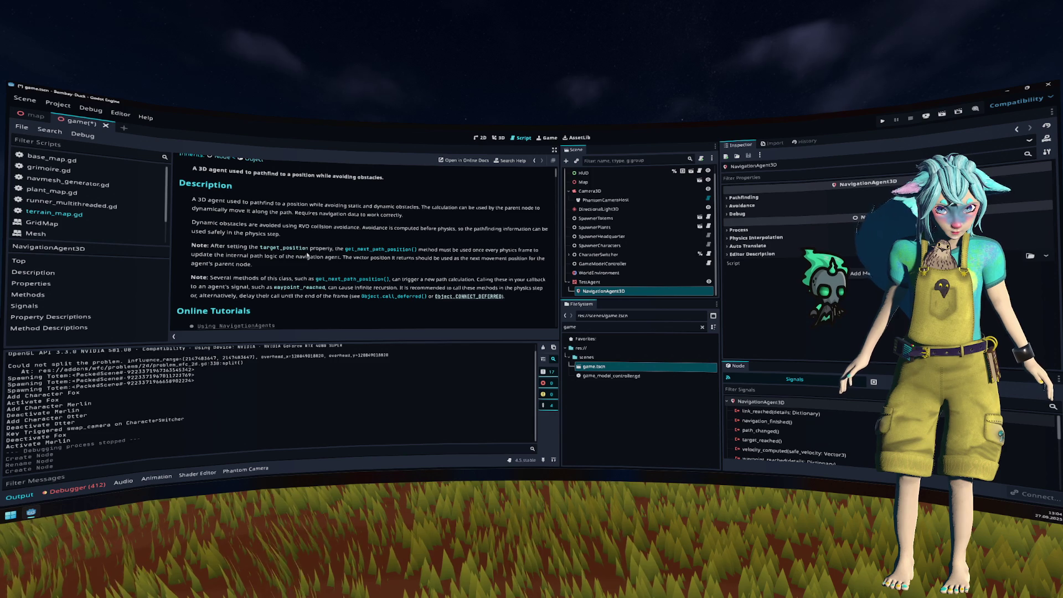
pyautogui.scroll(-3, 308, 255)
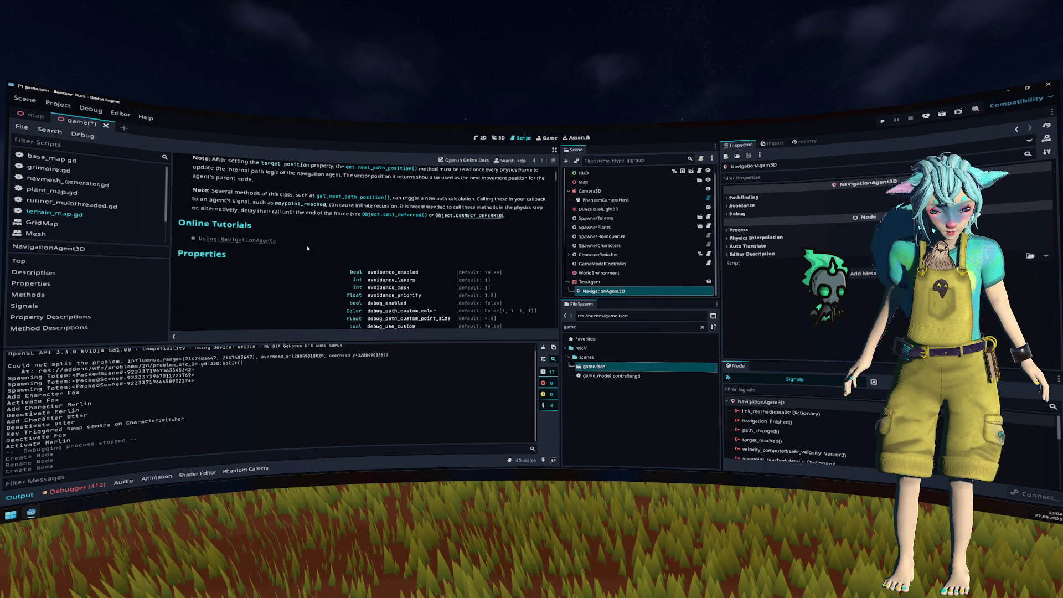
pyautogui.scroll(-8, 308, 250)
pyautogui.scroll(-3, 307, 250)
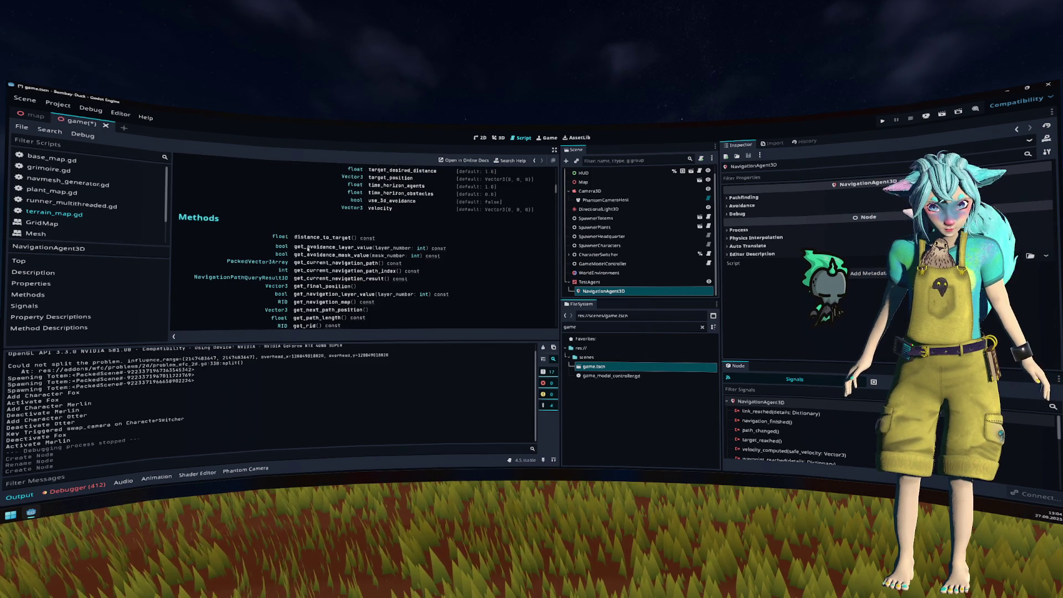
pyautogui.scroll(-2, 387, 237)
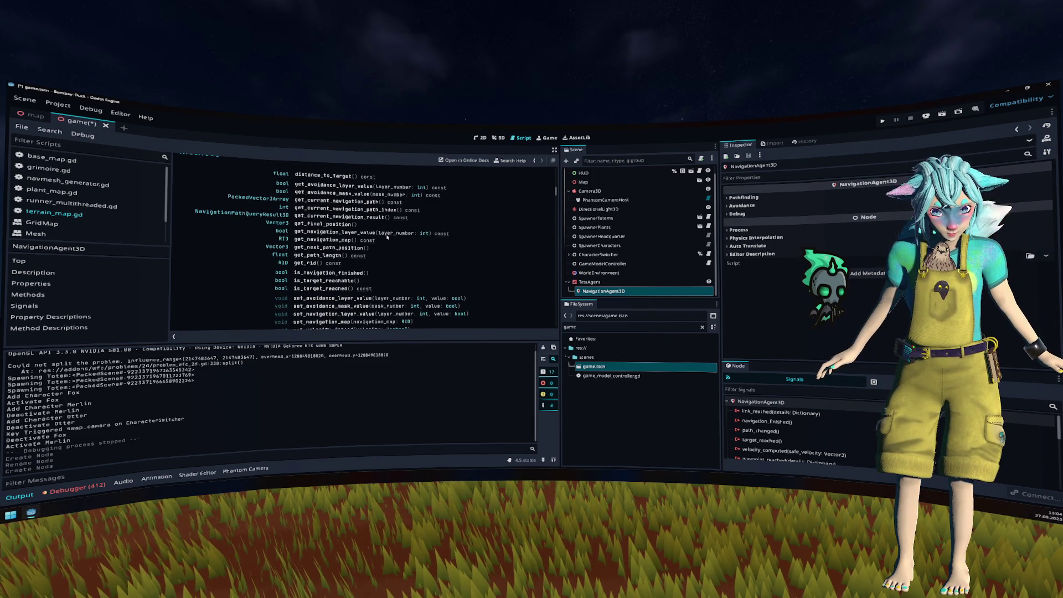
pyautogui.scroll(-2, 387, 237)
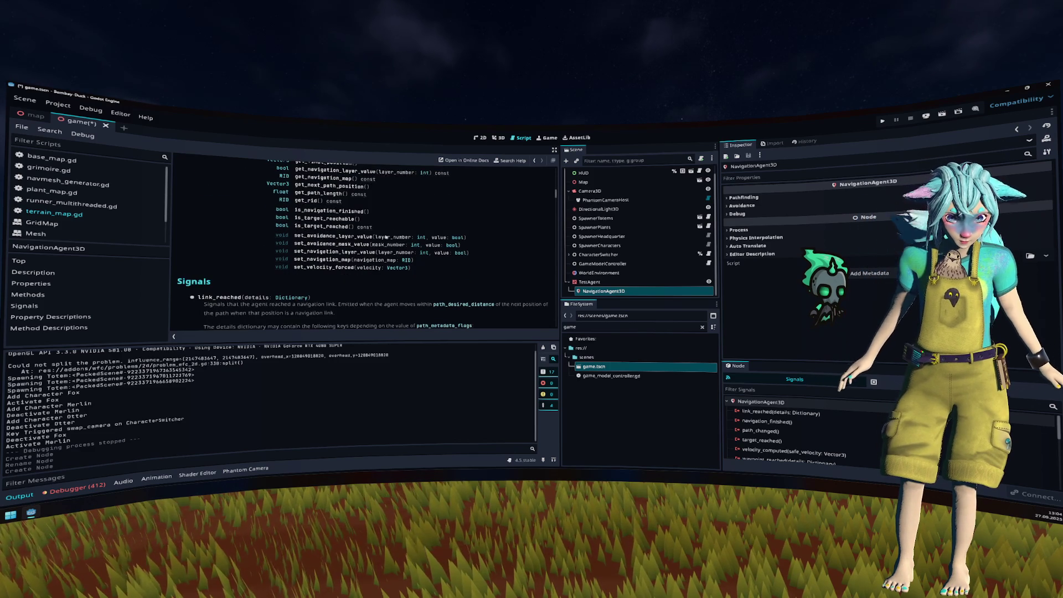
pyautogui.moveTo(414, 259); pyautogui.dragTo(276, 260)
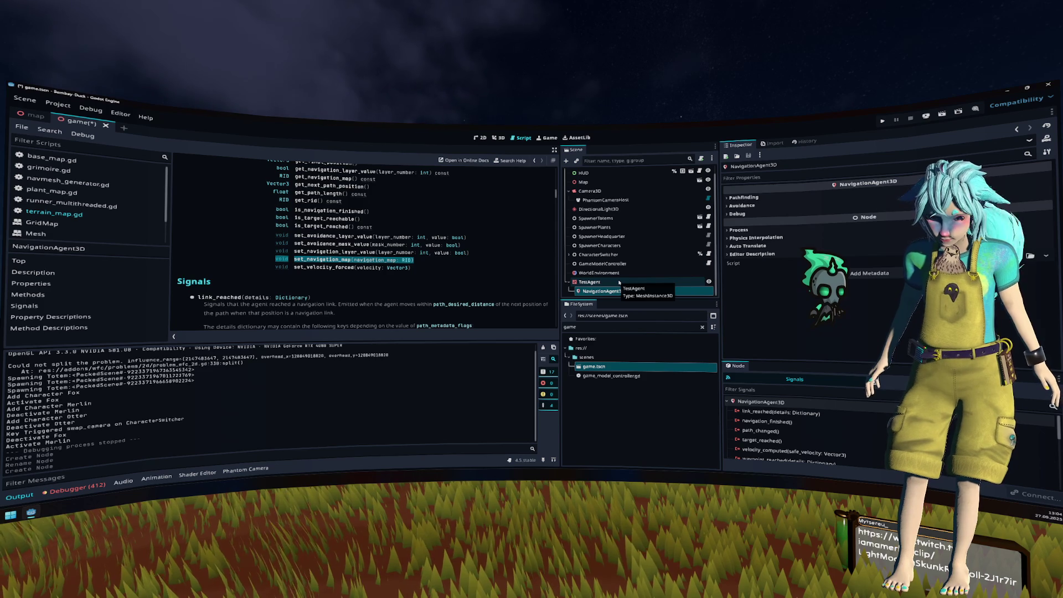
pyautogui.click(619, 283)
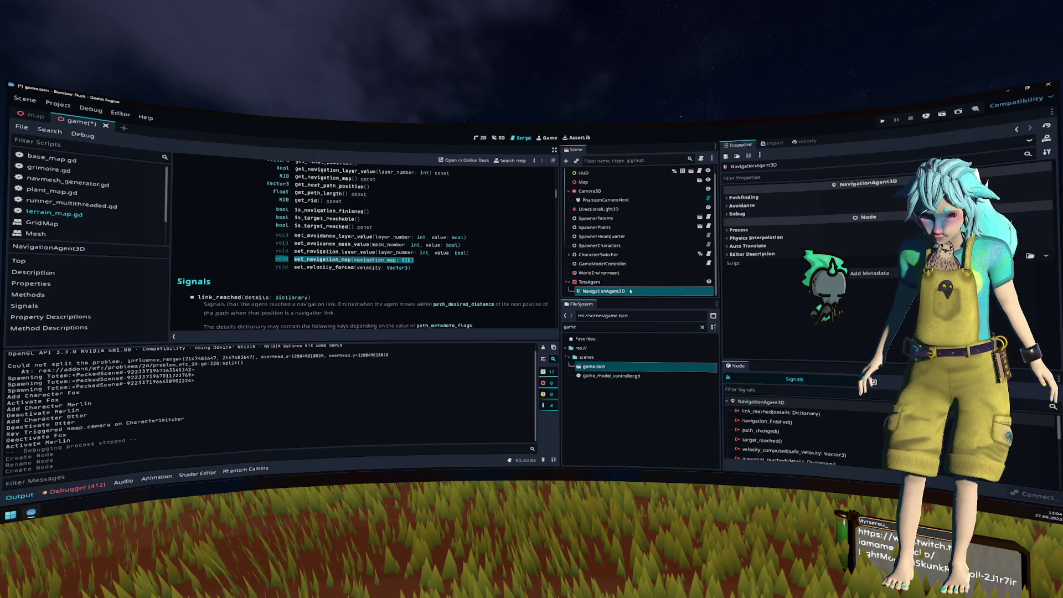
pyautogui.click(633, 292)
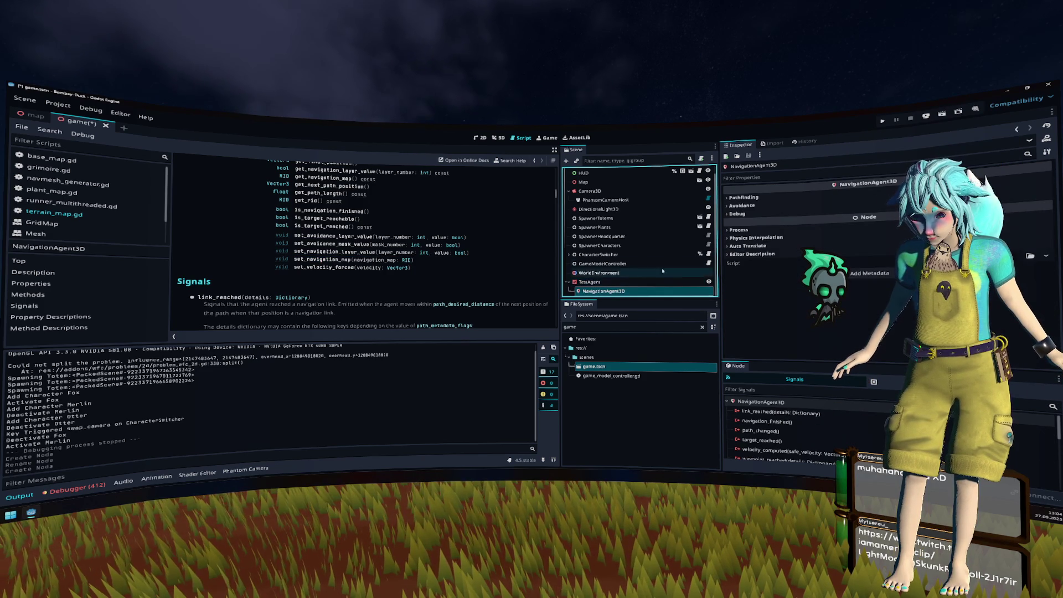
pyautogui.click(769, 199)
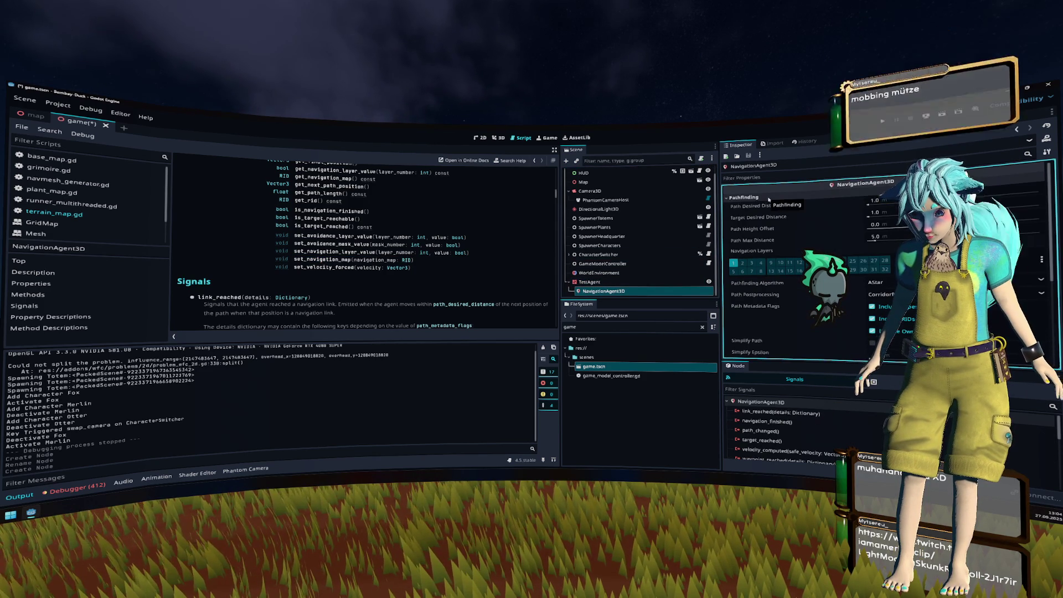
pyautogui.moveTo(787, 213)
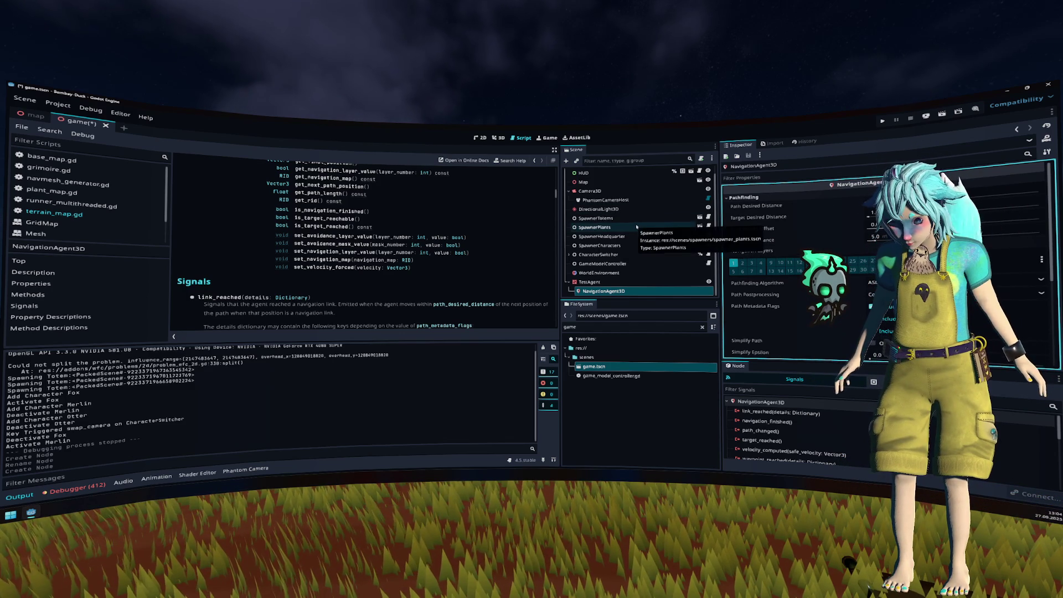
pyautogui.scroll(-3, 792, 238)
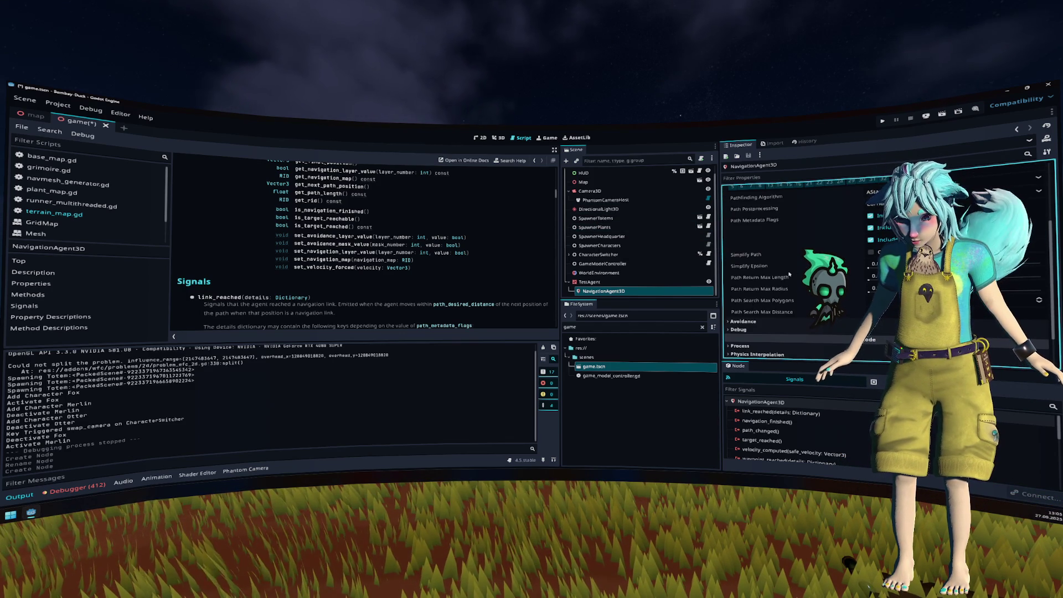
pyautogui.scroll(2, 798, 275)
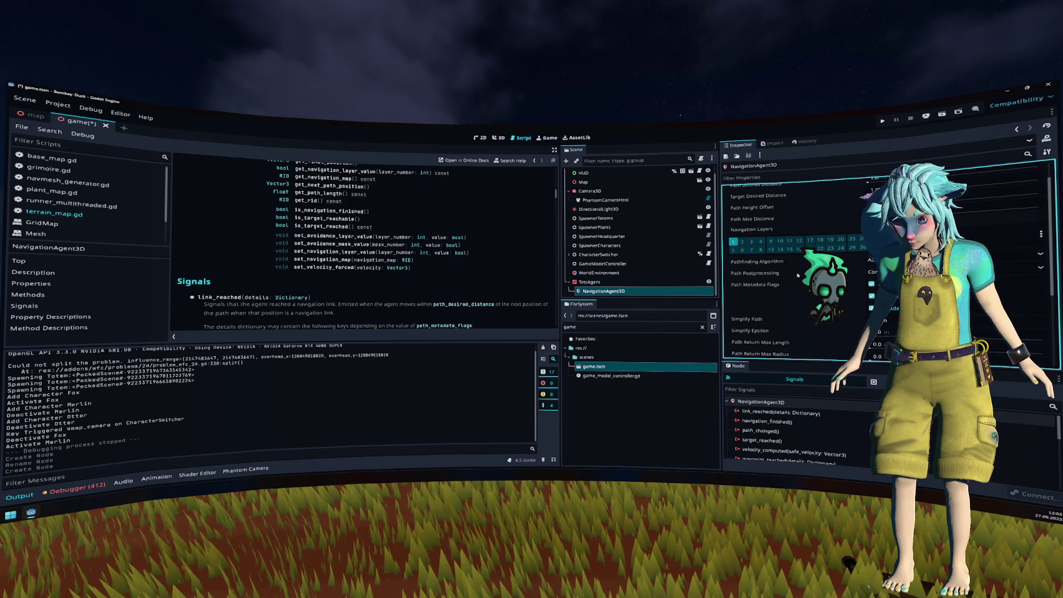
pyautogui.scroll(1, 797, 273)
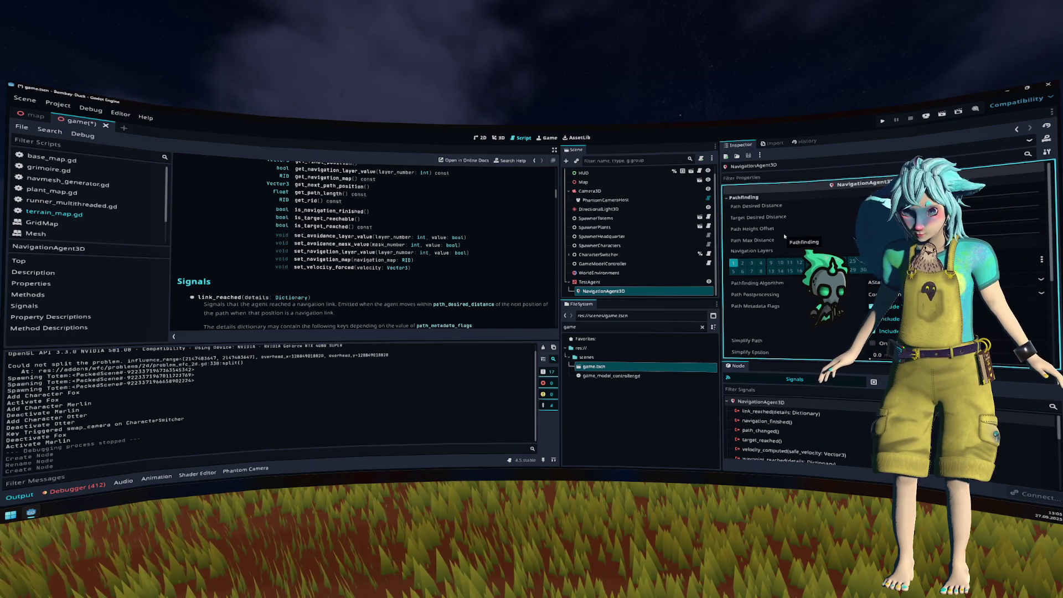
pyautogui.moveTo(785, 236)
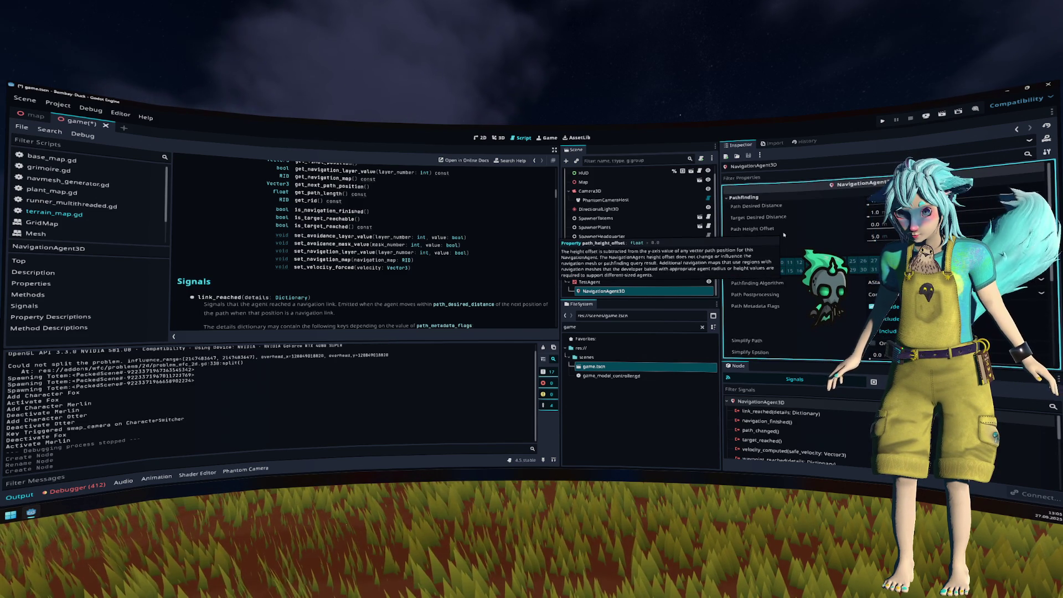
pyautogui.click(797, 199)
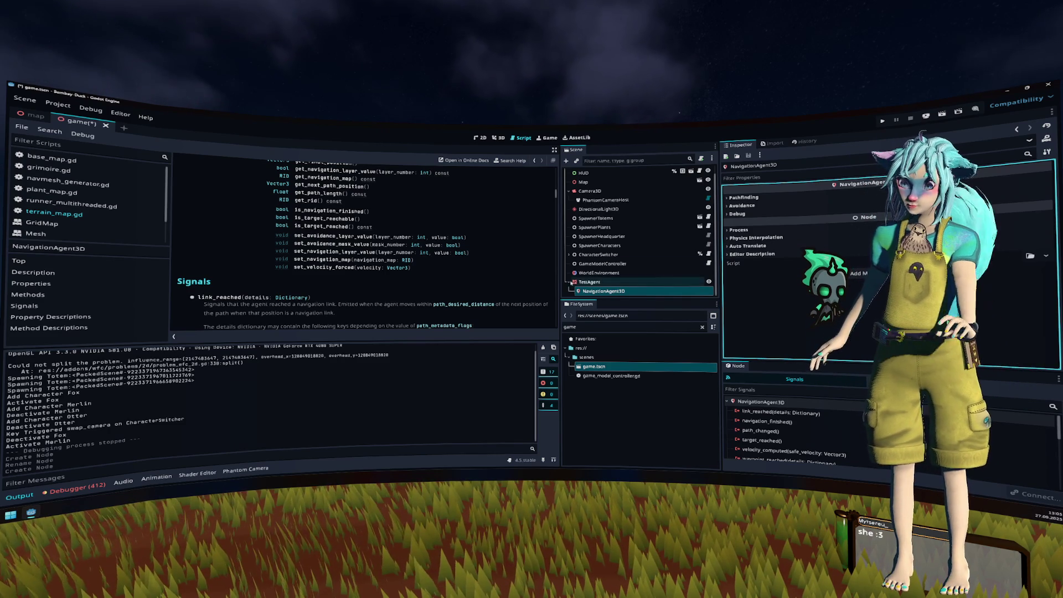
pyautogui.scroll(10, 437, 210)
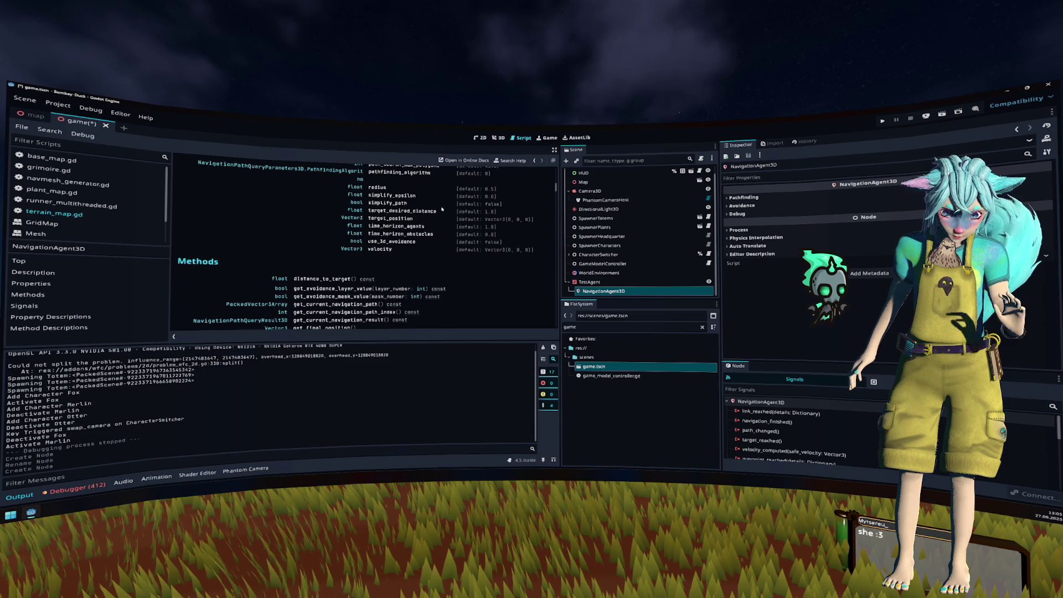
pyautogui.scroll(5, 442, 209)
pyautogui.scroll(6, 442, 209)
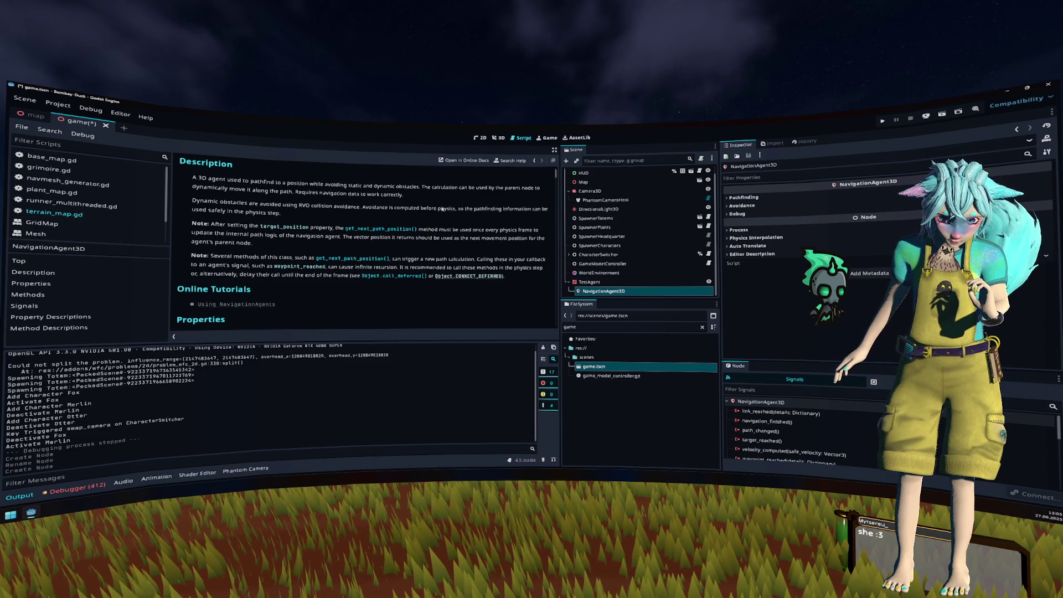
# Step: Attach a new test_agent.gd script to TestAgent, saved at the project root
pyautogui.rightClick(628, 283)
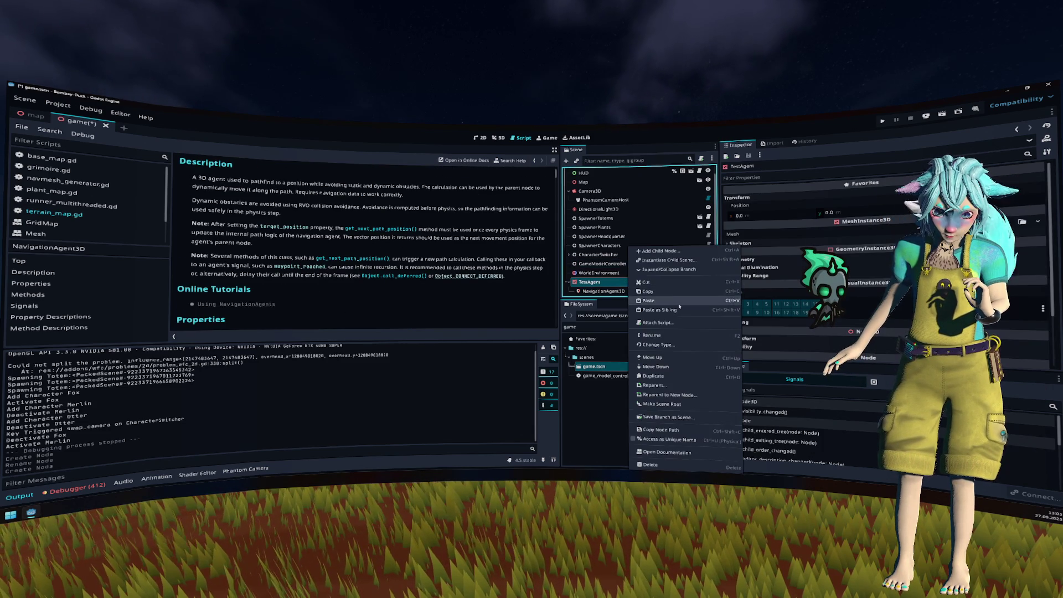
pyautogui.click(681, 323)
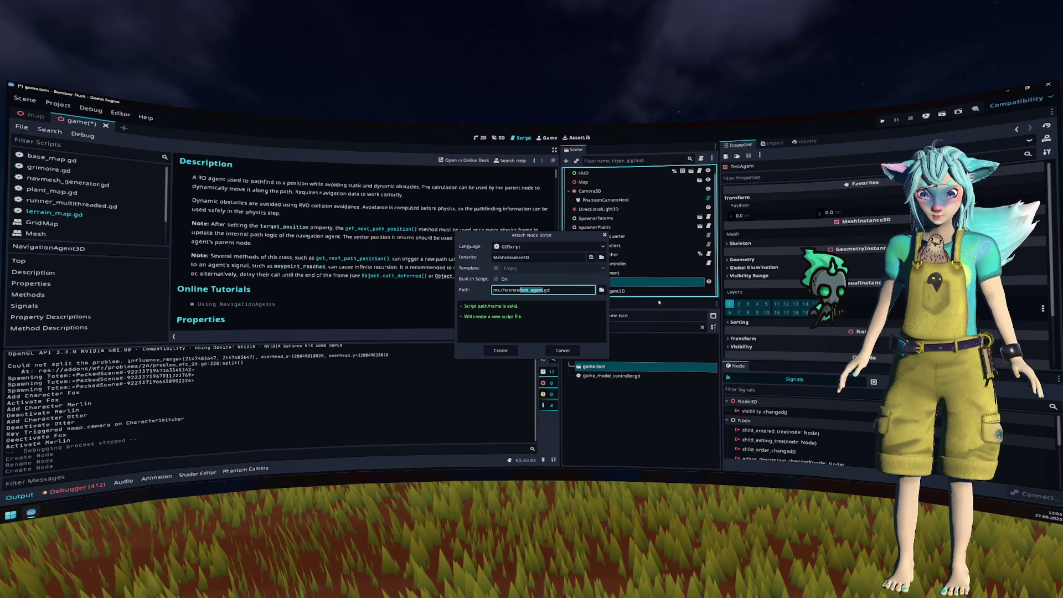
pyautogui.press('Left')
pyautogui.press('BackSpace')
pyautogui.press('BackSpace')
pyautogui.press('BackSpace')
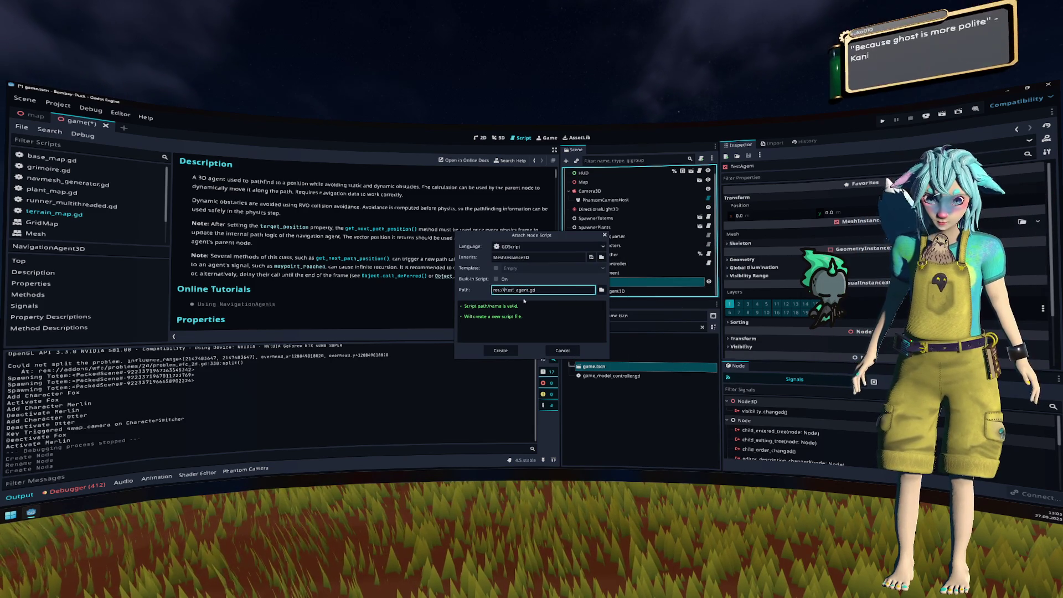
pyautogui.click(500, 350)
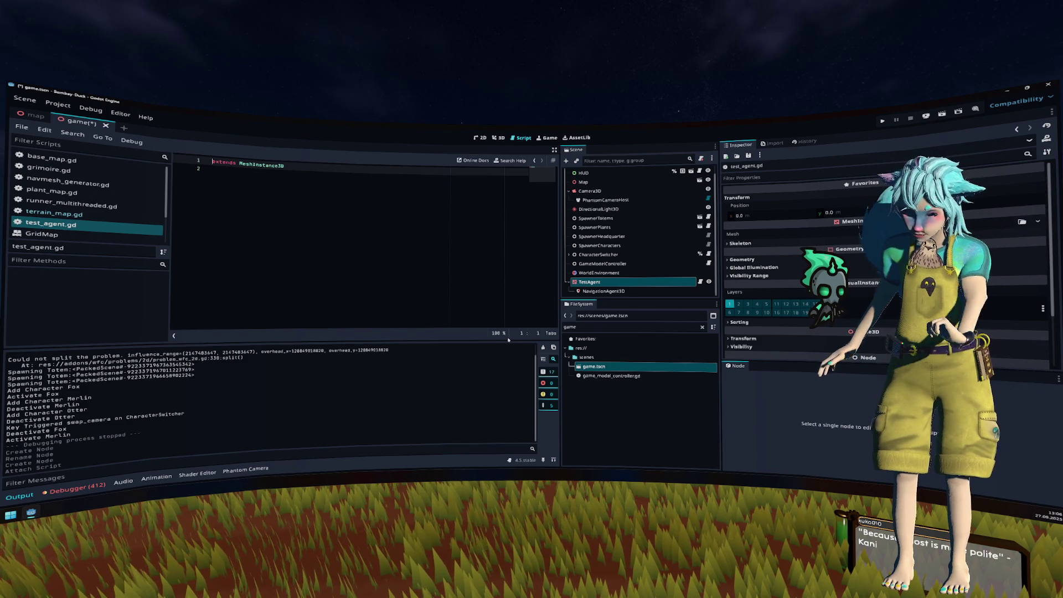
pyautogui.click(391, 266)
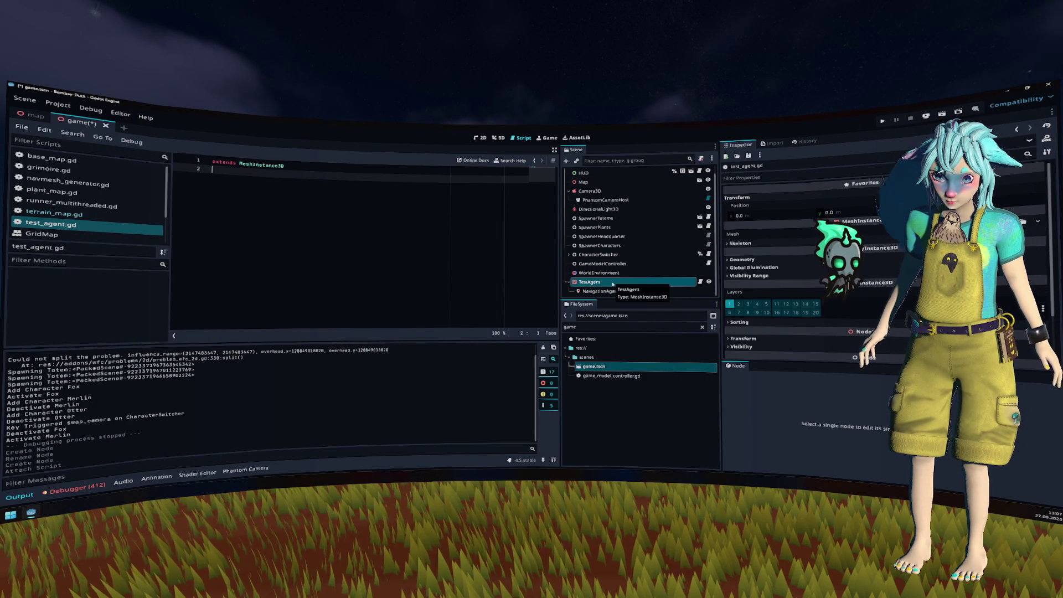
pyautogui.rightClick(619, 290)
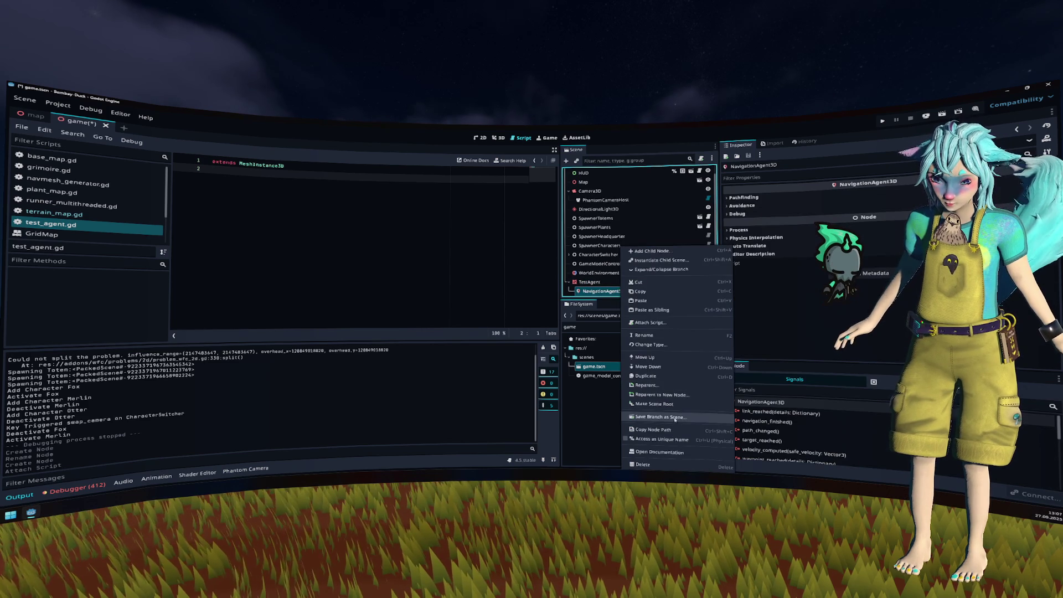
pyautogui.click(648, 441)
pyautogui.moveTo(615, 293); pyautogui.dragTo(388, 230)
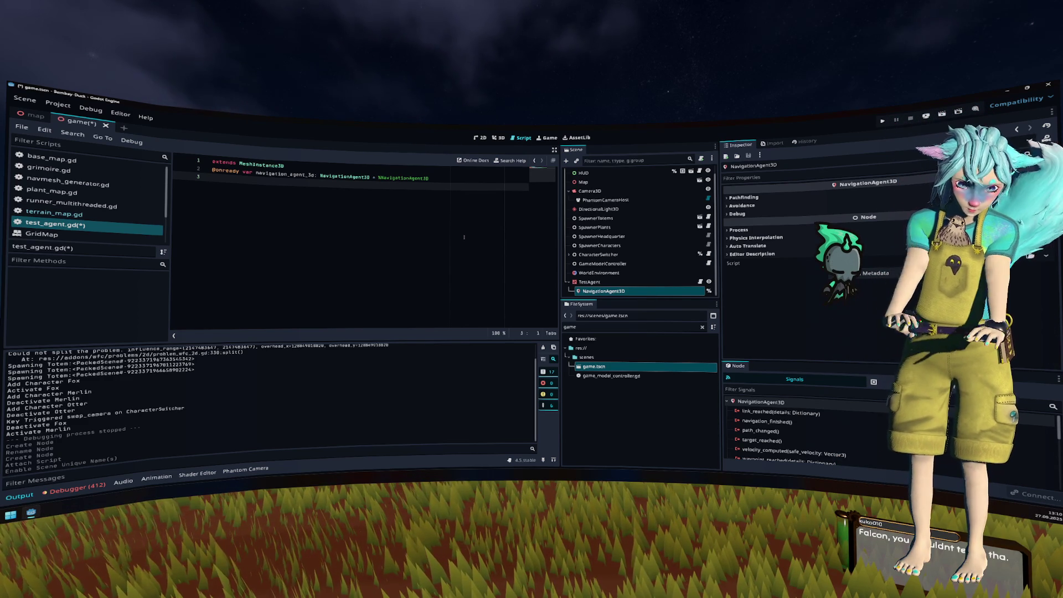
# Step: Add an _input(event: InputEvent) function declaration on line 4
pyautogui.press('Return')
pyautogui.write('func ')
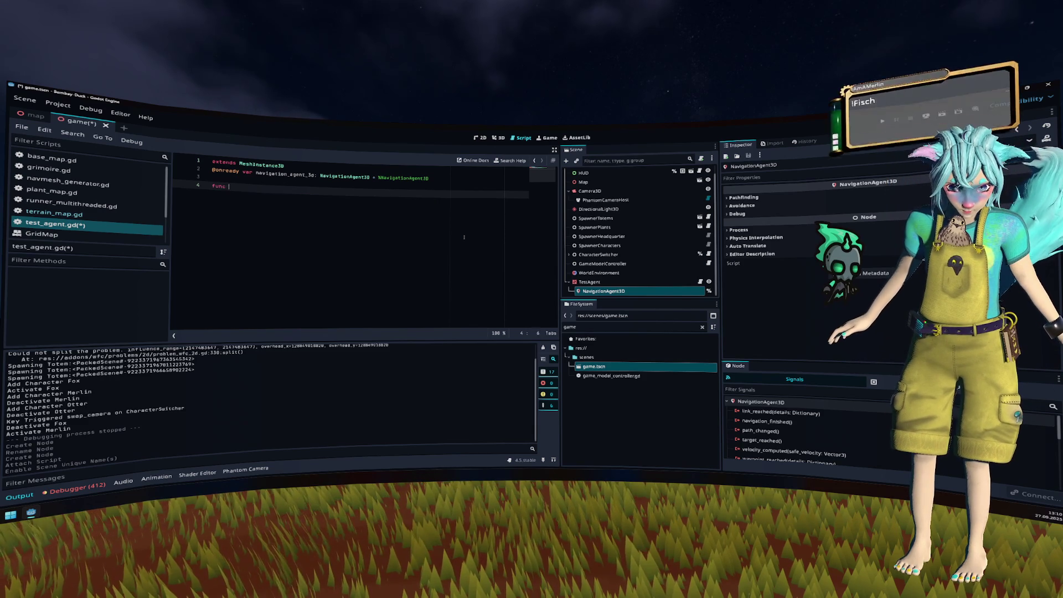
pyautogui.write('_inp')
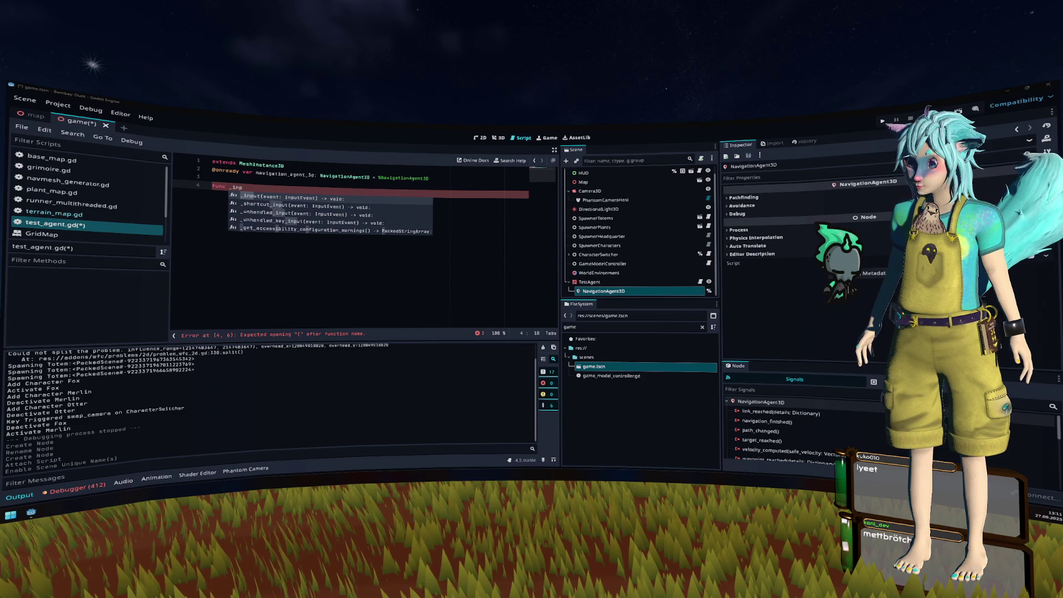
pyautogui.moveTo(762, 216)
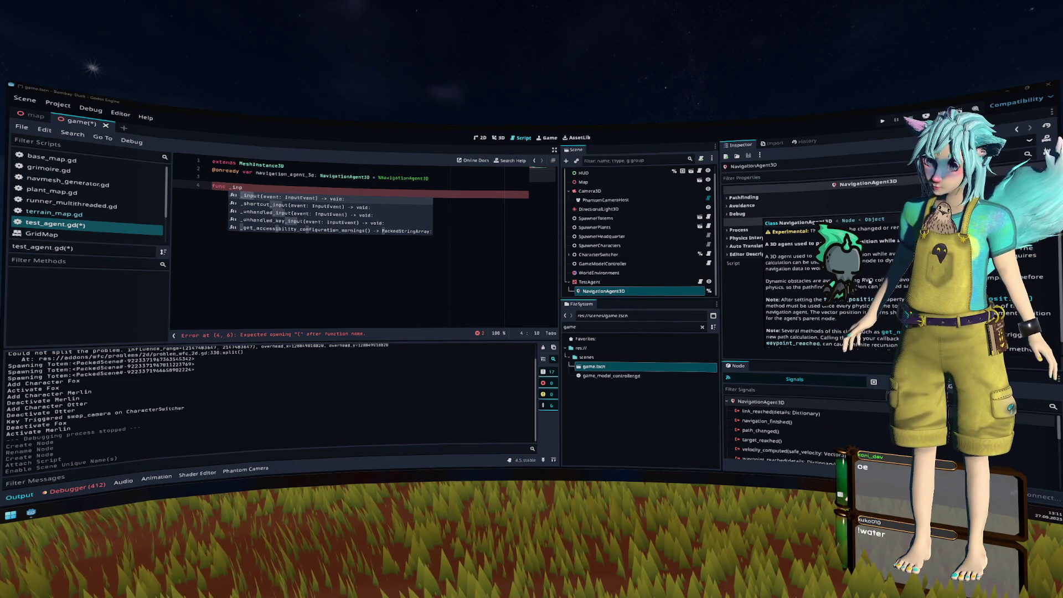
pyautogui.click(324, 189)
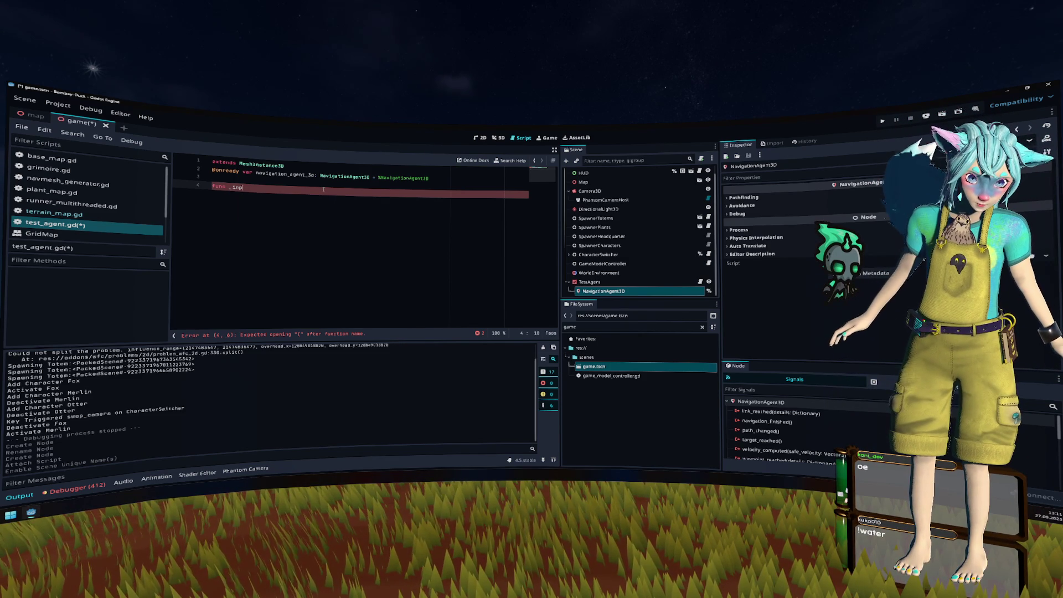
pyautogui.write('ut(event: InputEvent) -> void')
pyautogui.press('Return')
pyautogui.press('Return')
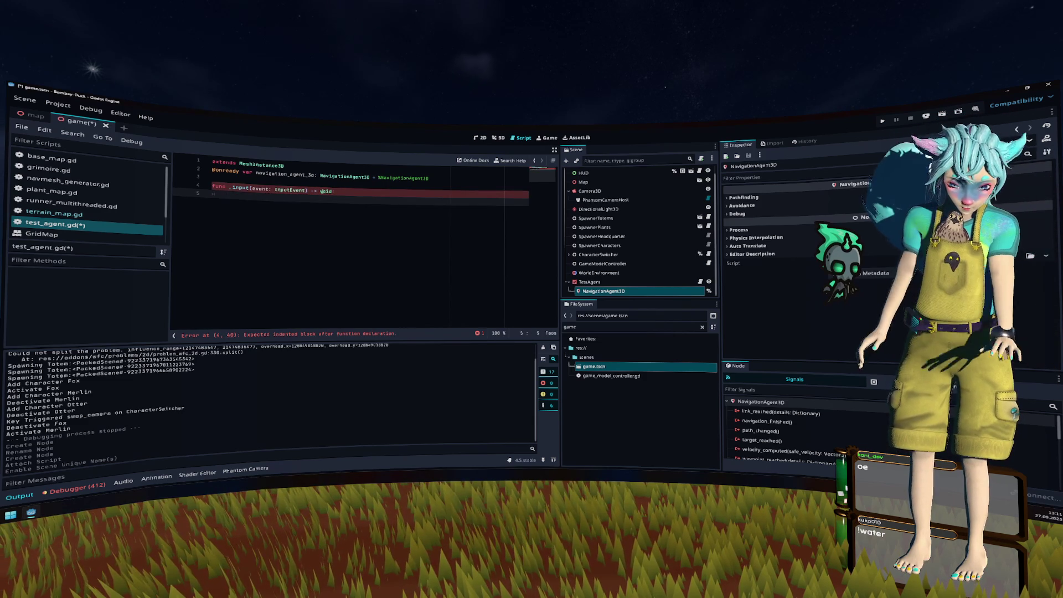
# Step: Write 'if event is InputEventMouseButton:' with event.pressed on the line below
pyautogui.write('if ')
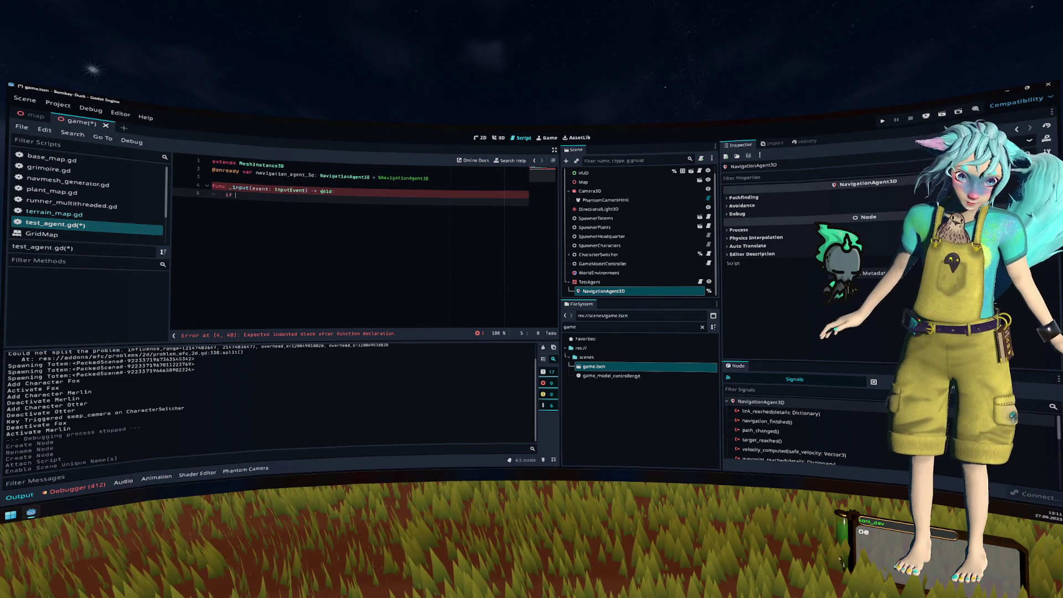
pyautogui.write('event is MouseButton')
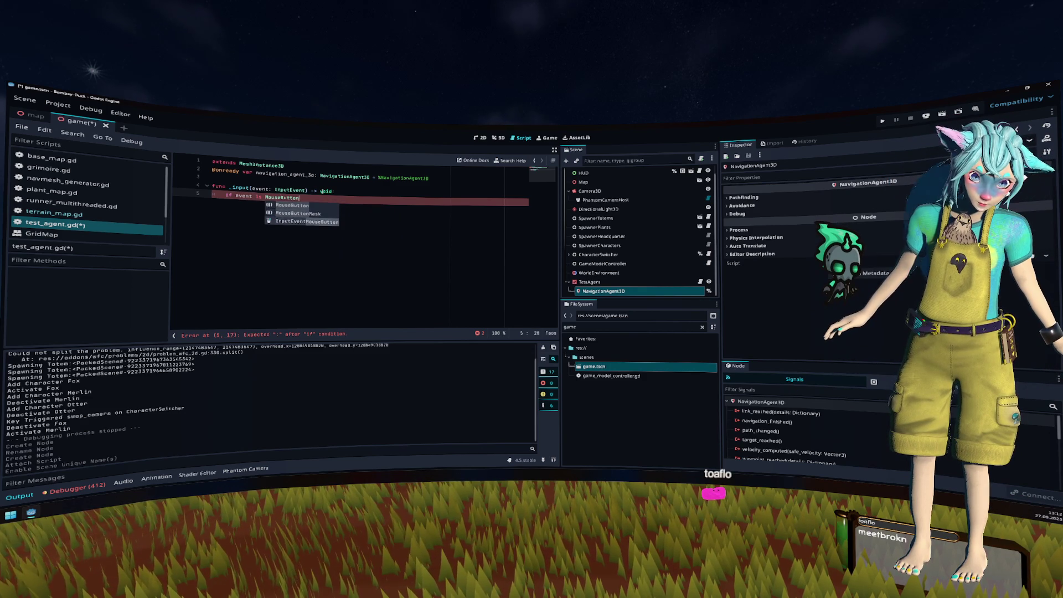
pyautogui.hotkey('ctrl', 'BackSpace')
pyautogui.write('InputEventMouseButto')
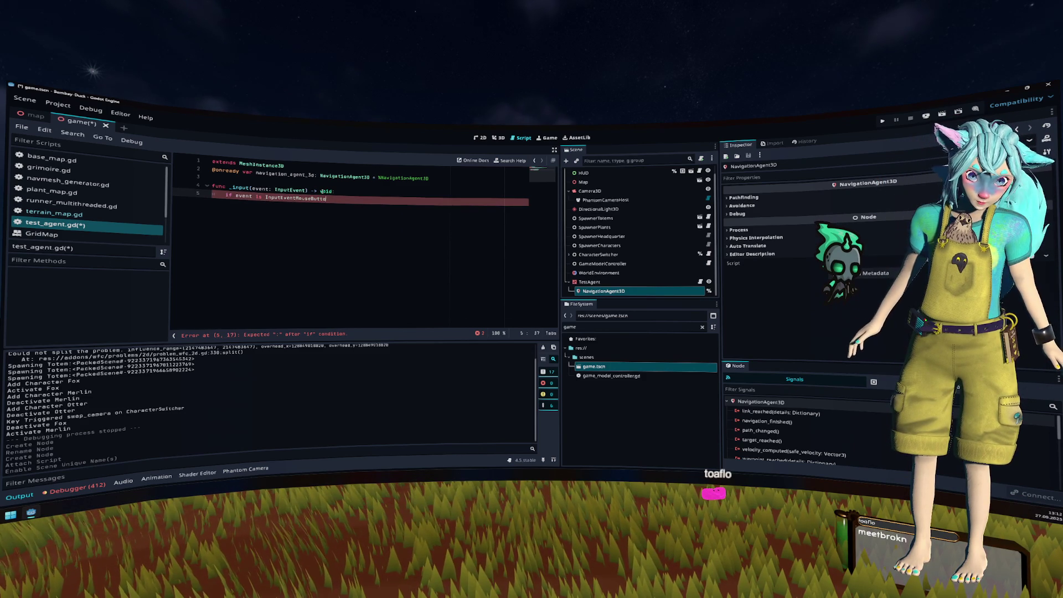
pyautogui.write('n:')
pyautogui.press('Return')
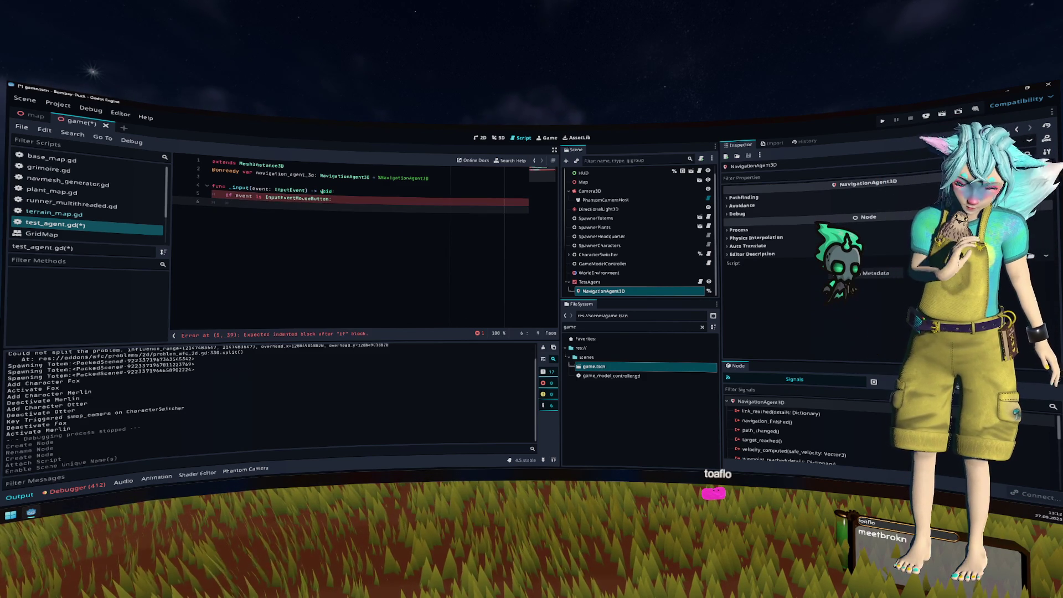
pyautogui.write('event.')
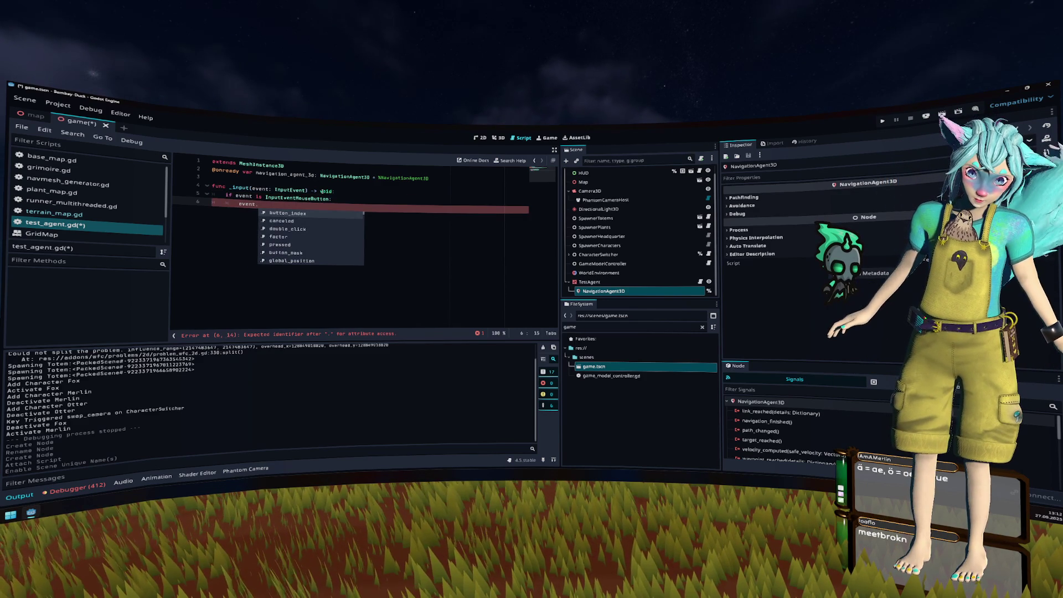
pyautogui.write('pressed')
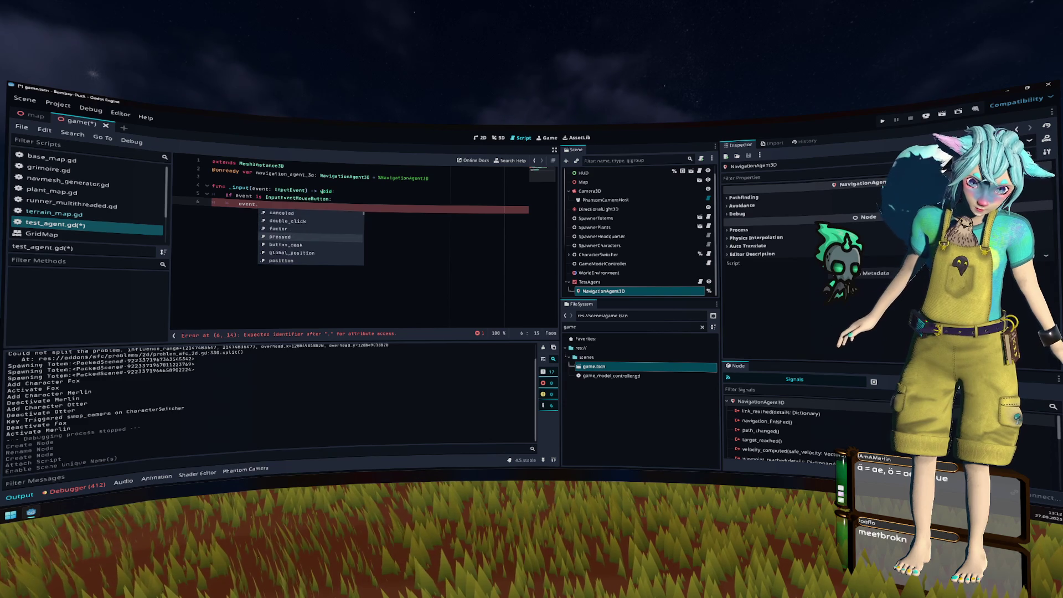
# Step: Move event.pressed into the condition as 'and event.pressed' and clear line 6
pyautogui.press('Home')
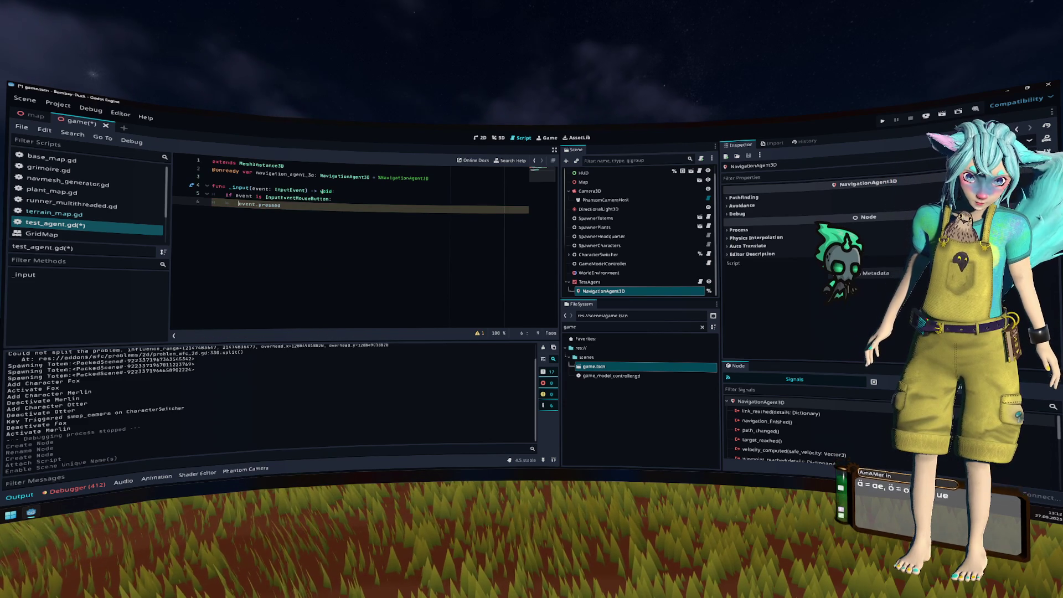
pyautogui.hotkey('shift', 'End')
pyautogui.hotkey('ctrl', 'x')
pyautogui.press('Up')
pyautogui.press('End')
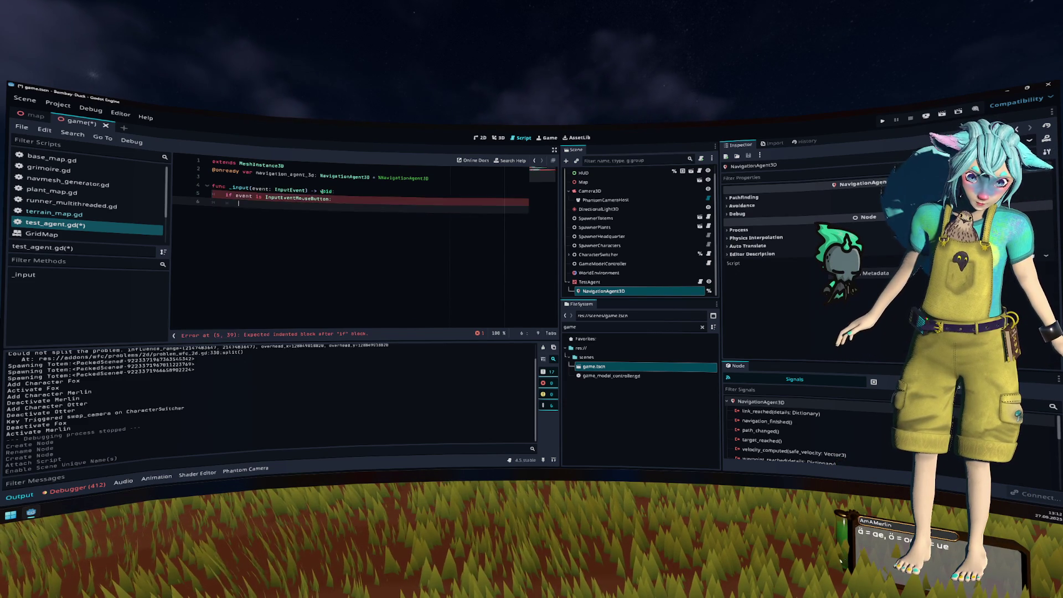
pyautogui.write('d')
pyautogui.hotkey('ctrl', 'v')
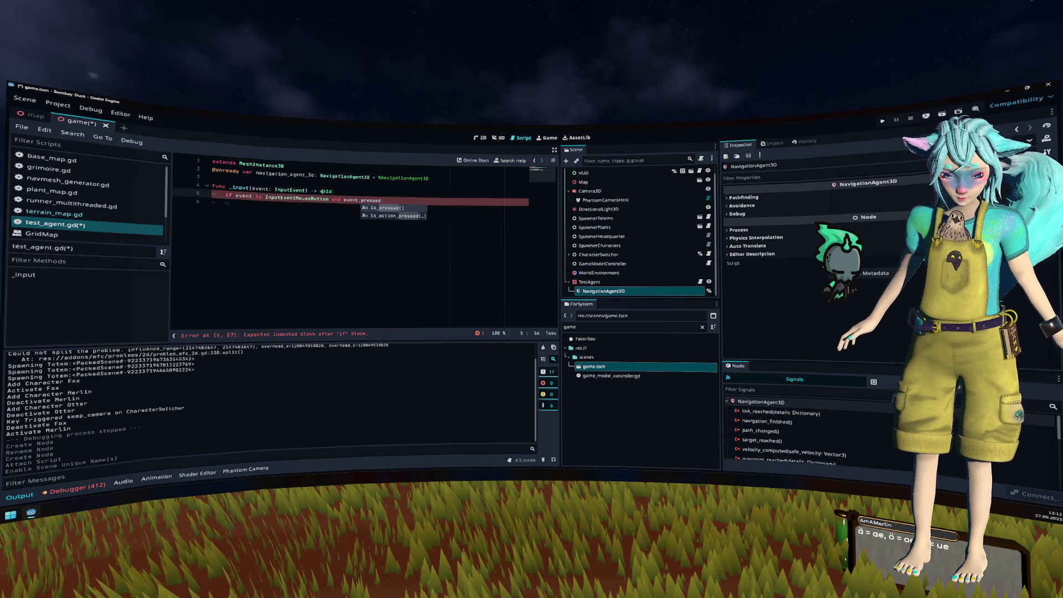
pyautogui.press('Escape')
pyautogui.press('Down')
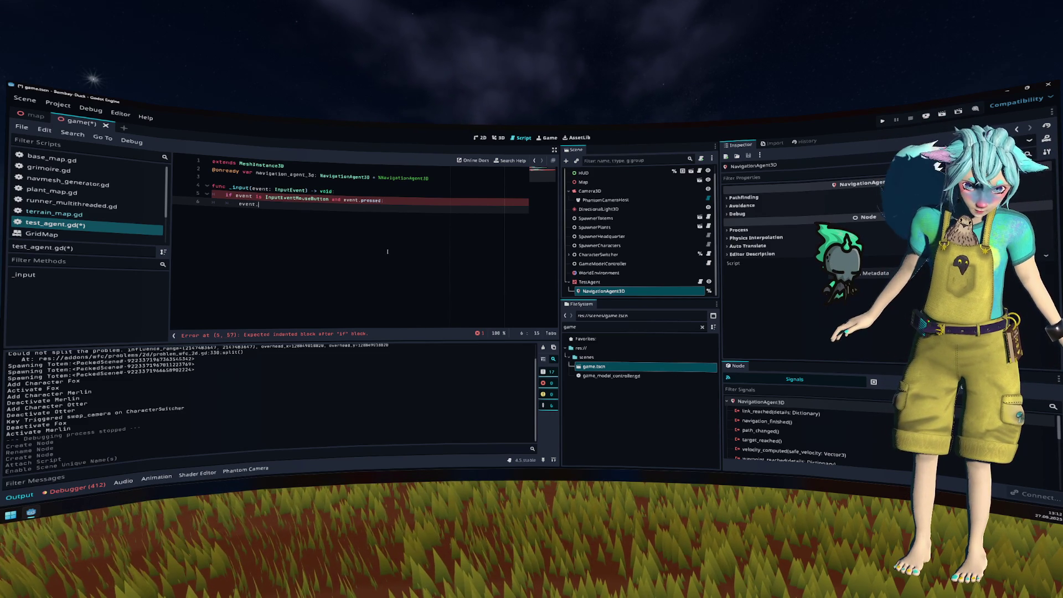
pyautogui.write('t.')
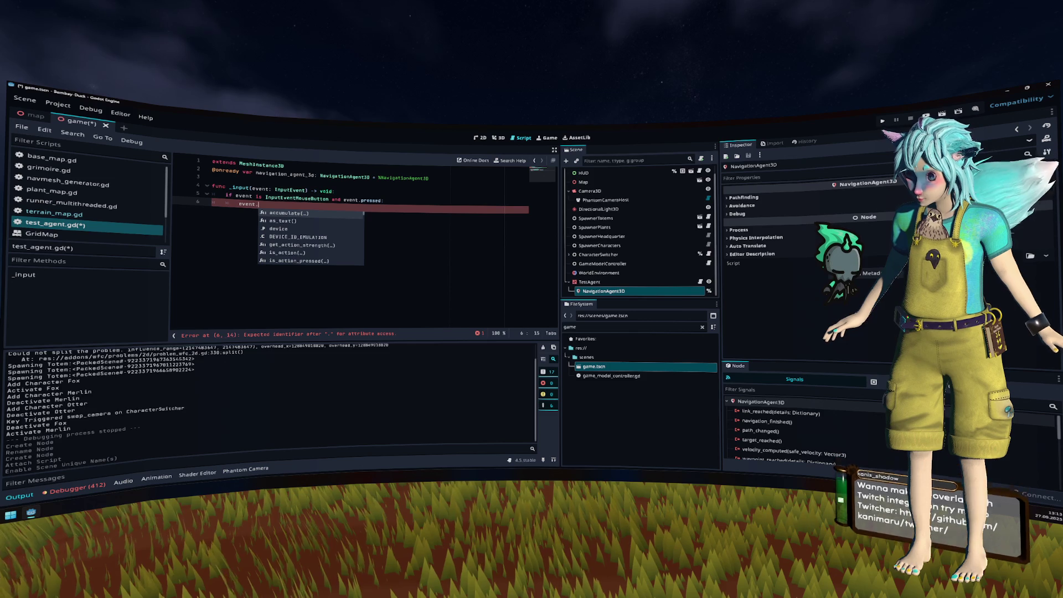
pyautogui.press('BackSpace')
pyautogui.press('BackSpace')
pyautogui.press('BackSpace')
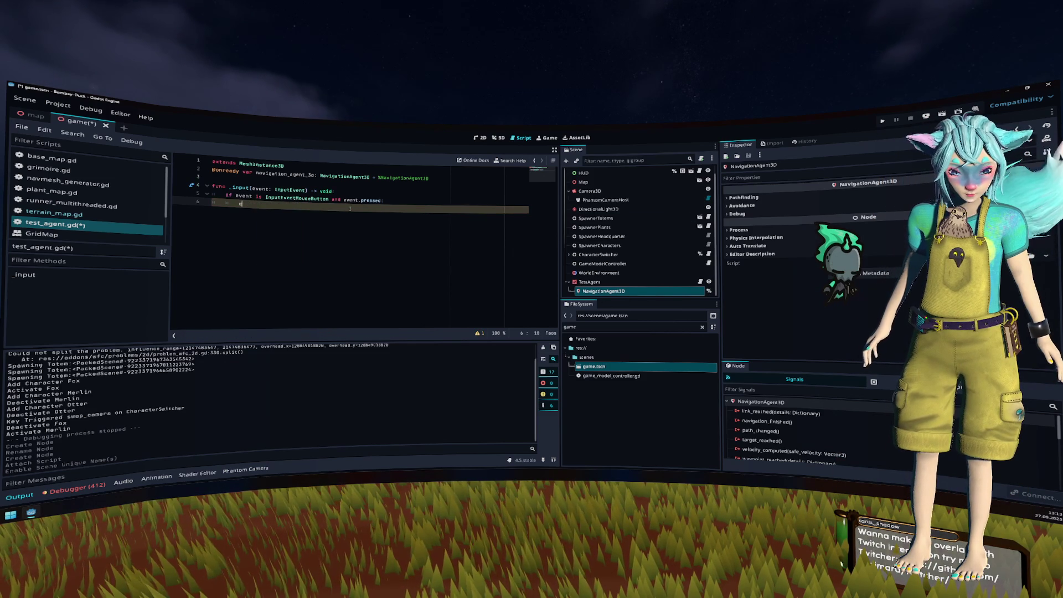
# Step: Declare 'var mouse_event: InputEventMouseButton = event' and type mouse_event.global_position below it
pyautogui.write('event.glob')
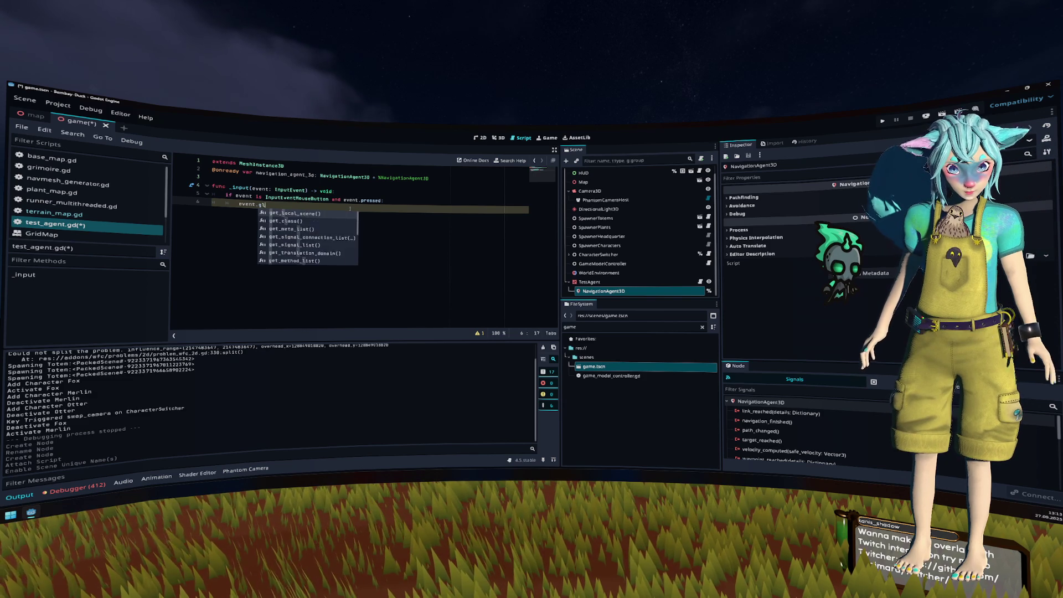
pyautogui.press('Escape')
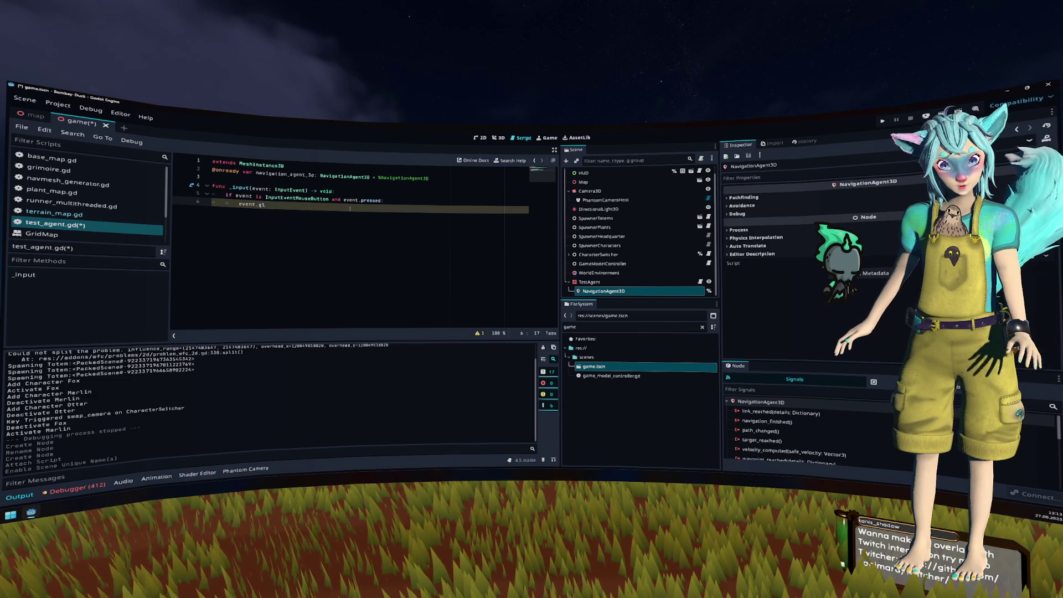
pyautogui.press('BackSpace')
pyautogui.press('BackSpace')
pyautogui.press('BackSpace')
pyautogui.write('var mouse_event: ')
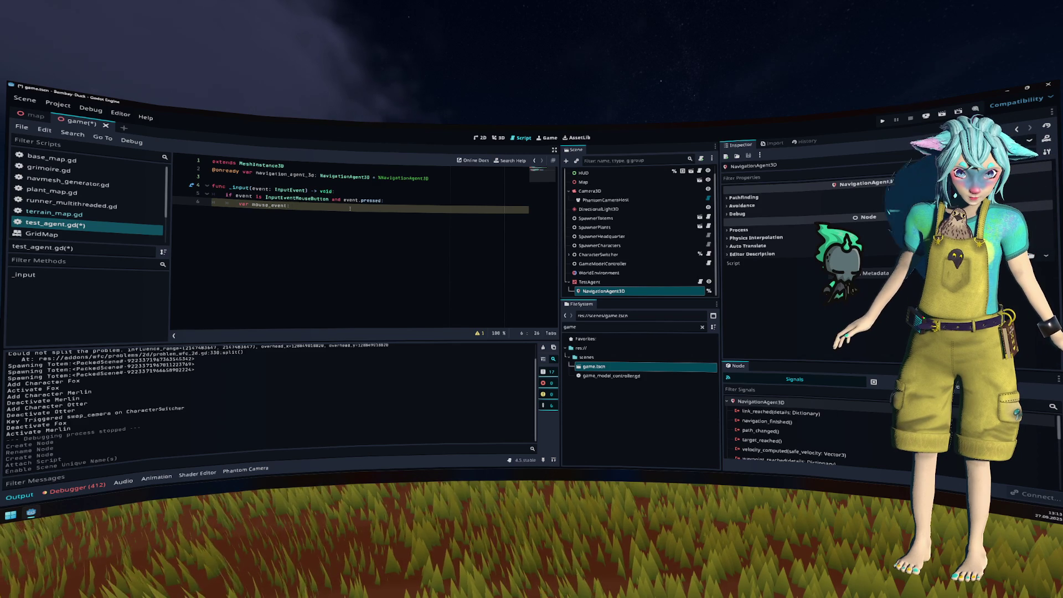
pyautogui.write('Inp')
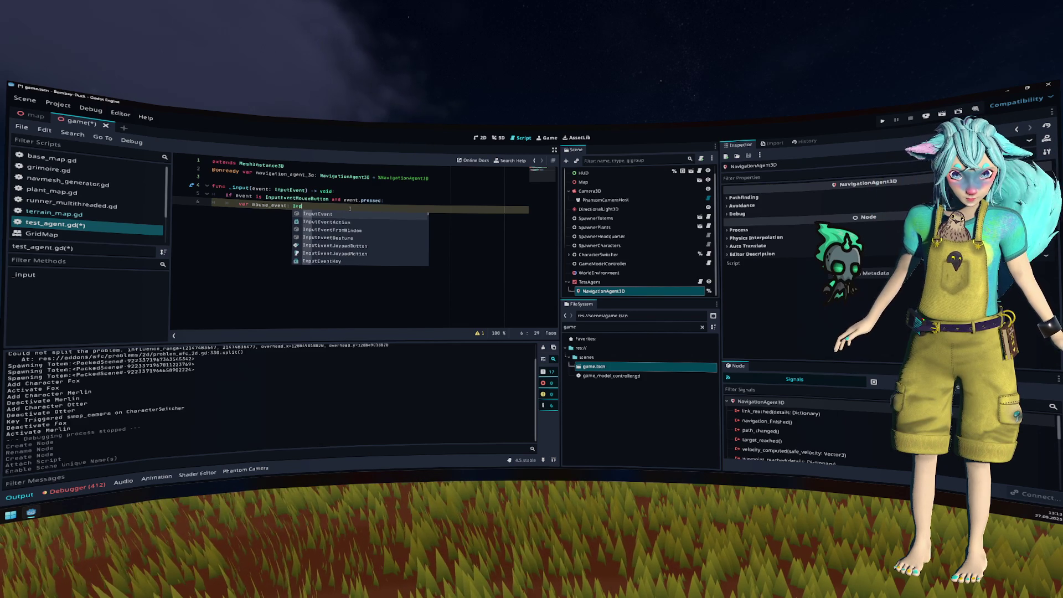
pyautogui.write('EventMou')
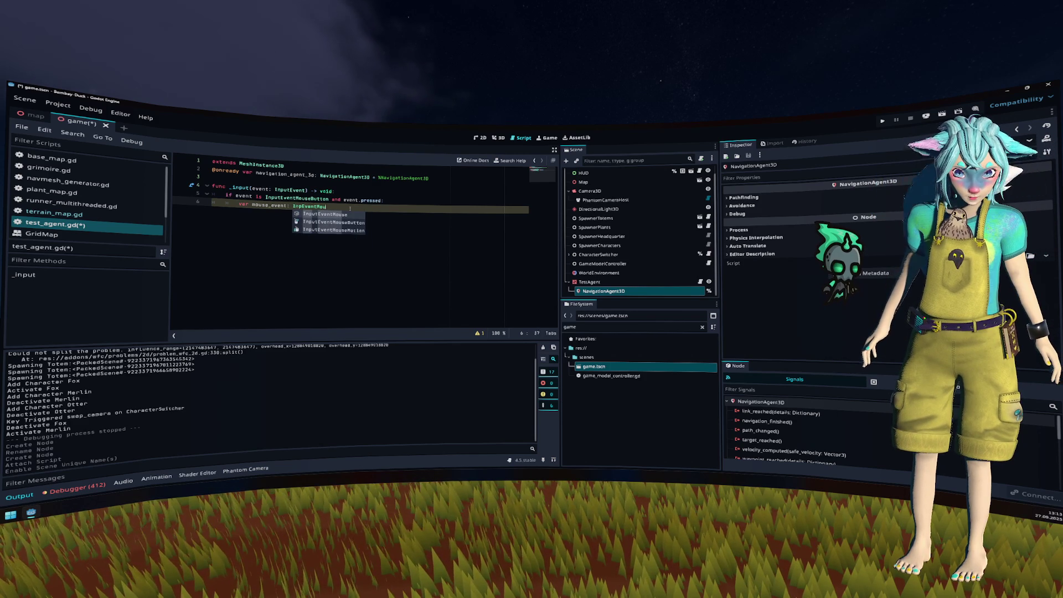
pyautogui.press('Down')
pyautogui.press('Return')
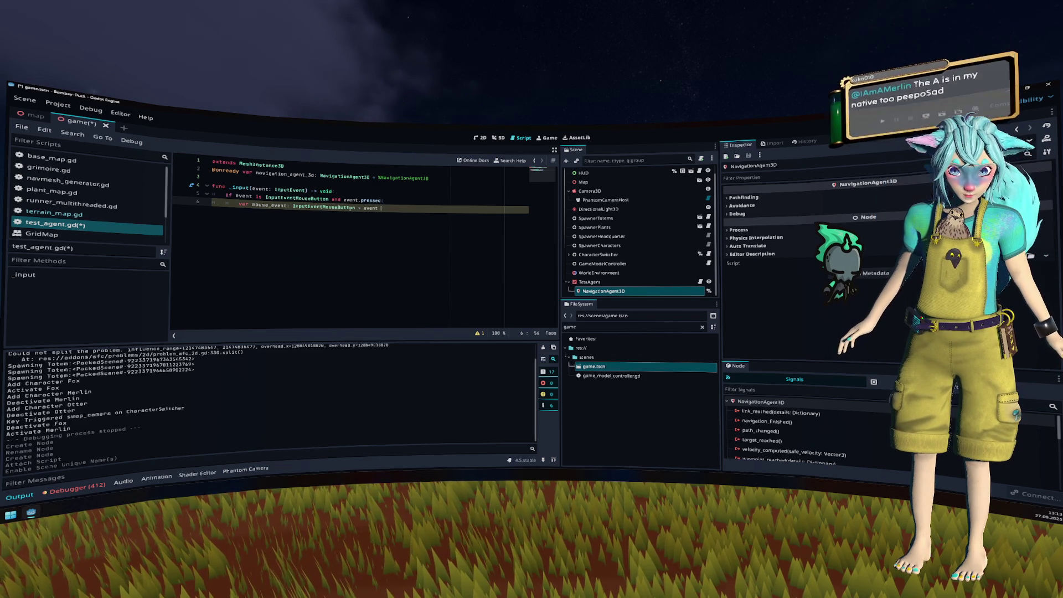
pyautogui.write('= event')
pyautogui.press('Return')
pyautogui.write('mouse')
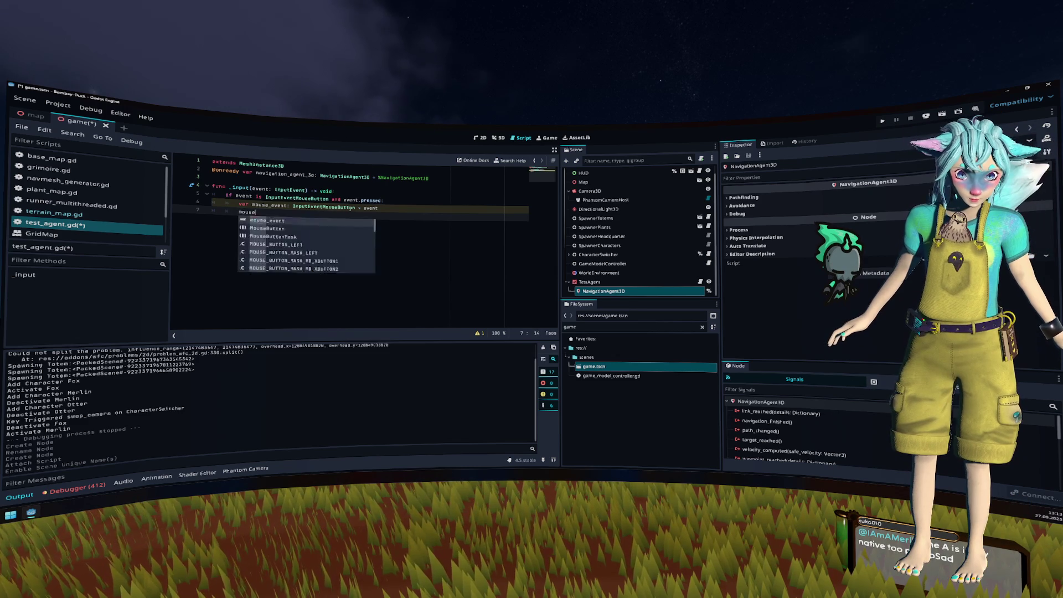
pyautogui.write('_event.gl')
pyautogui.press('Return')
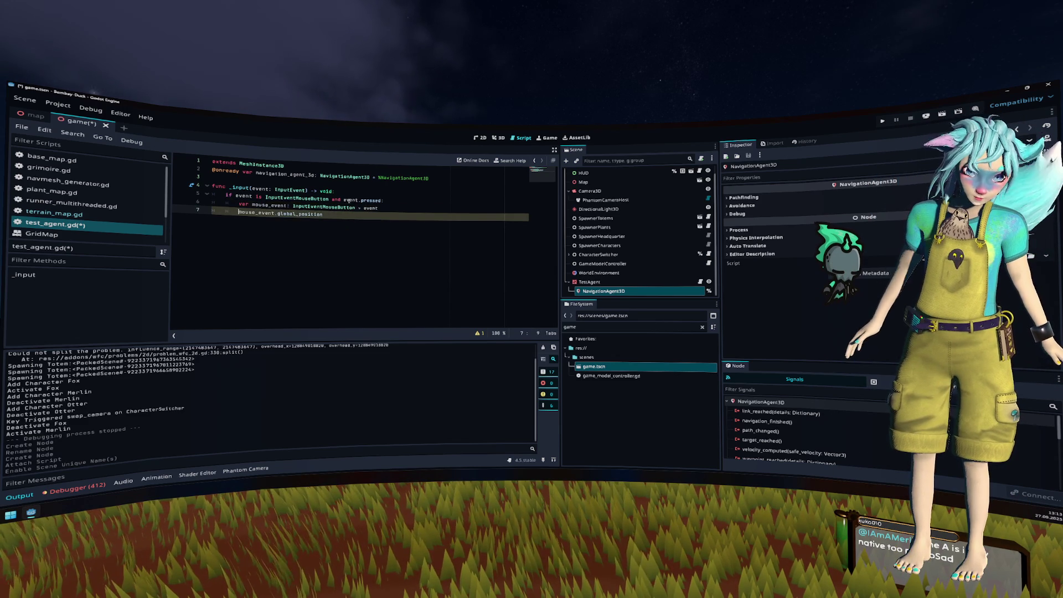
# Step: Check the global_position documentation, then select the old input-handling code on lines 4–7
pyautogui.keyDown('ctrl'); pyautogui.click(301, 213); pyautogui.keyUp('ctrl')
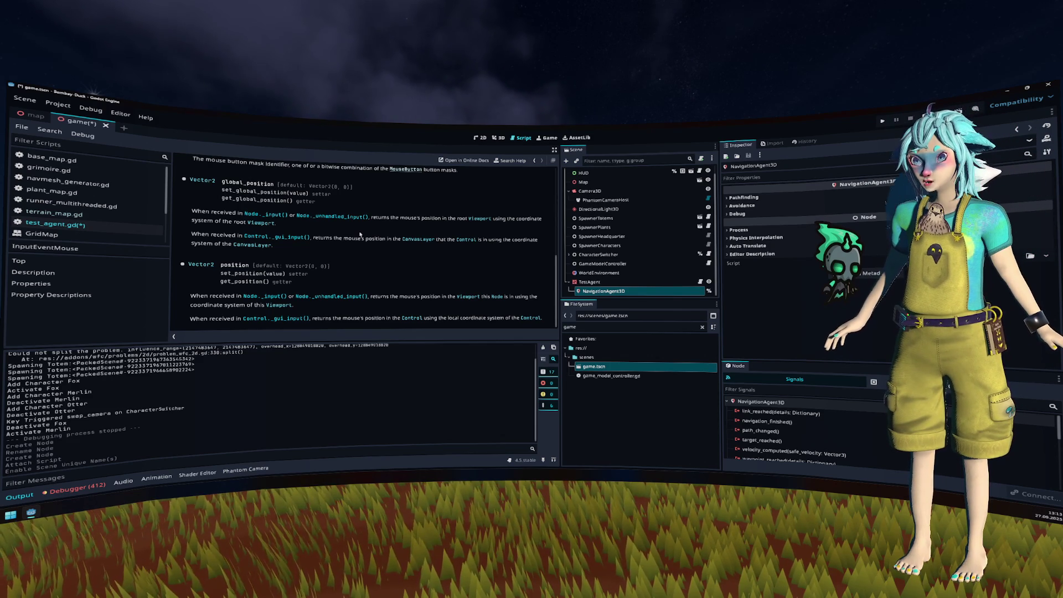
pyautogui.hotkey('alt', 'Left')
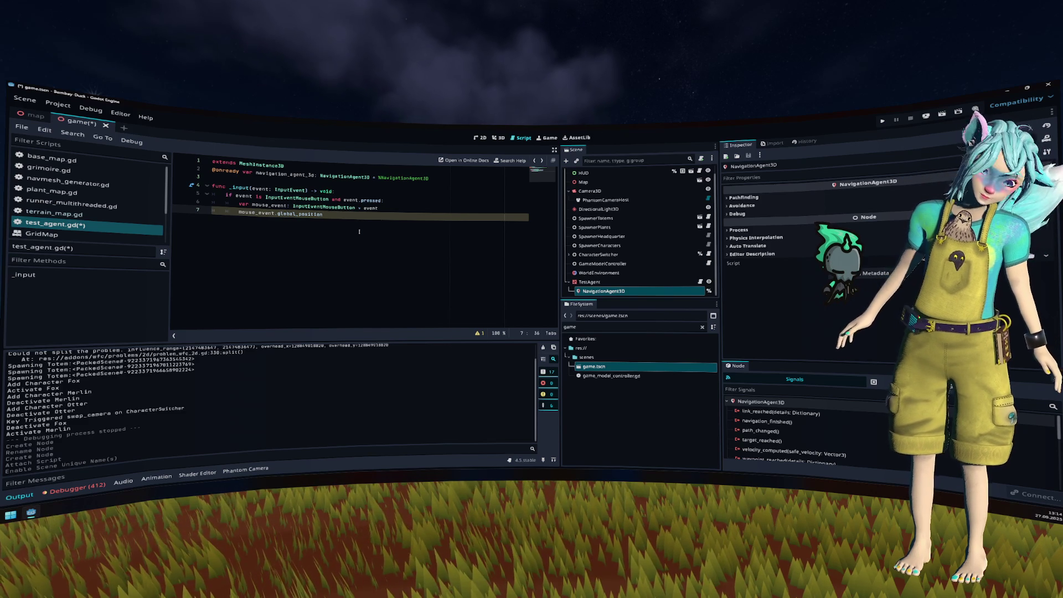
pyautogui.moveTo(359, 231)
pyautogui.mouseDown()
pyautogui.moveTo(216, 162)
pyautogui.moveTo(186, 187)
pyautogui.mouseUp()
# Step: Replace the old _input code in test_agent.gd with a _ready function
pyautogui.press('Delete')
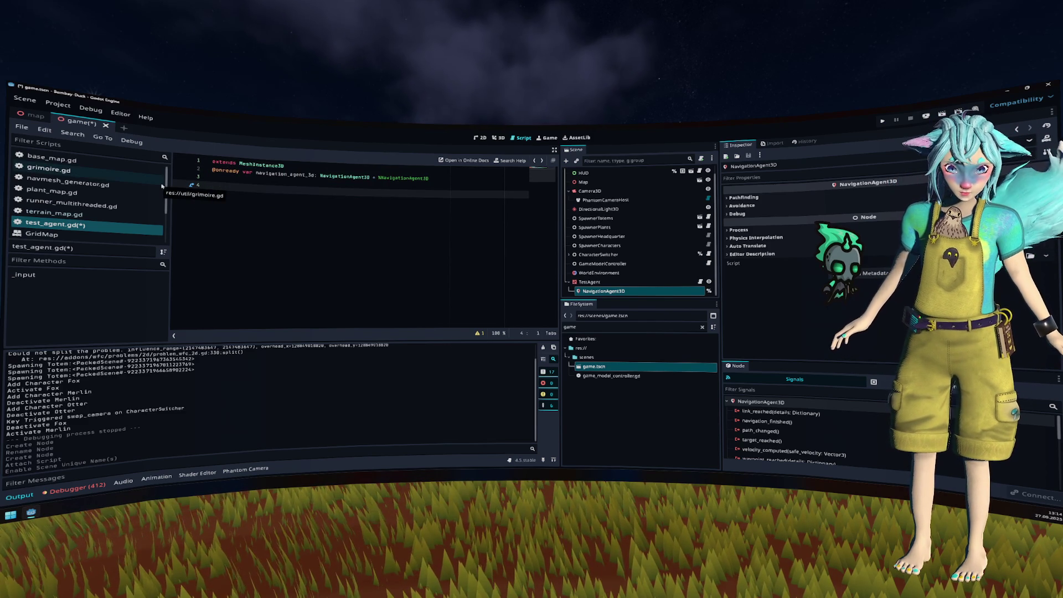
pyautogui.write('func _rea')
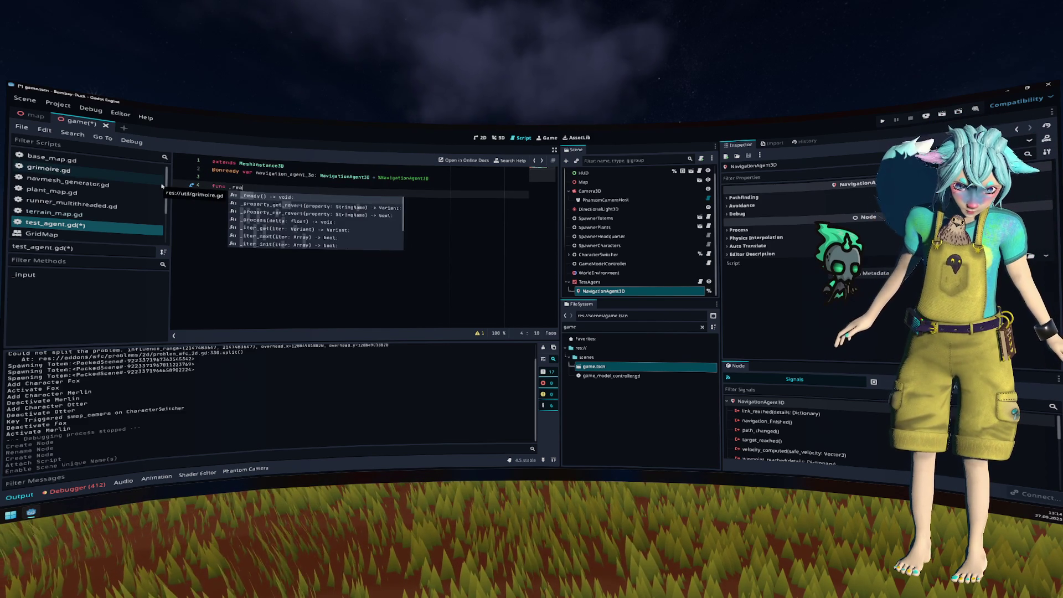
pyautogui.press('Return')
pyautogui.press('Return')
pyautogui.write('cre')
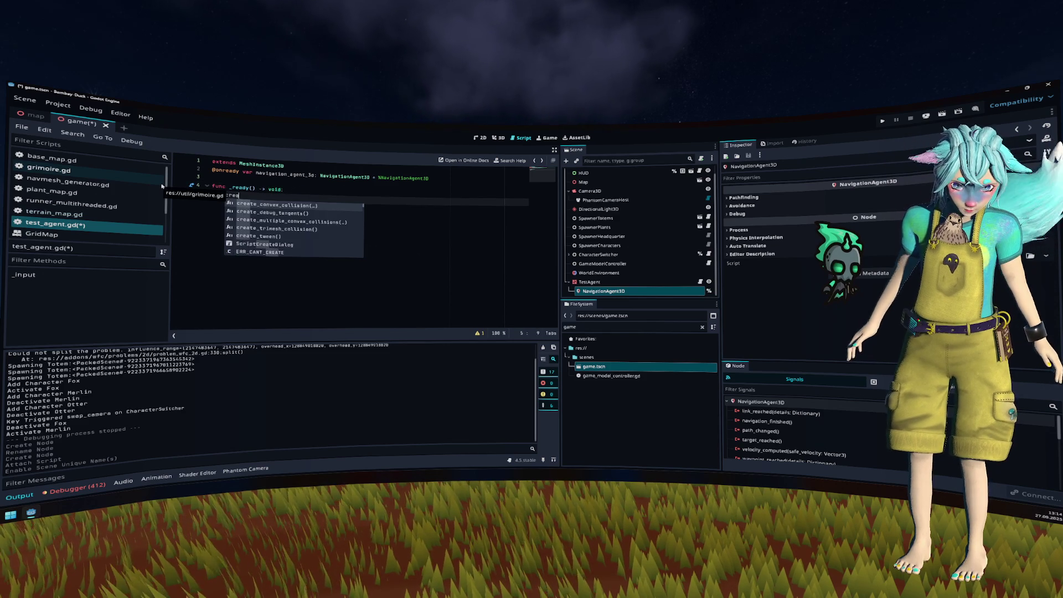
pyautogui.press('BackSpace')
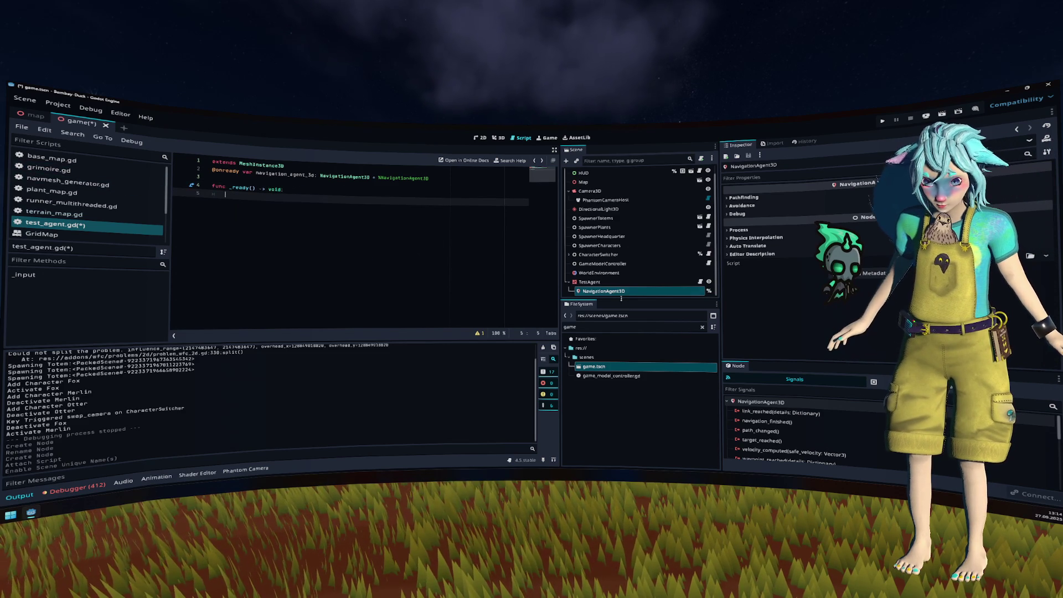
# Step: Add a Timer child node under TestAgent
pyautogui.rightClick(610, 282)
pyautogui.click(658, 234)
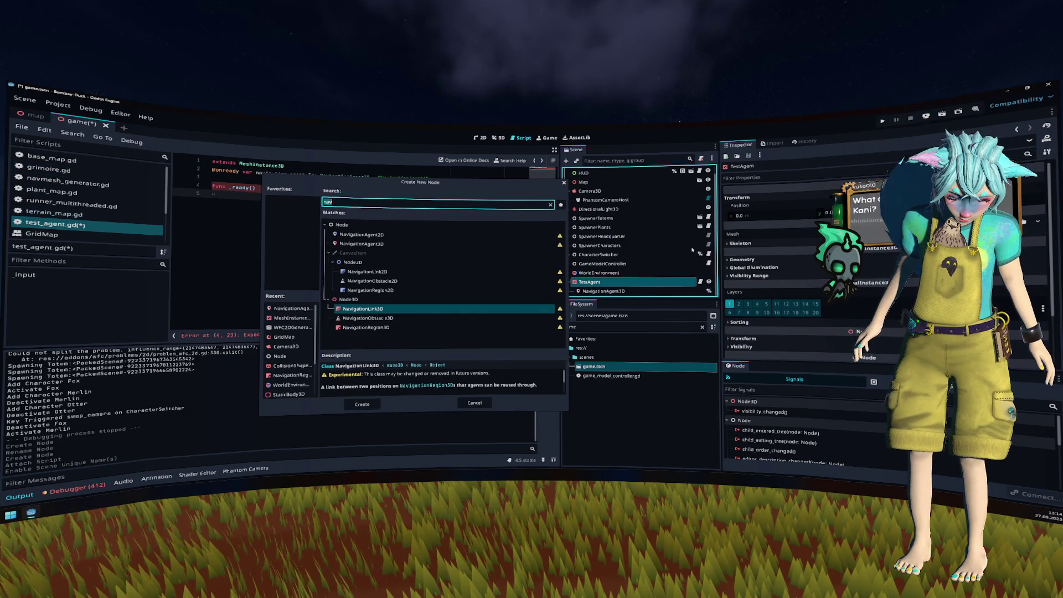
pyautogui.write('timer')
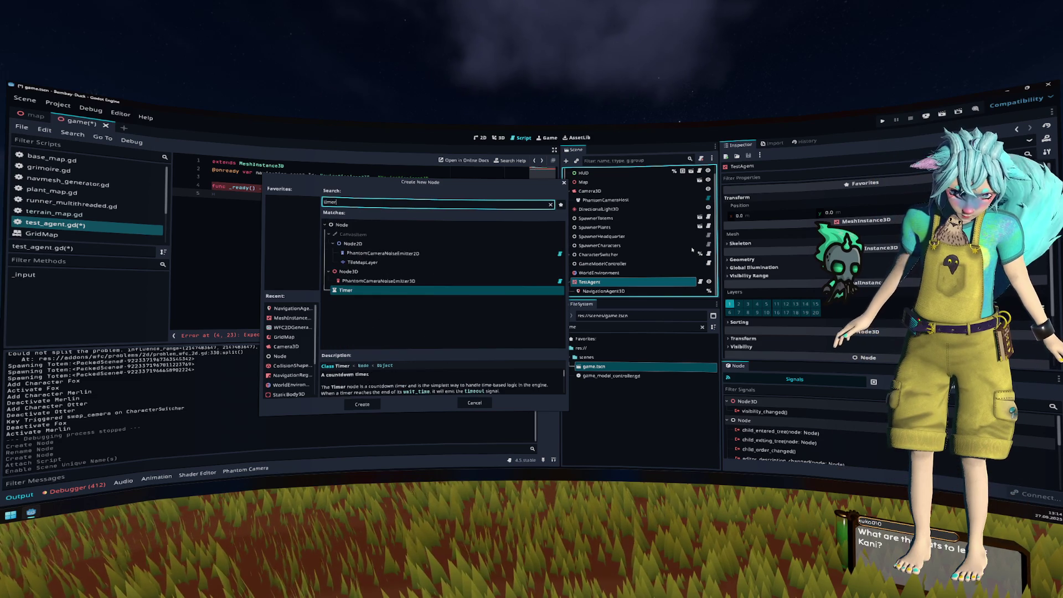
pyautogui.press('Return')
# Step: Set the Timer's Wait Time to 10 seconds and make it accessible by unique name
pyautogui.rightClick(633, 290)
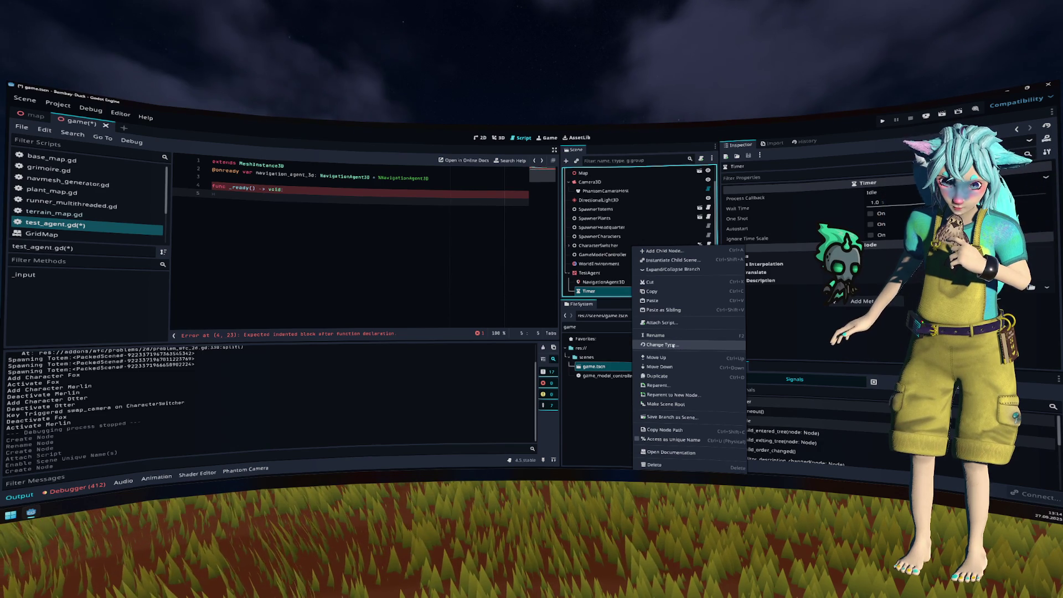
pyautogui.click(659, 336)
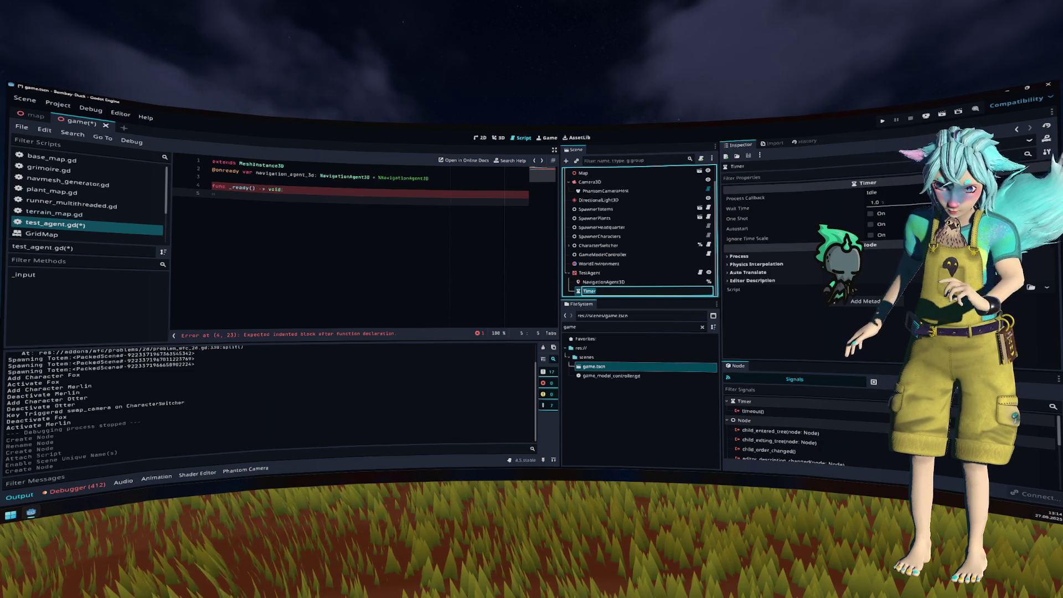
pyautogui.click(886, 193)
pyautogui.click(891, 202)
pyautogui.write('10')
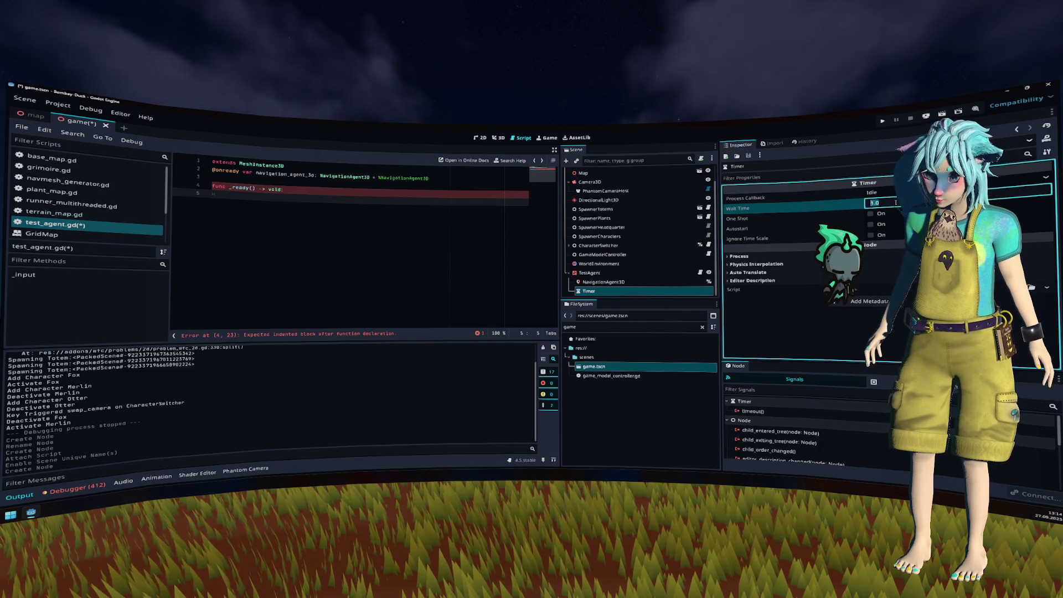
pyautogui.press('Return')
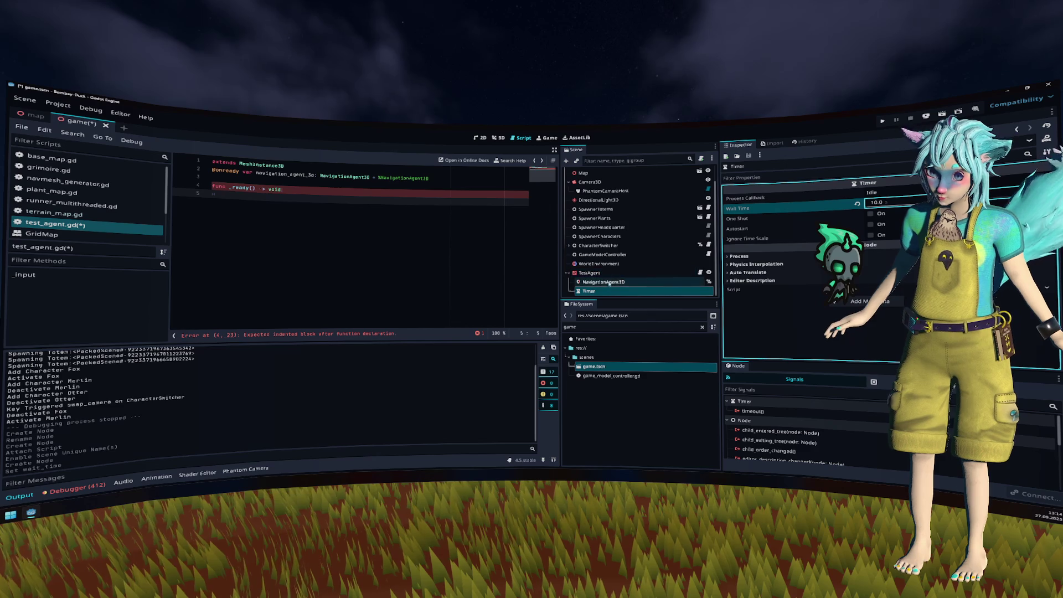
pyautogui.rightClick(601, 291)
pyautogui.click(637, 439)
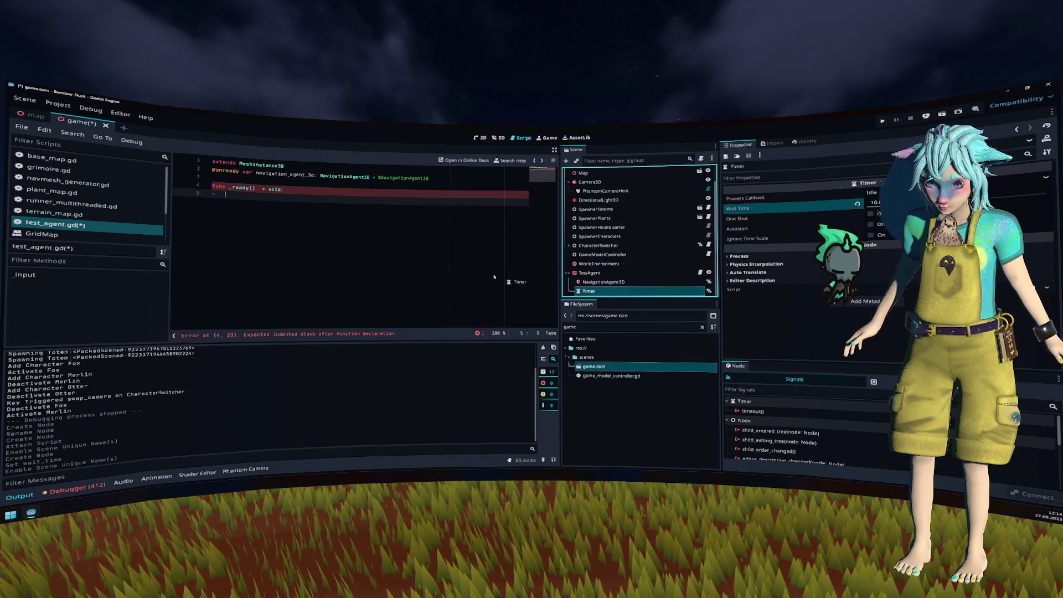
pyautogui.moveTo(589, 290); pyautogui.dragTo(266, 183)
pyautogui.click(329, 168)
pyautogui.press('Return')
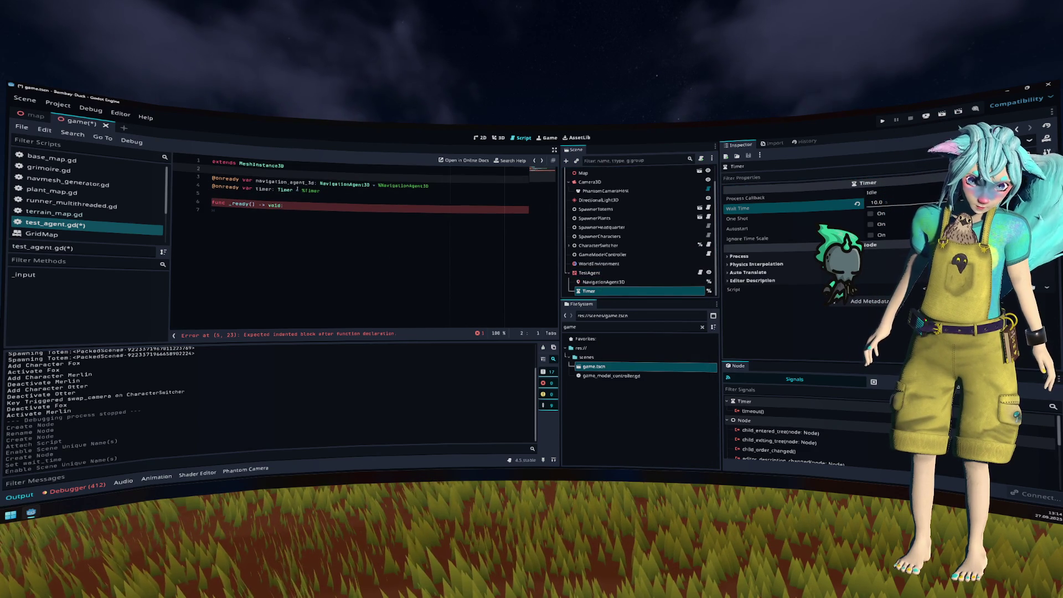
# Step: In _ready, connect timer.timeout to _new_pos
pyautogui.click(288, 232)
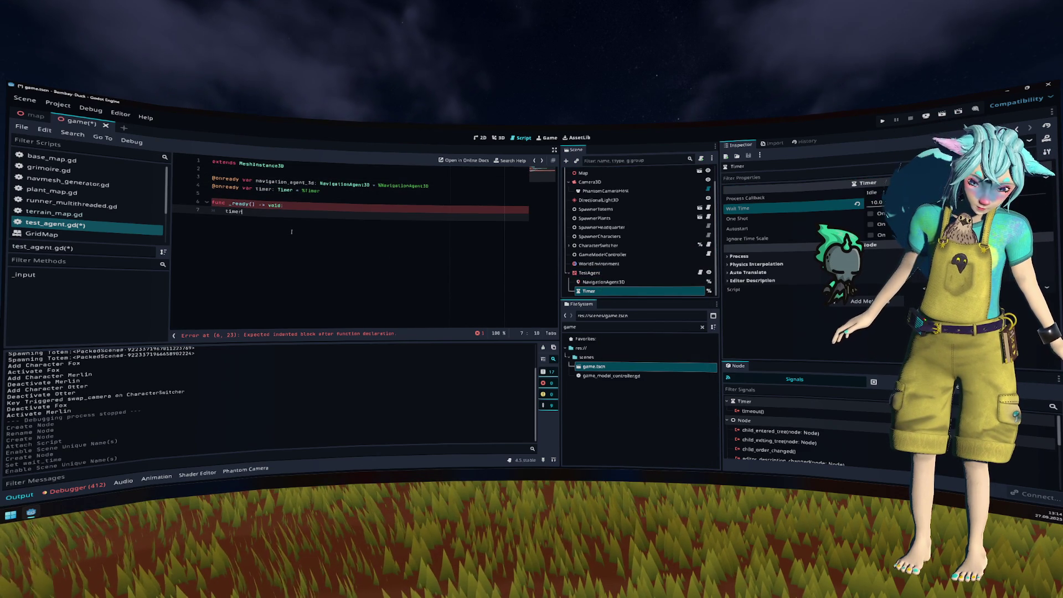
pyautogui.write('.timeout.co')
pyautogui.press('Return')
pyautogui.write('new_pos')
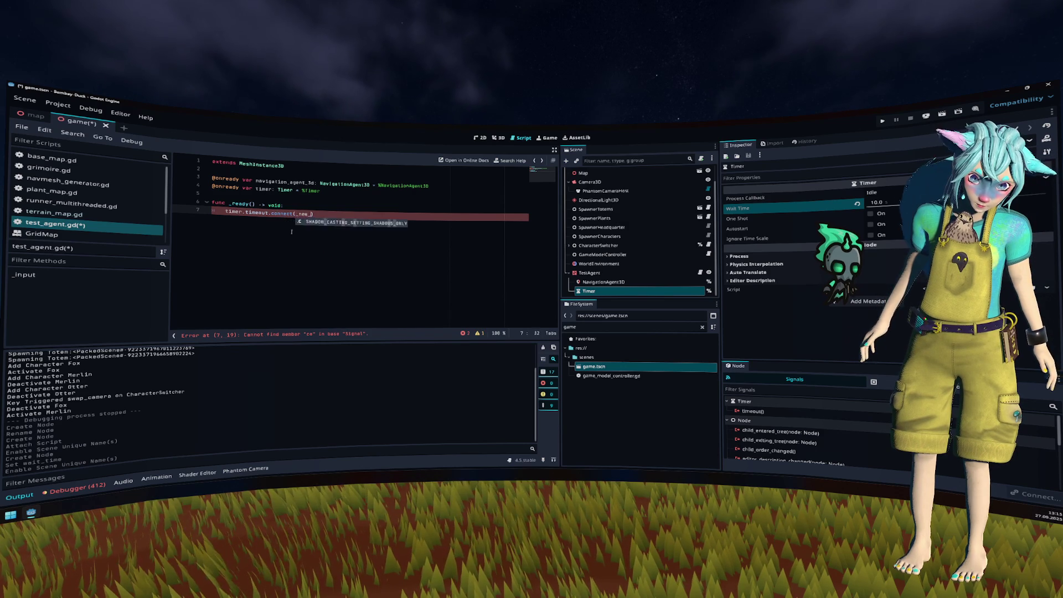
pyautogui.press('End')
pyautogui.press('Return')
pyautogui.press('Return')
# Step: Write a new func _new_pos() -> void: and start its body with randf()
pyautogui.write('unc _new_pos() -> void')
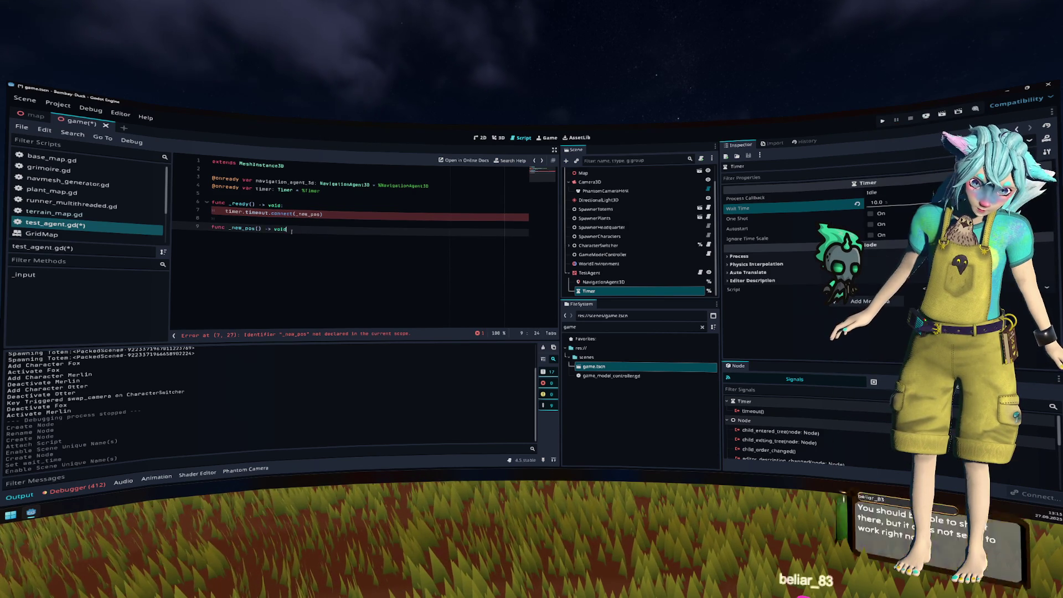
pyautogui.write(':')
pyautogui.press('Return')
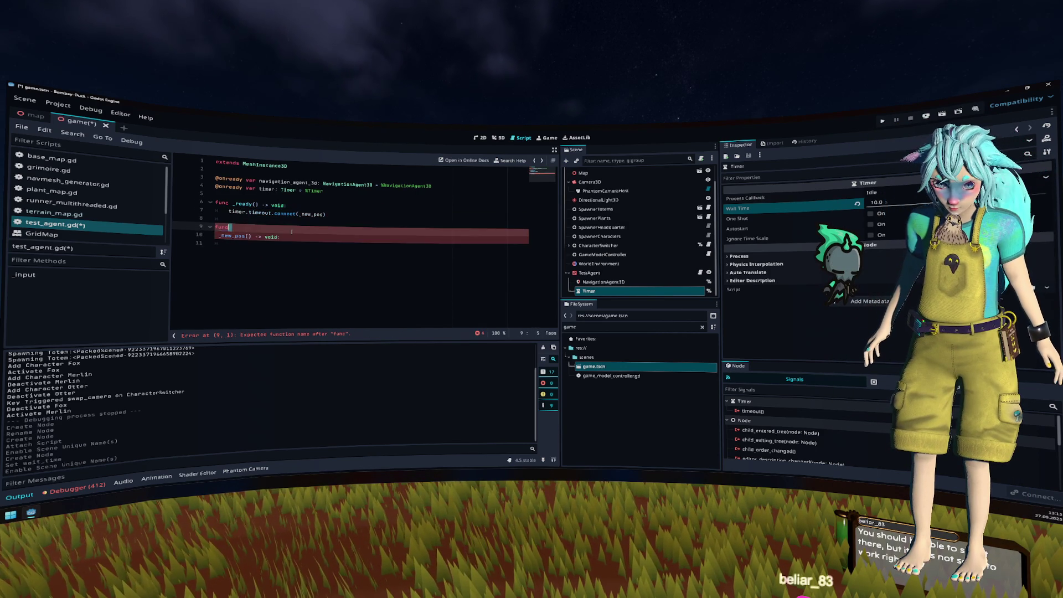
pyautogui.press('Delete')
pyautogui.press('Home')
pyautogui.press('Return')
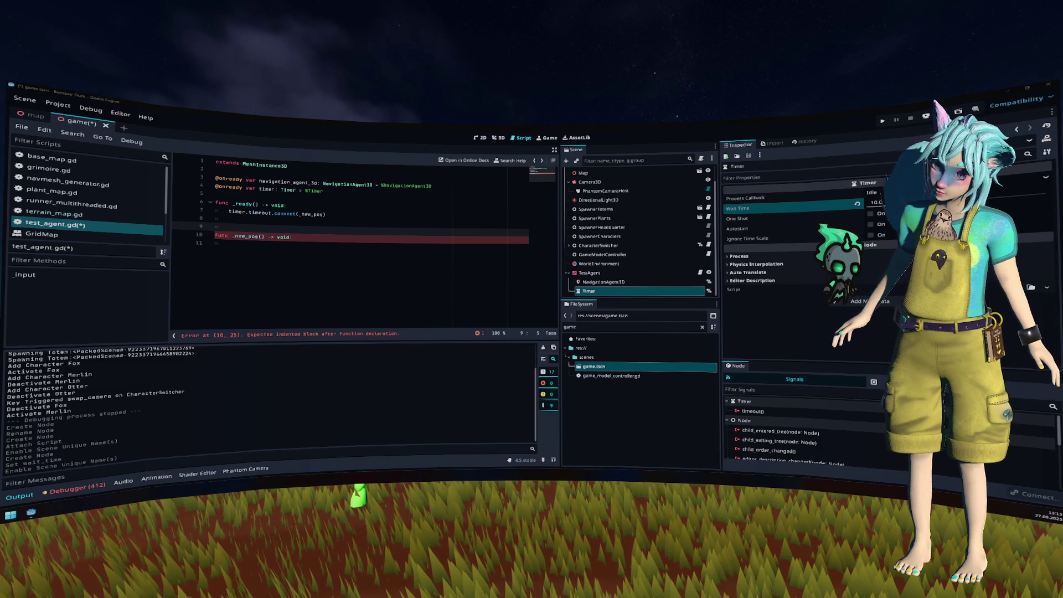
pyautogui.press('Down')
pyautogui.press('Down')
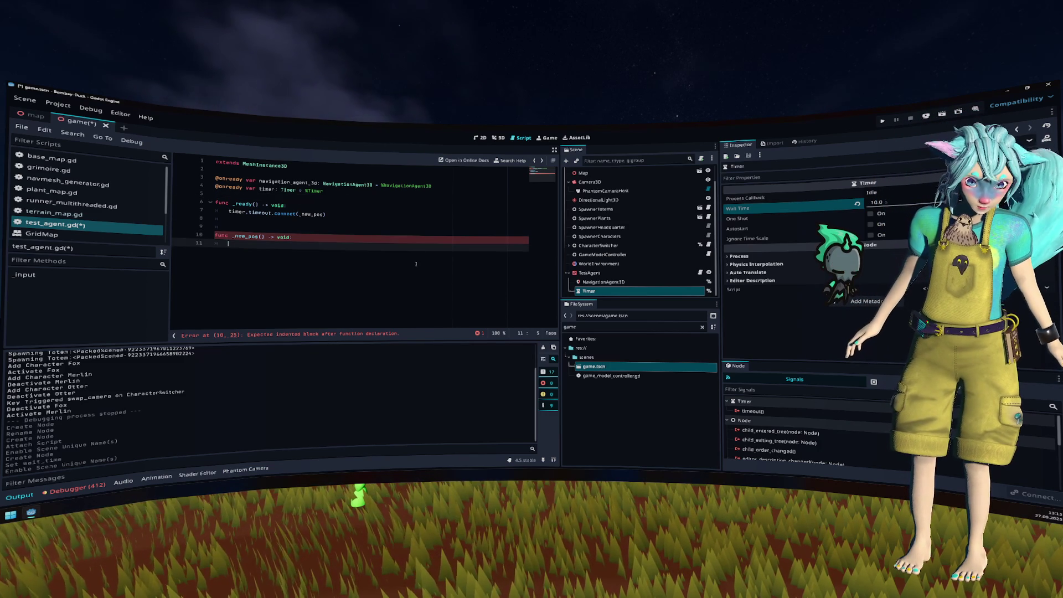
pyautogui.write('randf(')
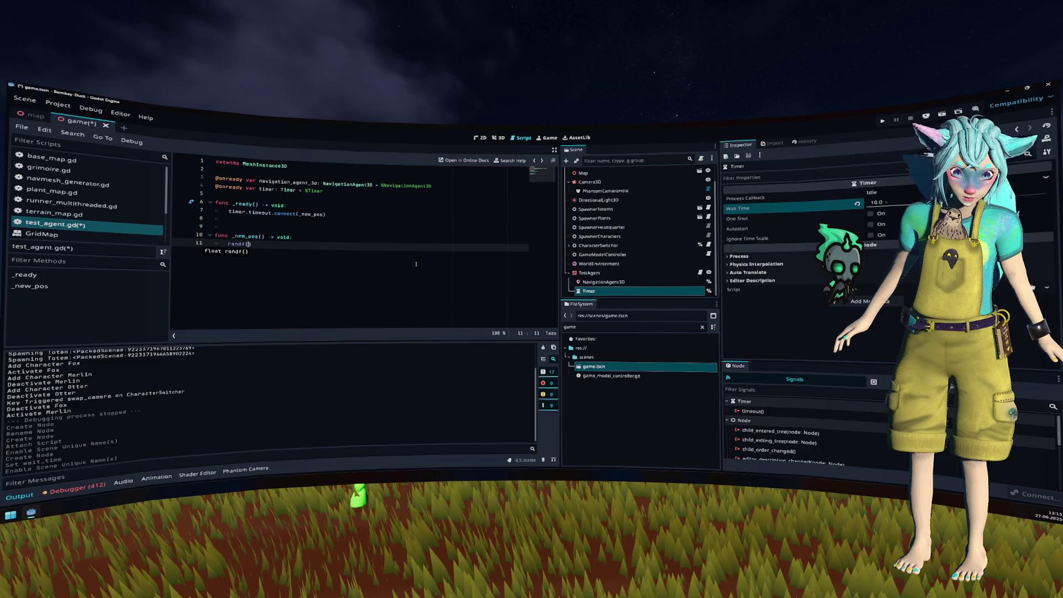
pyautogui.write(')')
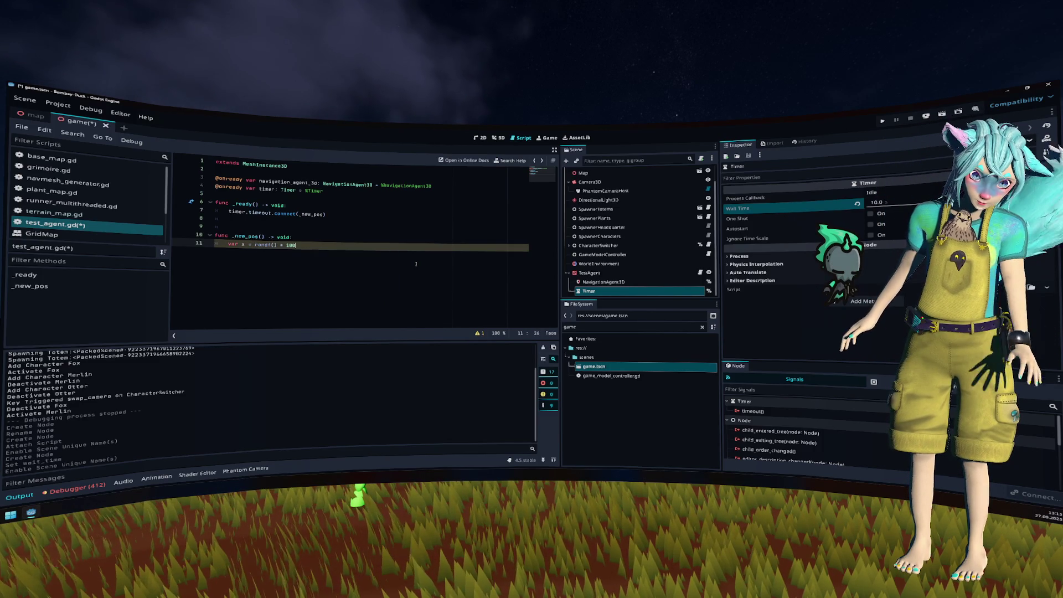
# Step: Duplicate the random x line for y and paste navigation_agent_3d onto a new line
pyautogui.hotkey('ctrl', 'shift', 'd')
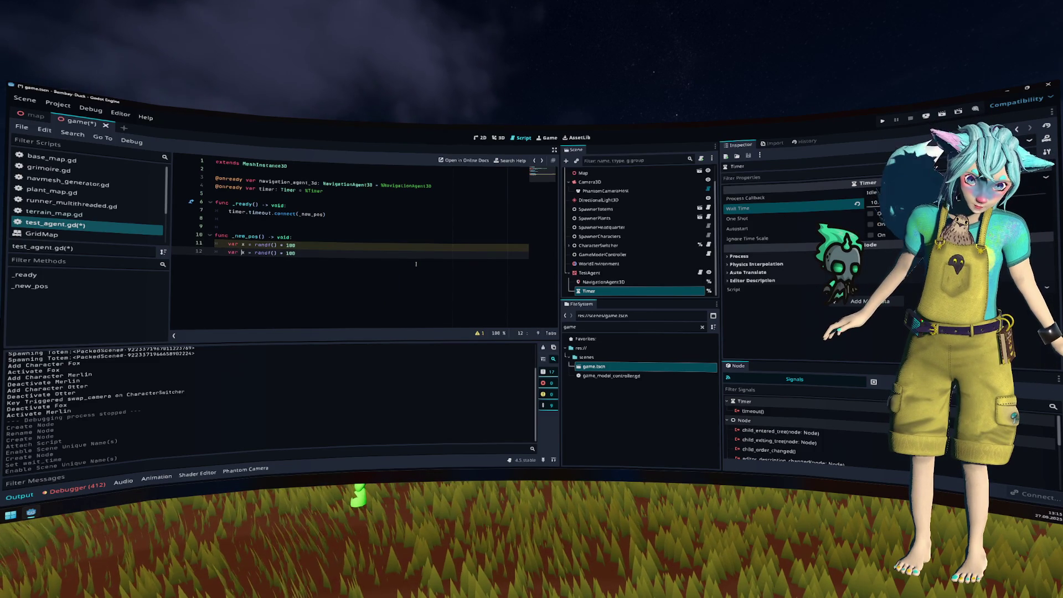
pyautogui.write('y')
pyautogui.hotkey('ctrl', 'Return')
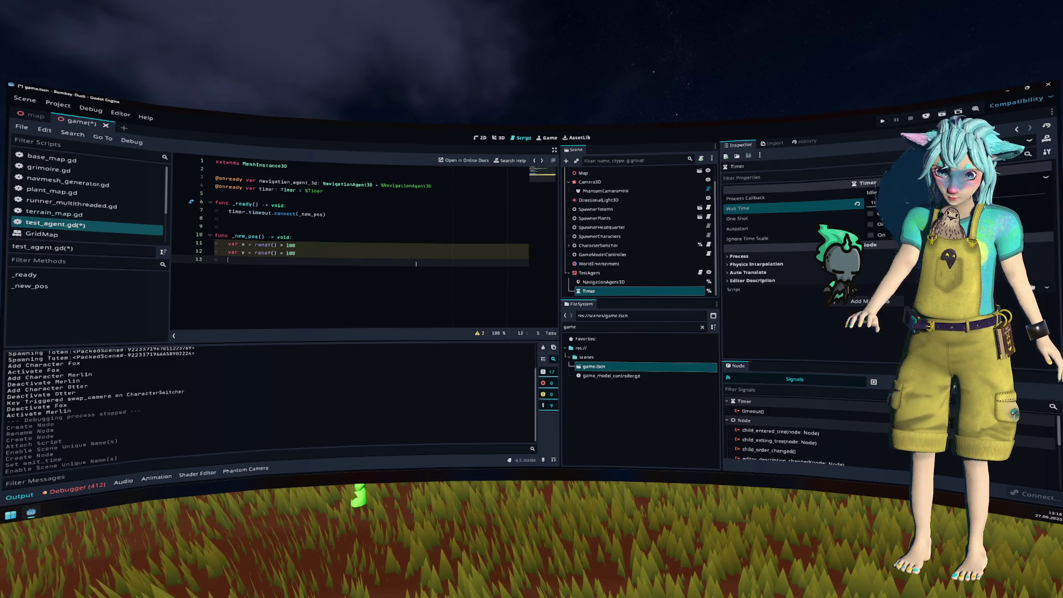
pyautogui.doubleClick(289, 181)
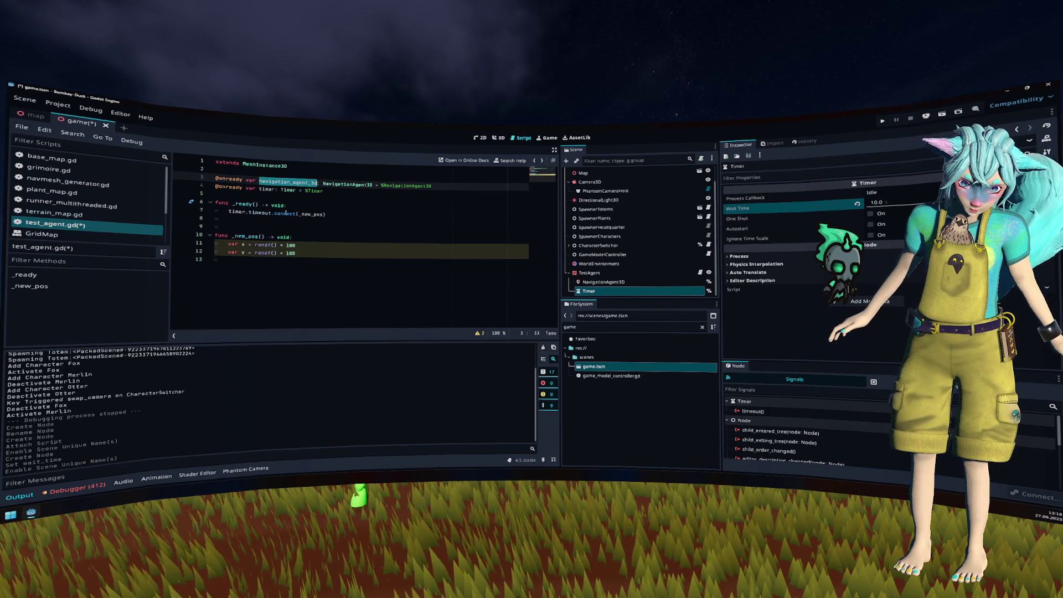
pyautogui.hotkey('ctrl', 'c')
pyautogui.click(277, 260)
pyautogui.hotkey('ctrl', 'v')
# Step: Complete the line as target_position = Vector3(x, 0, y) and save the script
pyautogui.write('.')
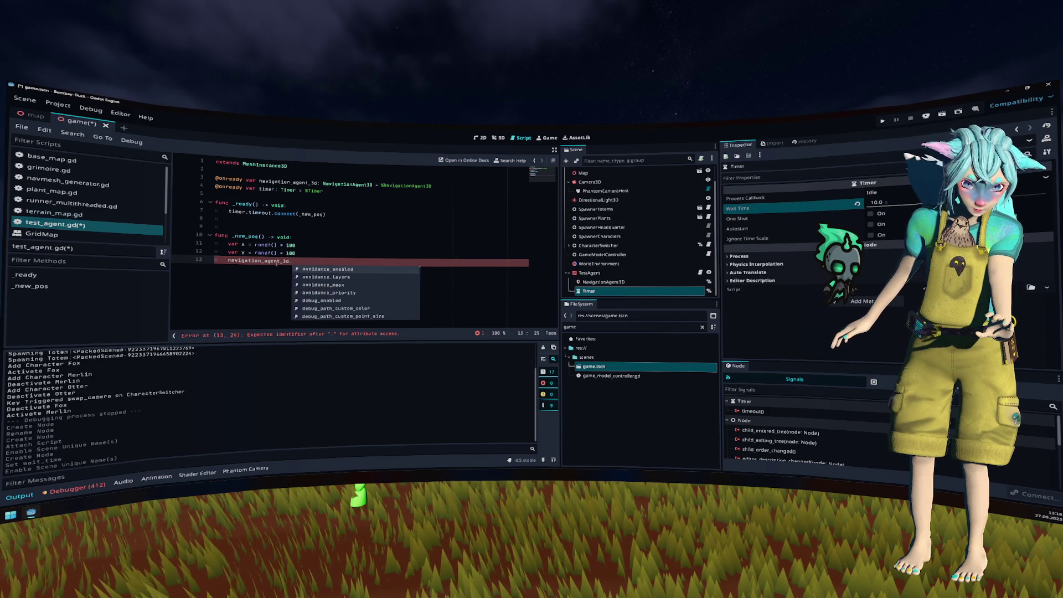
pyautogui.write('target_position = ')
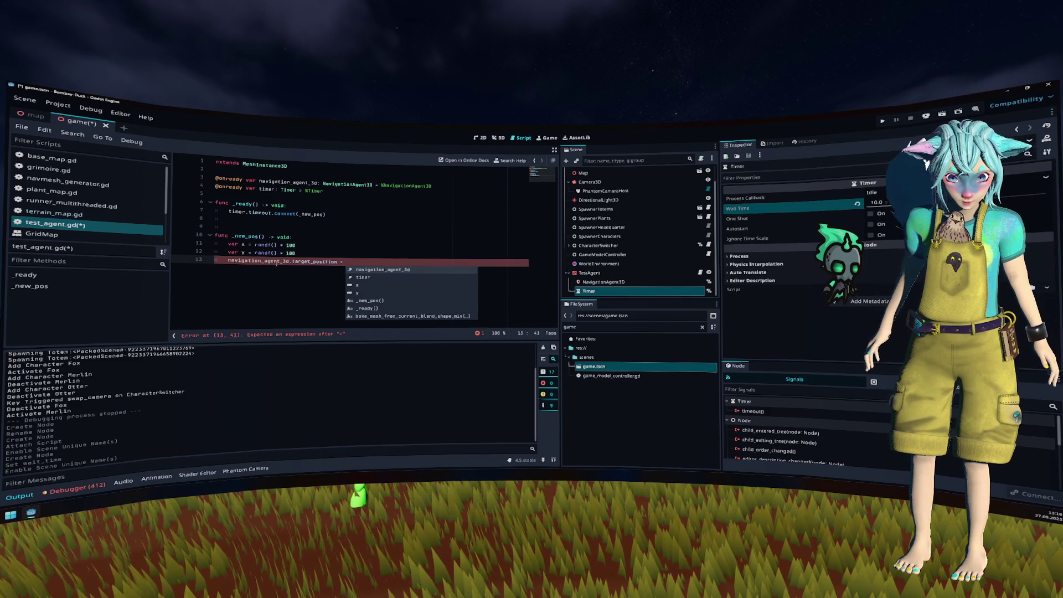
pyautogui.write('Vector3(')
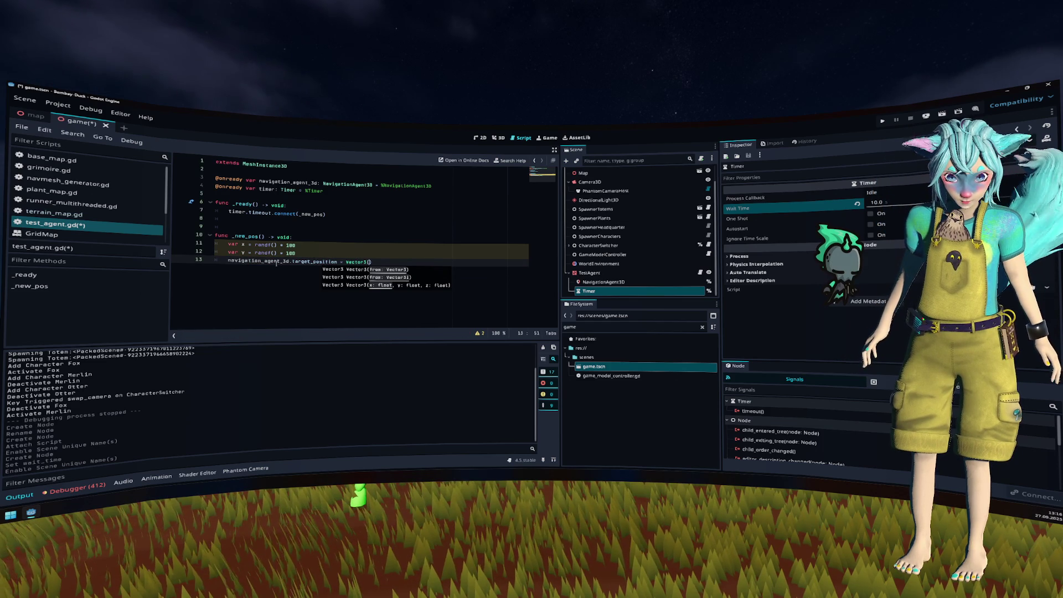
pyautogui.write('x,')
pyautogui.press('BackSpace')
pyautogui.press('BackSpace')
pyautogui.press('BackSpace')
pyautogui.write('0, y)')
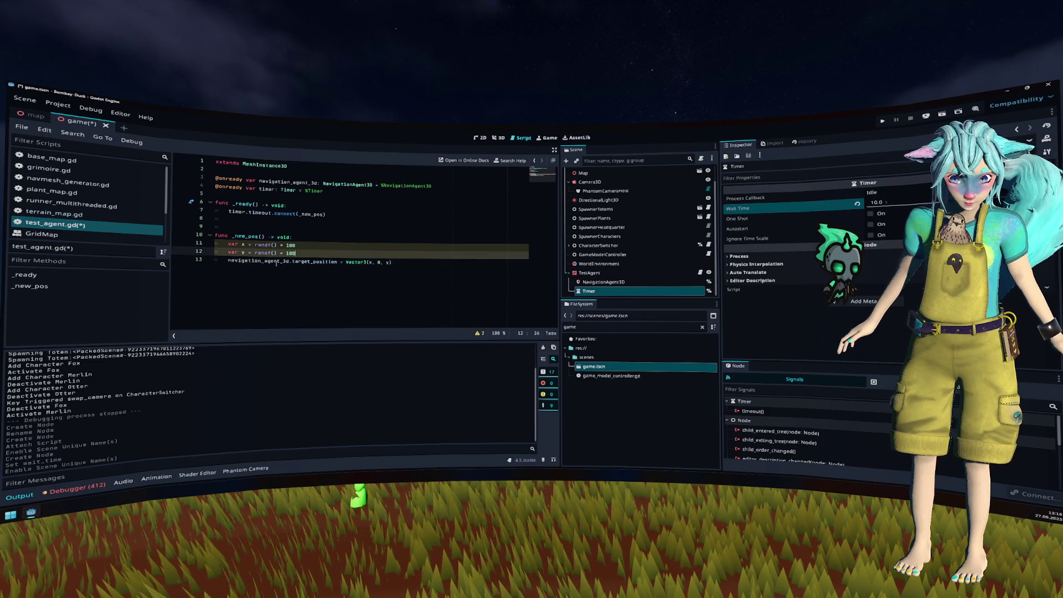
pyautogui.press('Return')
pyautogui.hotkey('ctrl', 's')
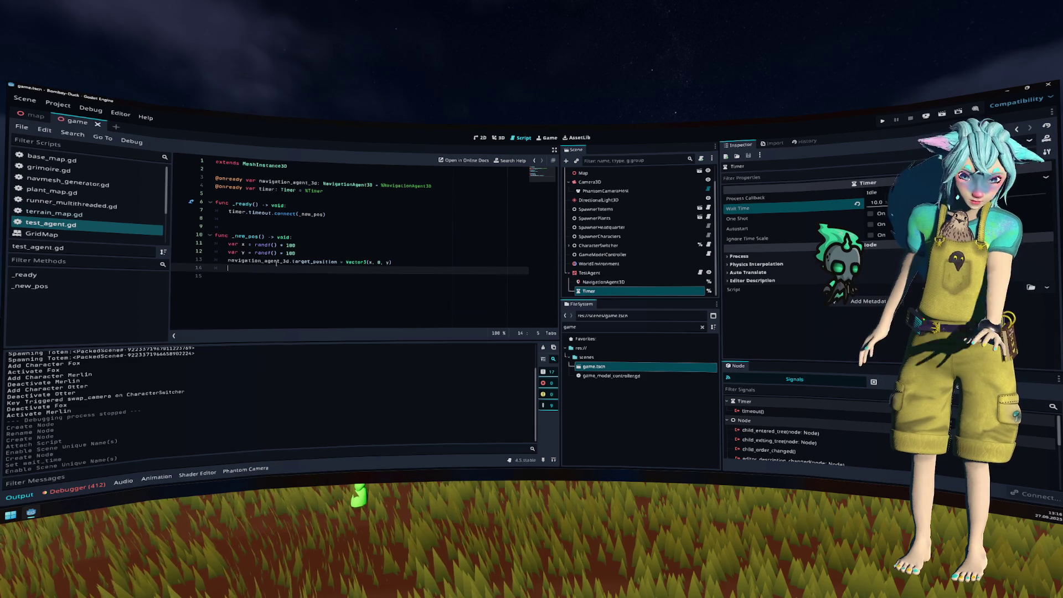
pyautogui.click(603, 282)
# Step: Enable the NavigationAgent3D's Debug drawing with Use Custom colouring and save the game scene
pyautogui.click(796, 214)
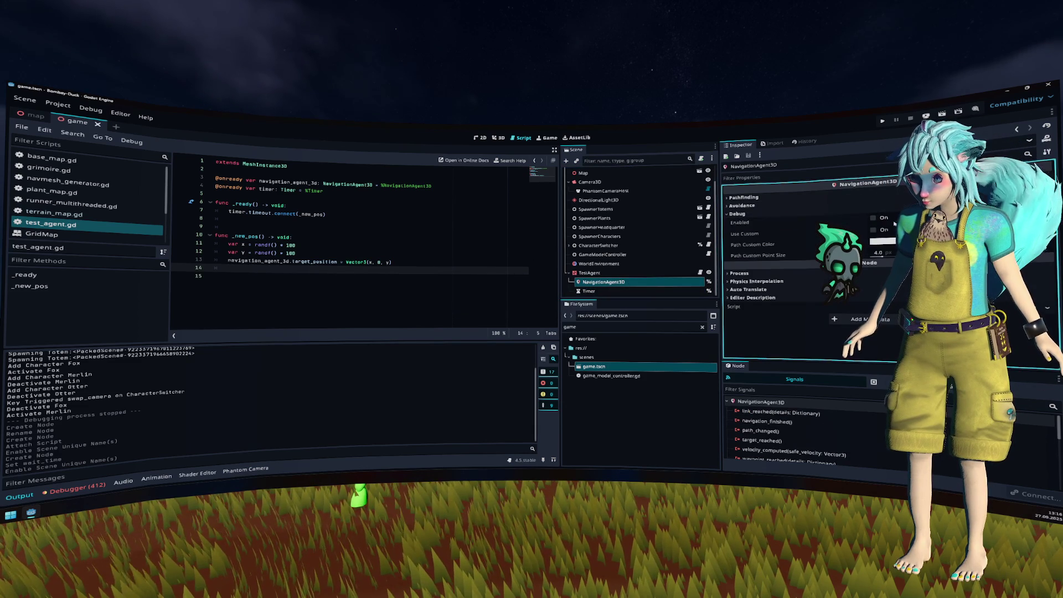
pyautogui.click(874, 217)
pyautogui.click(880, 230)
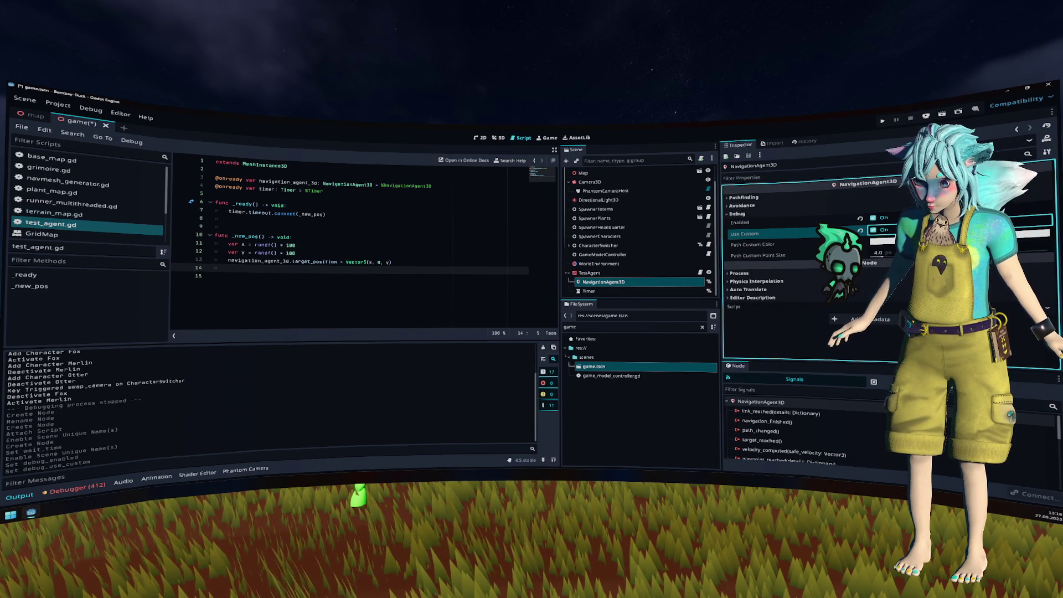
pyautogui.hotkey('ctrl', 's')
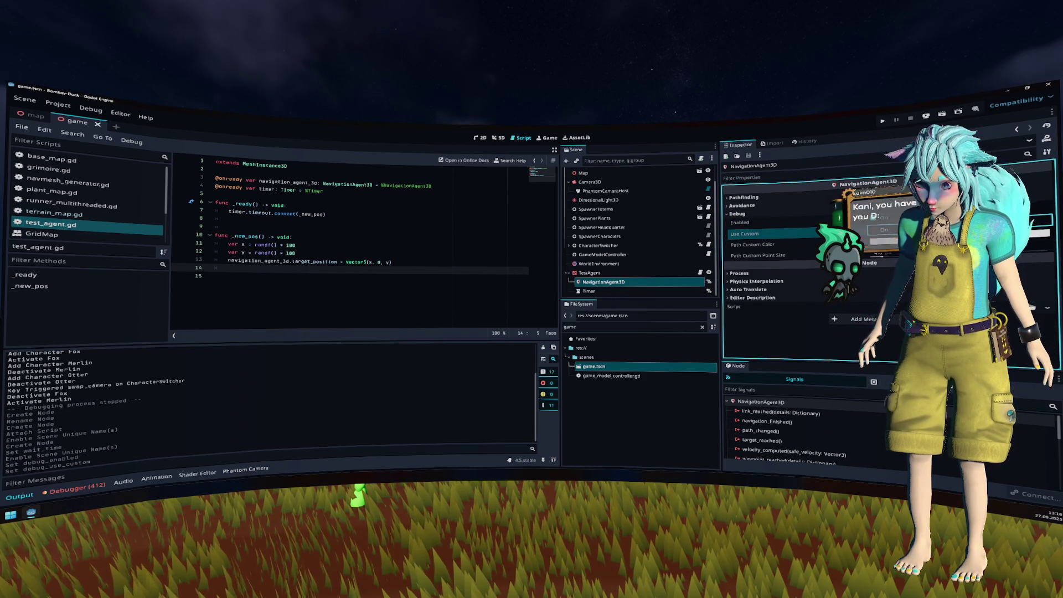
# Step: Switch to the 3D view and open the map scene
pyautogui.click(456, 254)
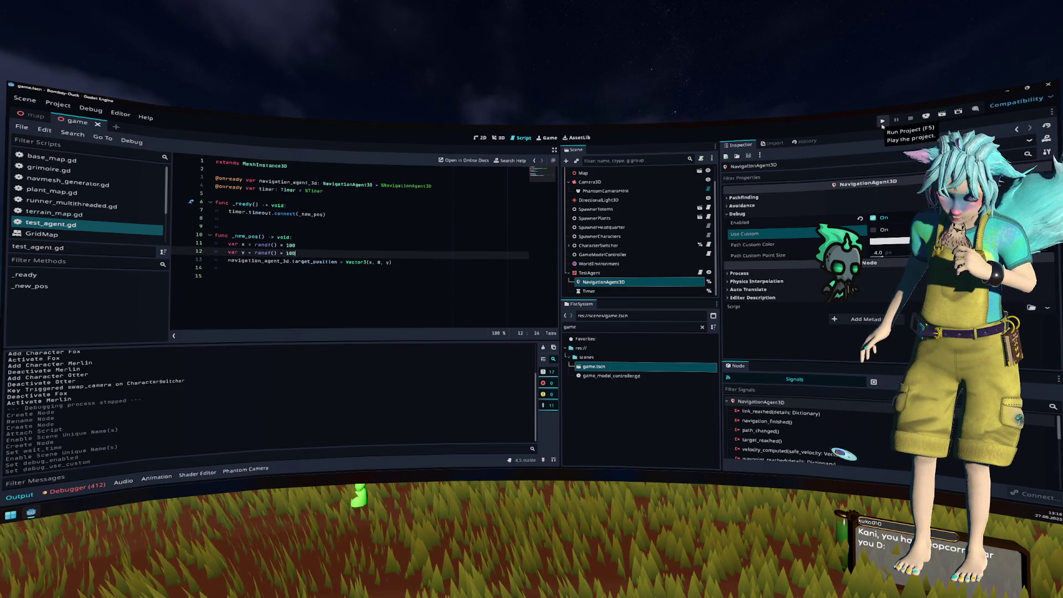
pyautogui.click(498, 139)
pyautogui.click(36, 115)
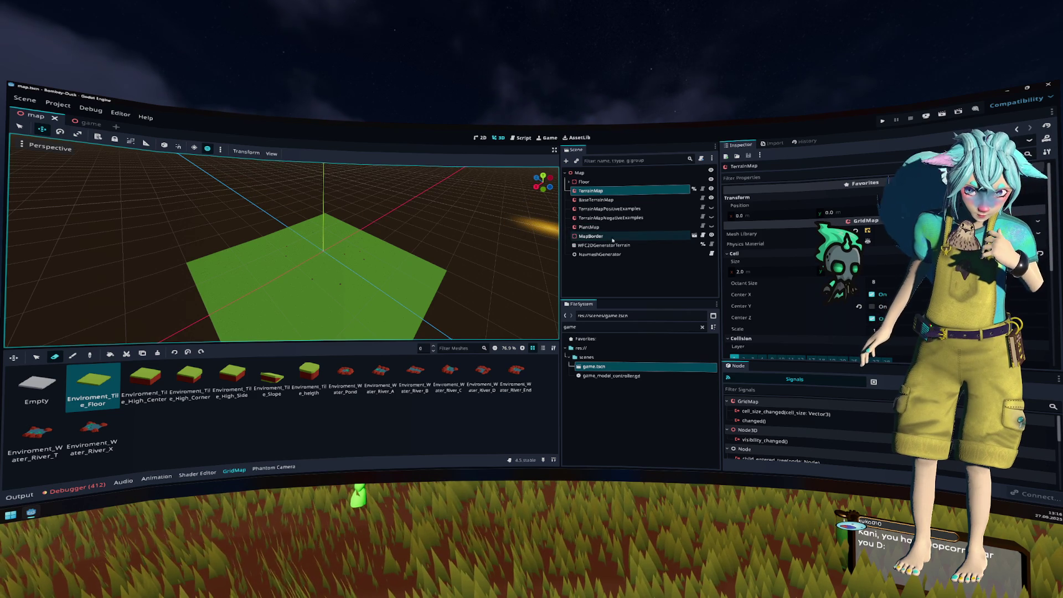
# Step: Run the game, start Play, switch to the bird's aerial camera, stop, then open the Debug menu
pyautogui.press('F5')
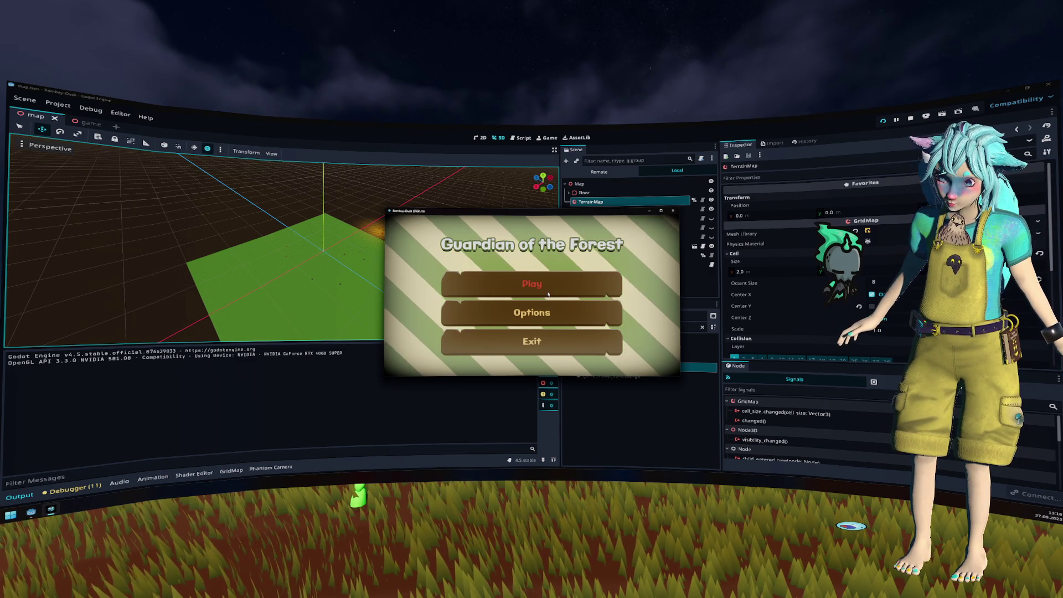
pyautogui.click(548, 294)
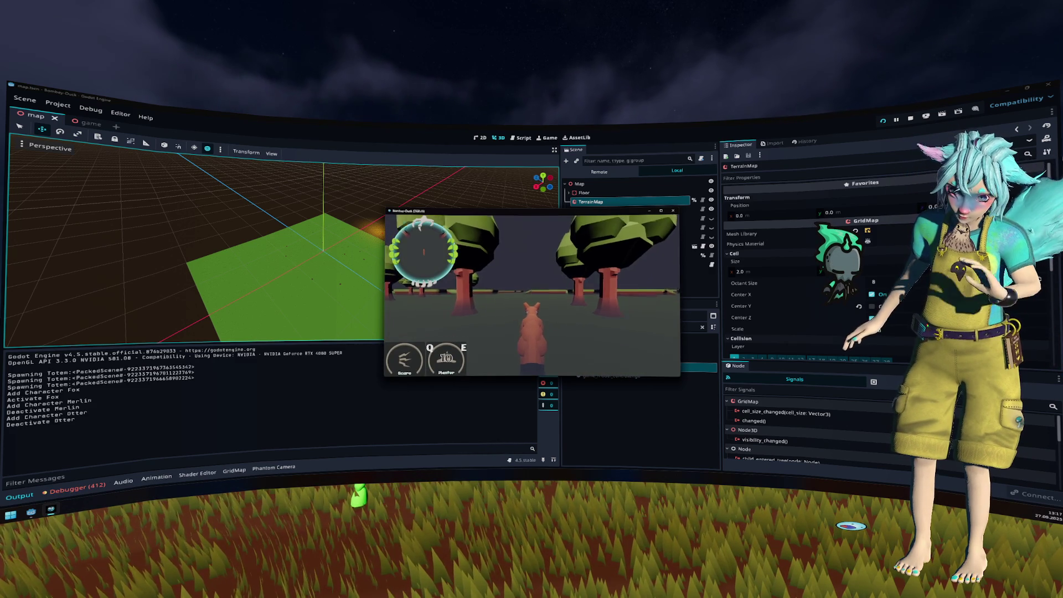
pyautogui.press('Tab')
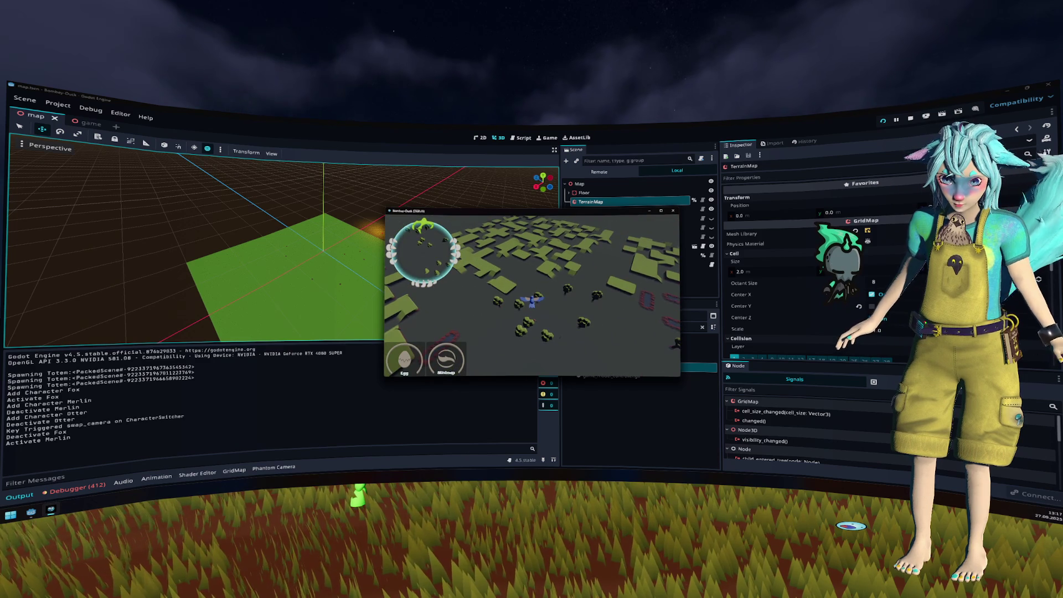
pyautogui.press('F8')
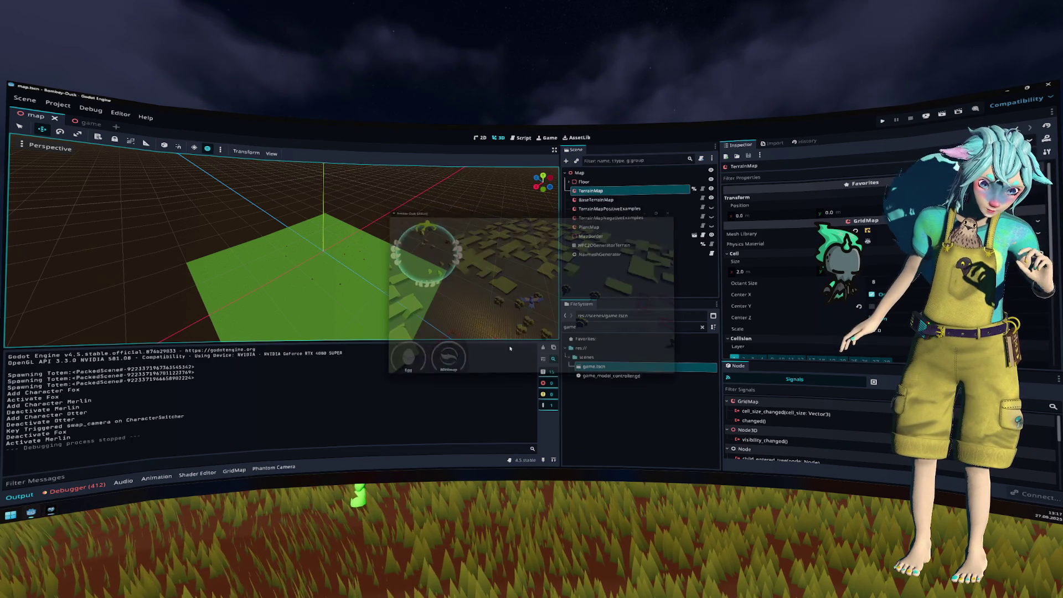
pyautogui.click(83, 109)
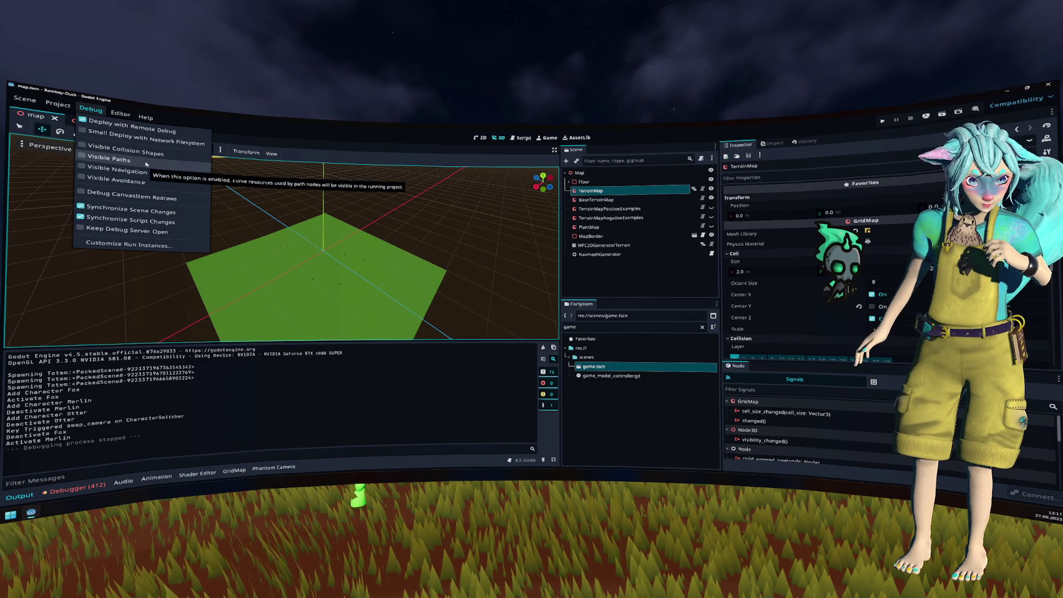
# Step: Enable Visible Paths, rerun the game from the bird's camera, then review the debugger's errors
pyautogui.click(147, 164)
pyautogui.click(410, 150)
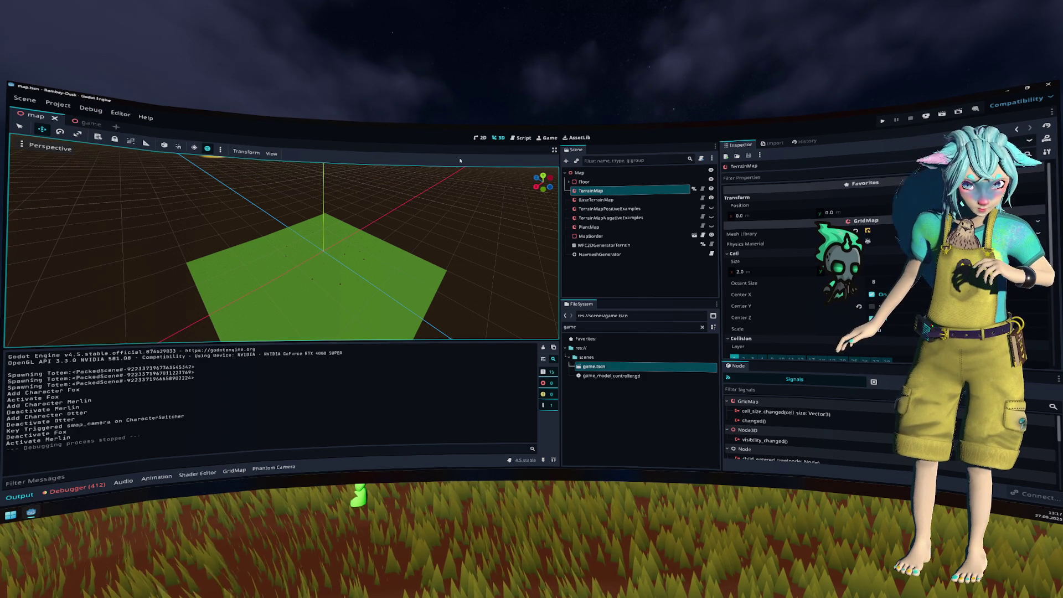
pyautogui.press('F5')
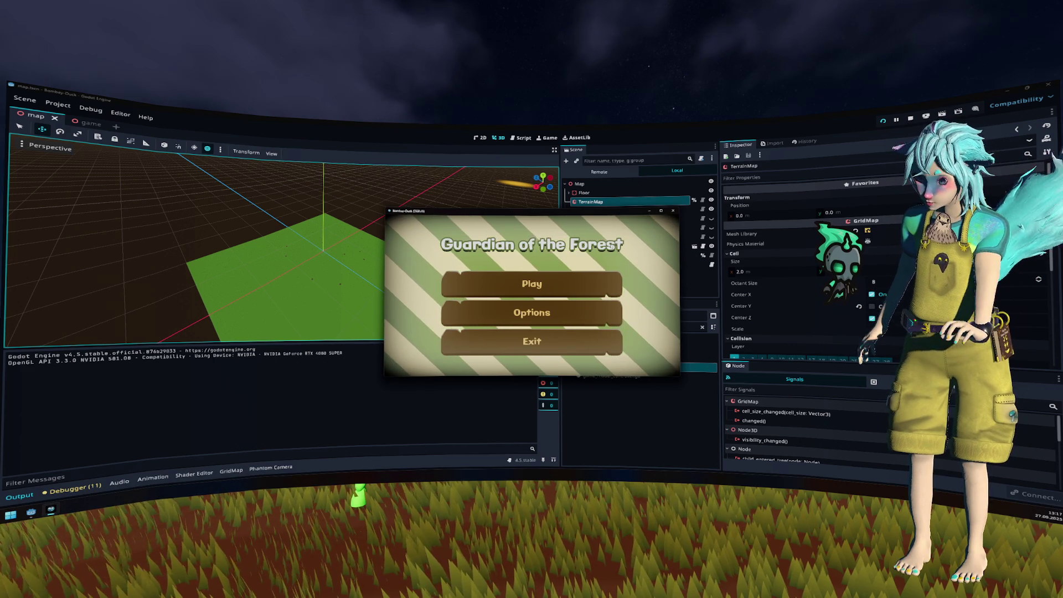
pyautogui.click(531, 284)
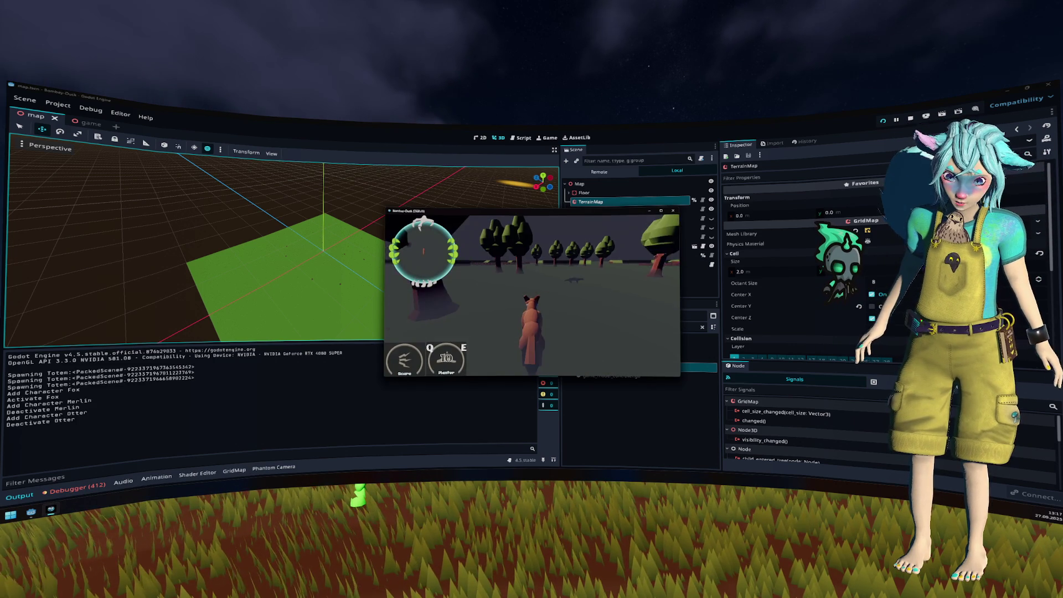
pyautogui.press('Tab')
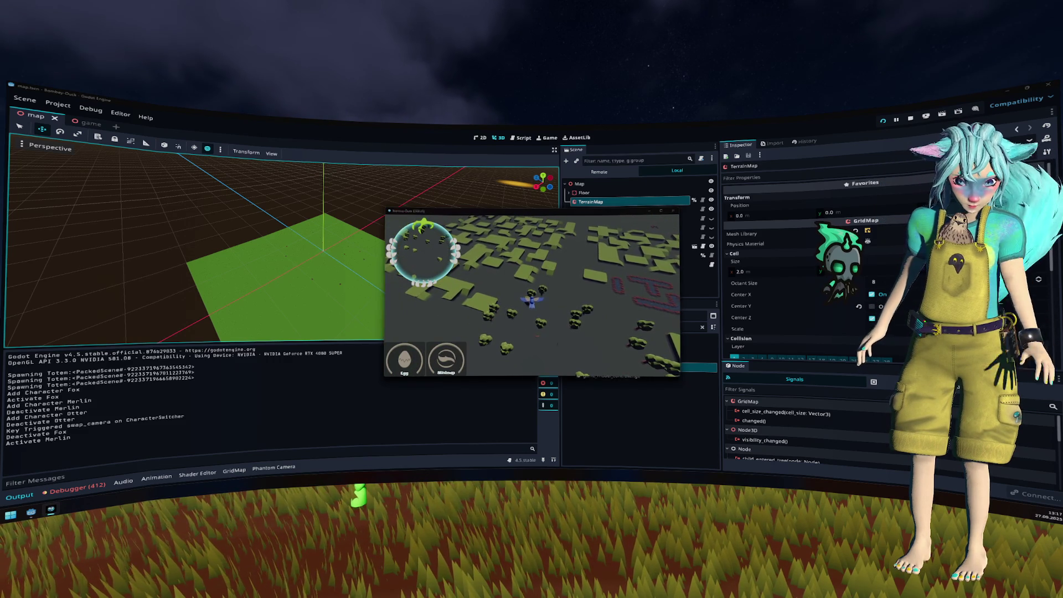
pyautogui.press('F8')
pyautogui.click(80, 488)
pyautogui.scroll(-15, 430, 428)
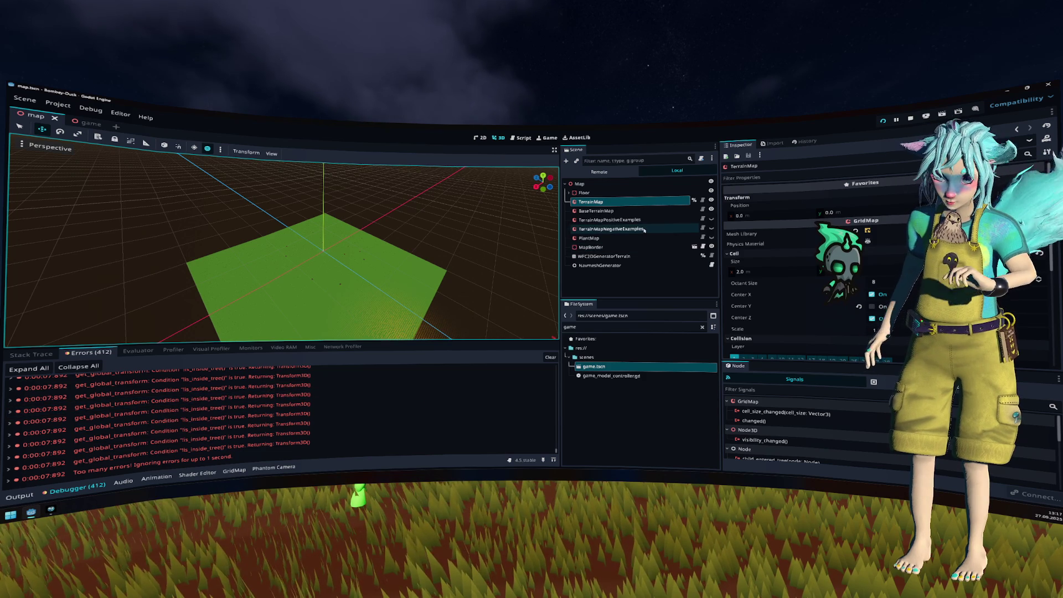
# Step: Turn on Autostart for the Timer in the game scene
pyautogui.click(83, 122)
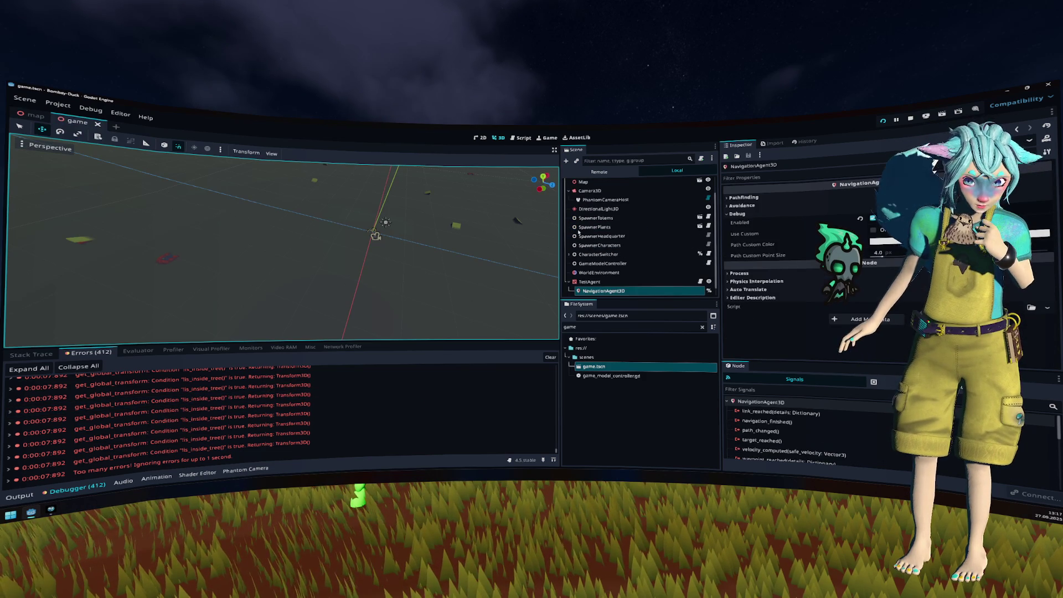
pyautogui.click(612, 291)
pyautogui.press('Down')
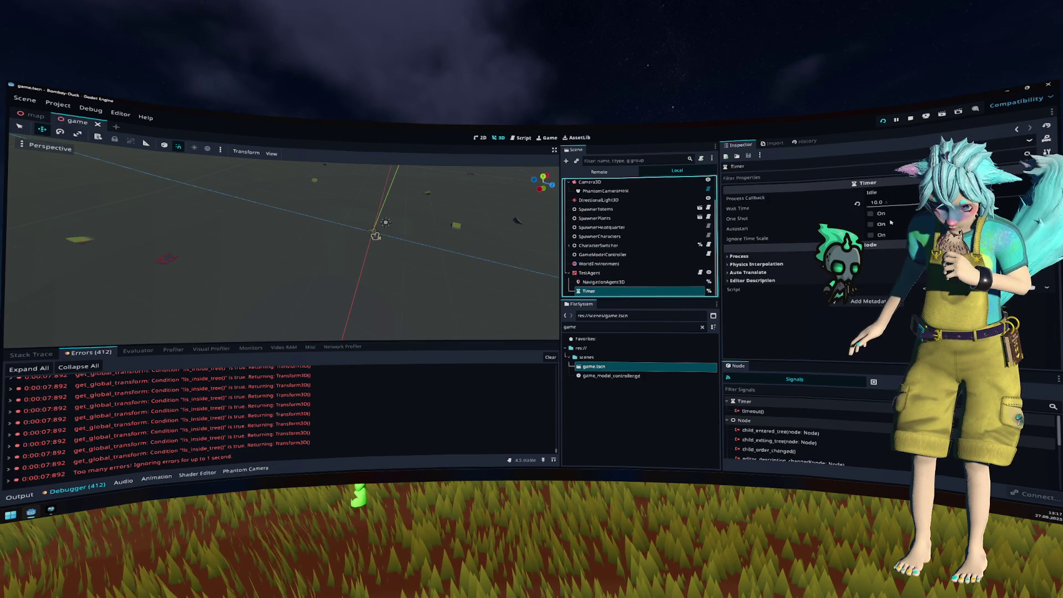
pyautogui.click(891, 224)
# Step: Launch the game, stop it, and launch it again
pyautogui.press('F5')
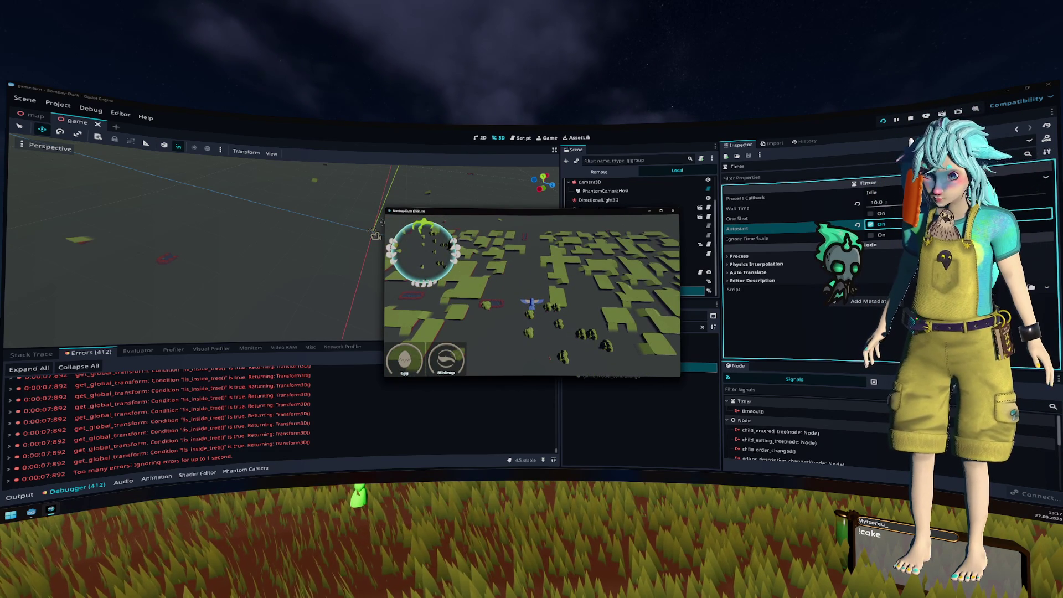
pyautogui.click(910, 118)
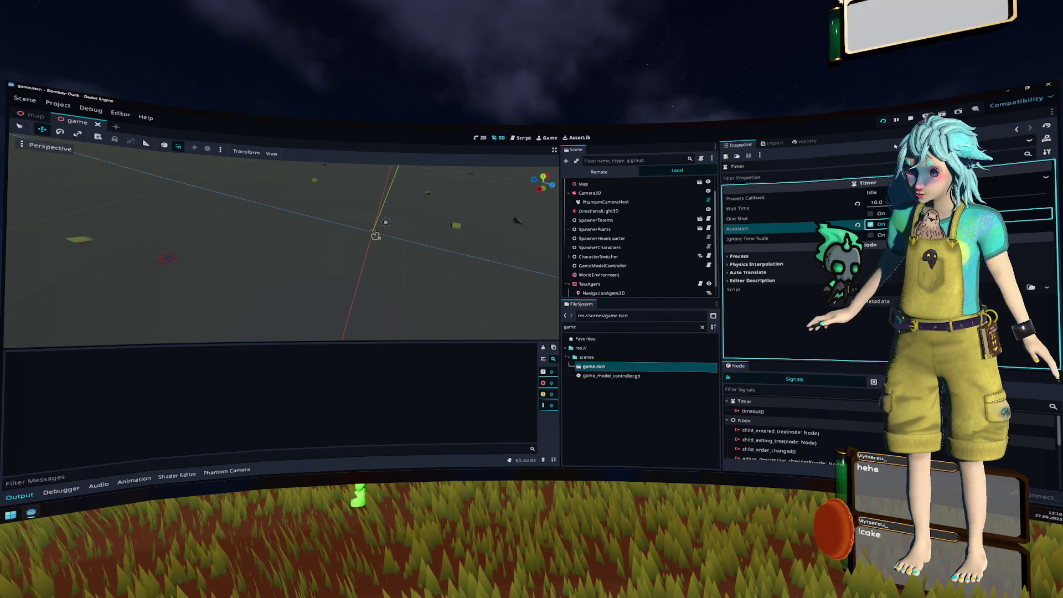
pyautogui.press('F5')
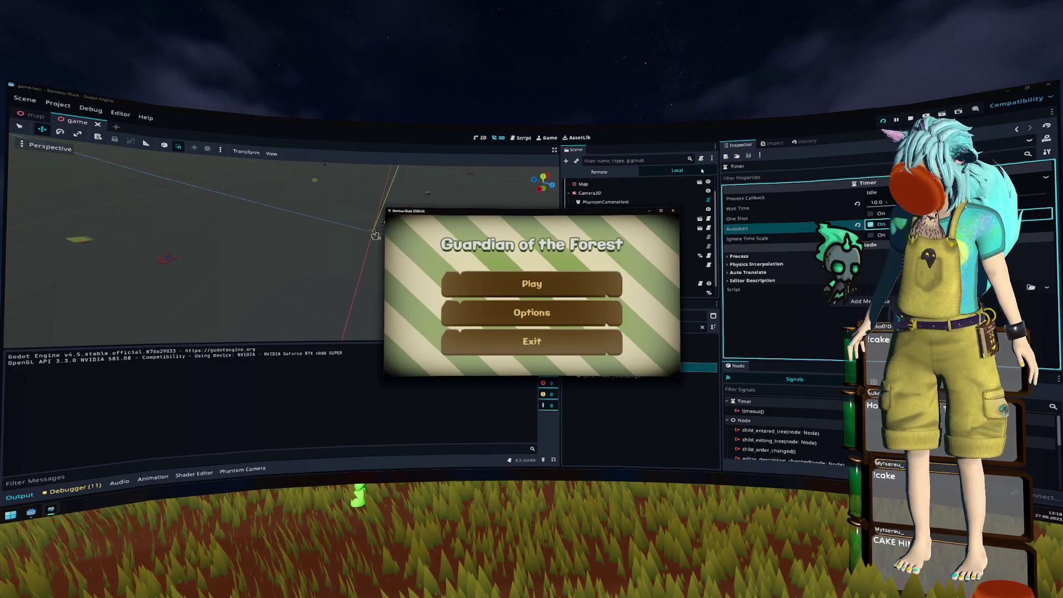
# Step: Play a round from the main menu, stop with F8, and return to test_agent.gd
pyautogui.click(523, 285)
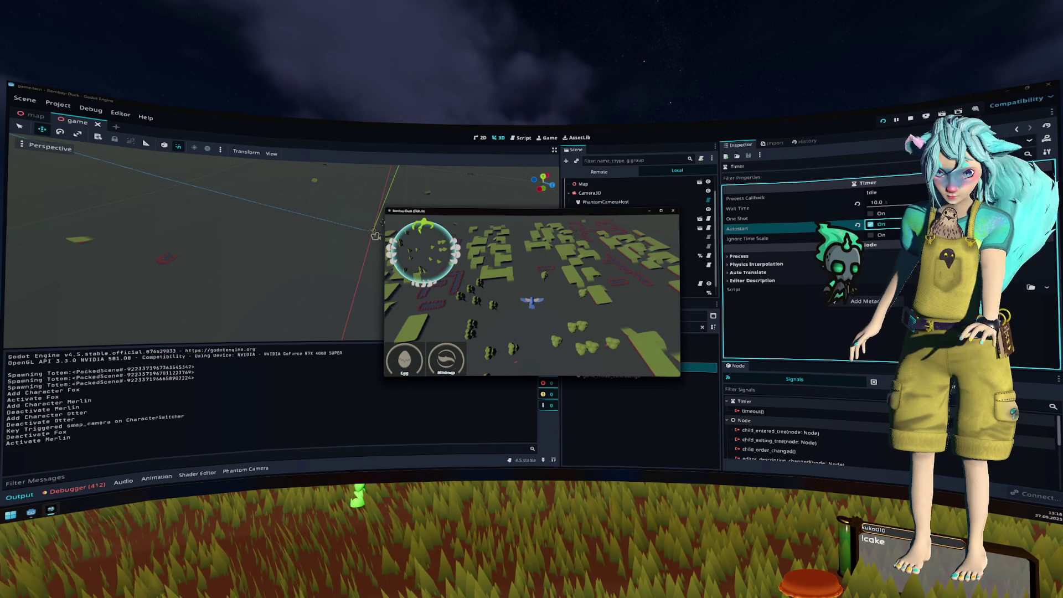
pyautogui.press('F8')
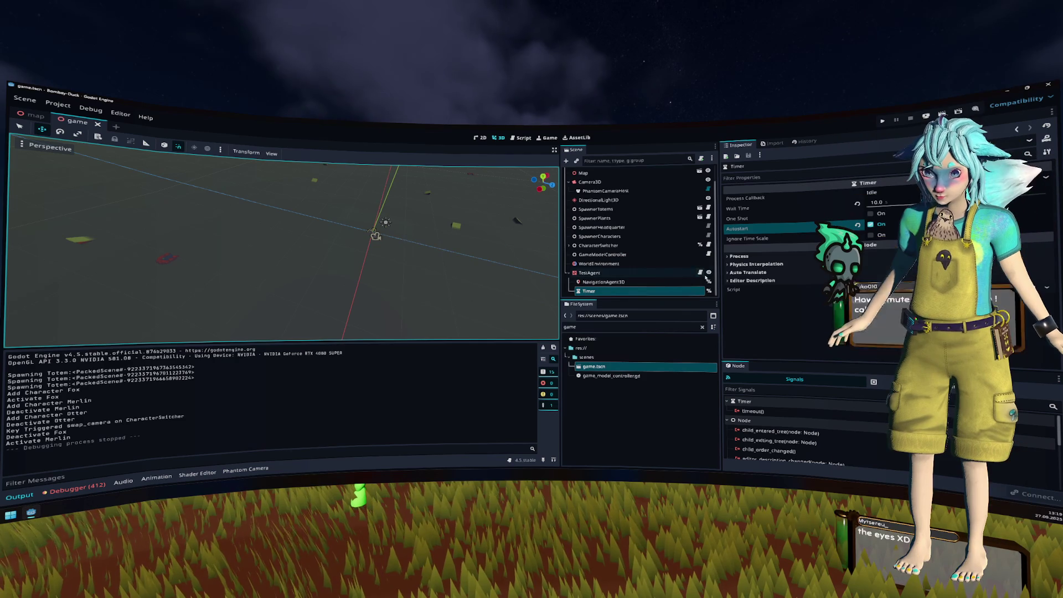
pyautogui.hotkey('ctrl', 'F3')
pyautogui.moveTo(367, 265)
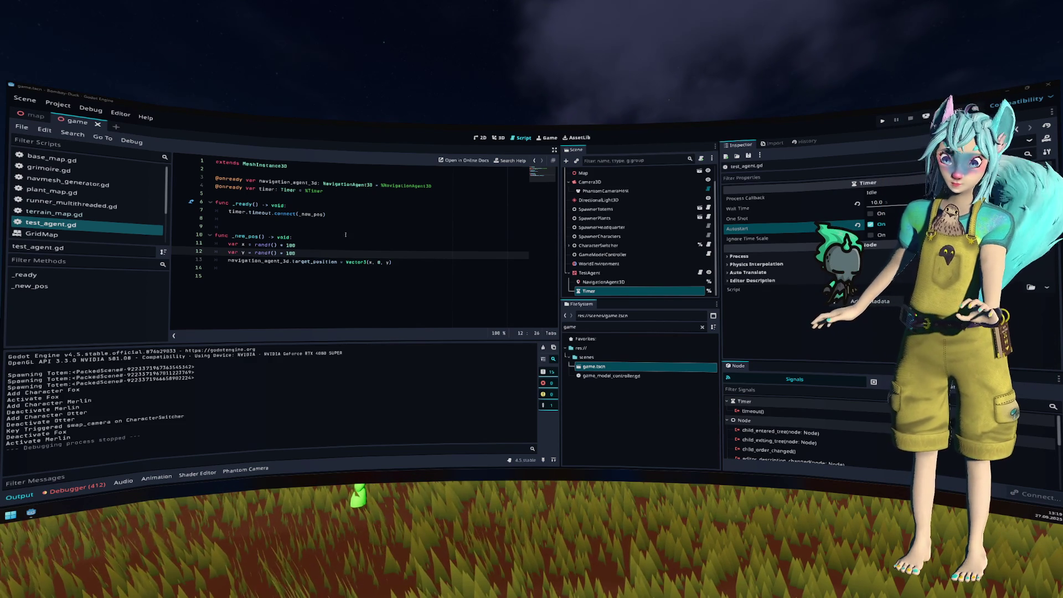
# Step: Add a new line 8 in _ready reading navigation_agent_3d. and browse its suggested members
pyautogui.click(325, 237)
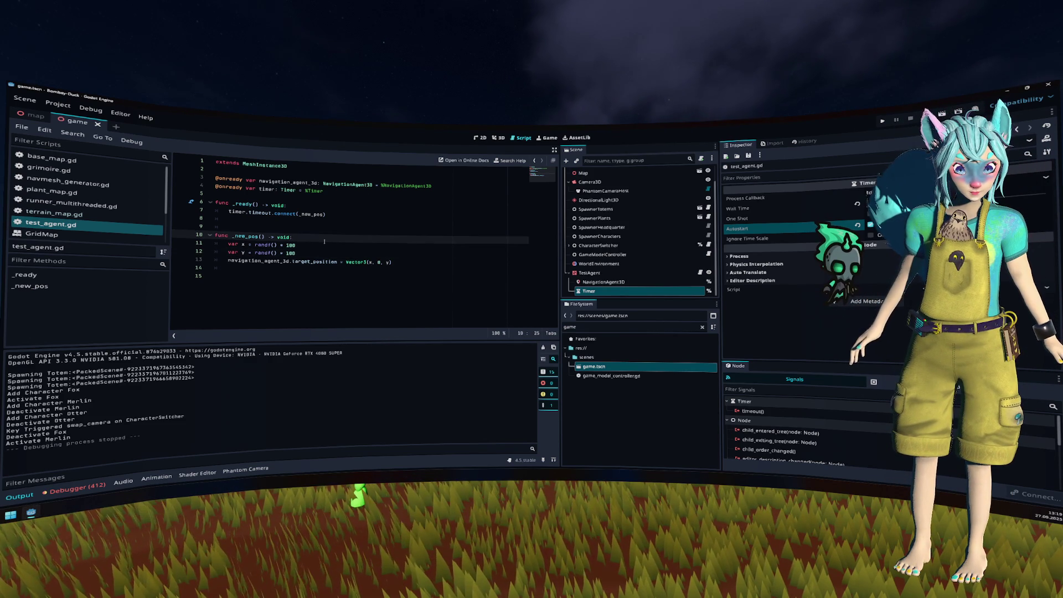
pyautogui.click(308, 270)
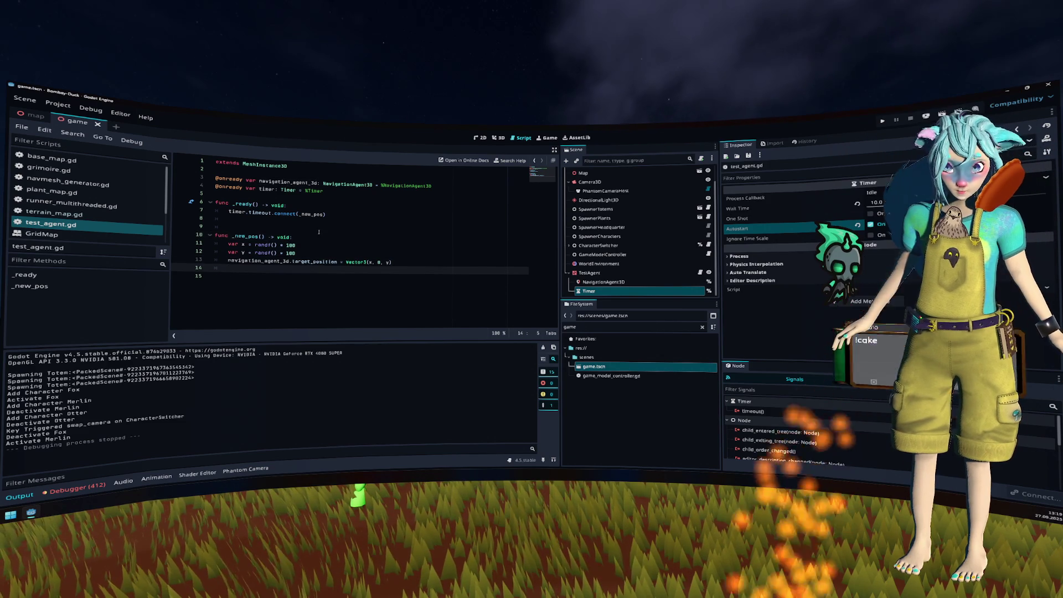
pyautogui.press('Up')
pyautogui.press('Up')
pyautogui.press('Up')
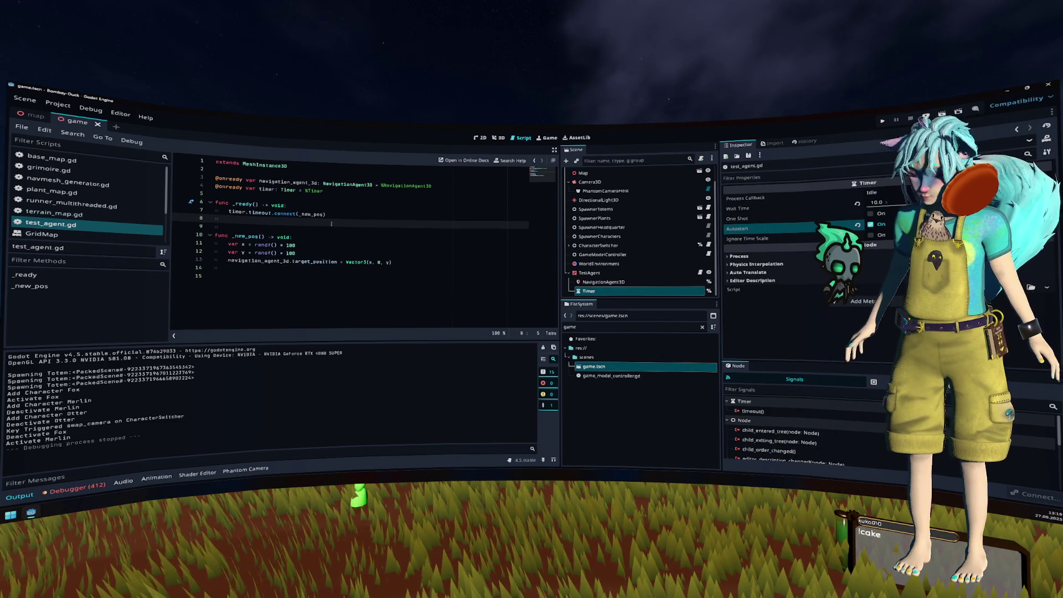
pyautogui.press('End')
pyautogui.press('Return')
pyautogui.write('navigation_agent_3d.')
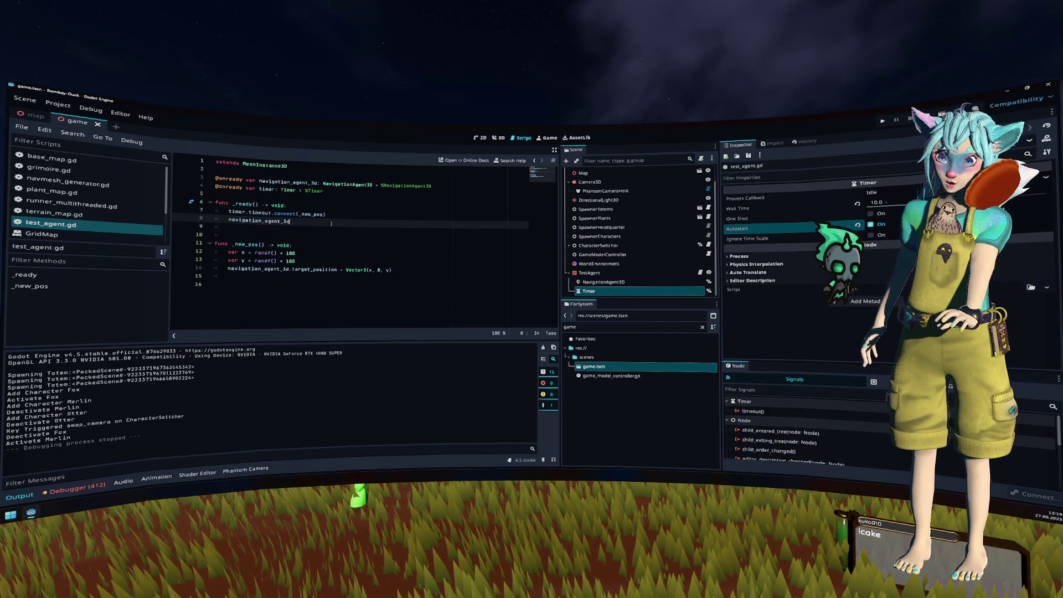
pyautogui.press('Down')
pyautogui.press('Down')
pyautogui.press('Down')
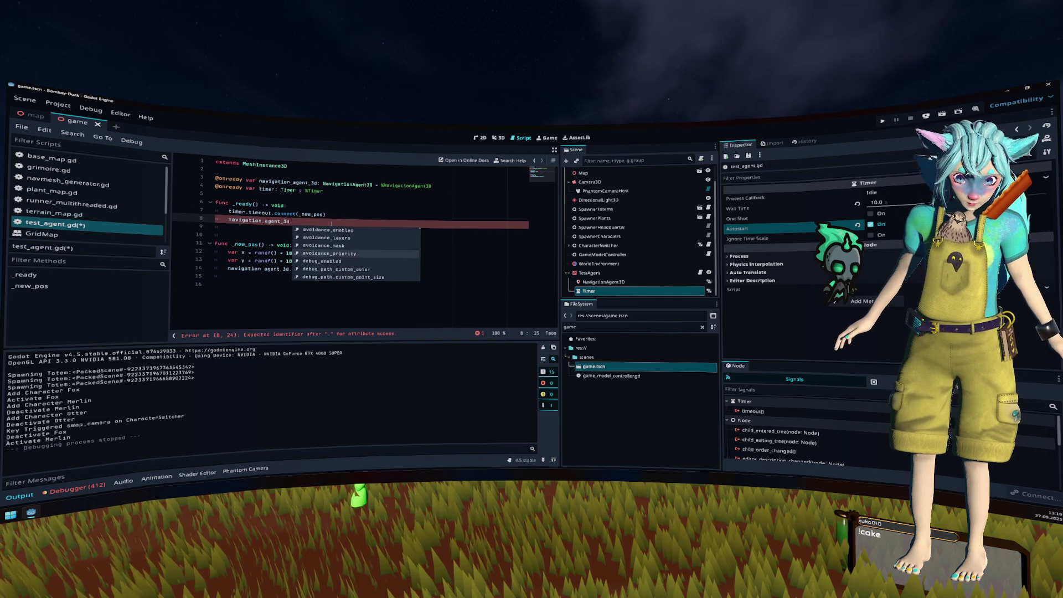
pyautogui.press('Down')
pyautogui.press('Down')
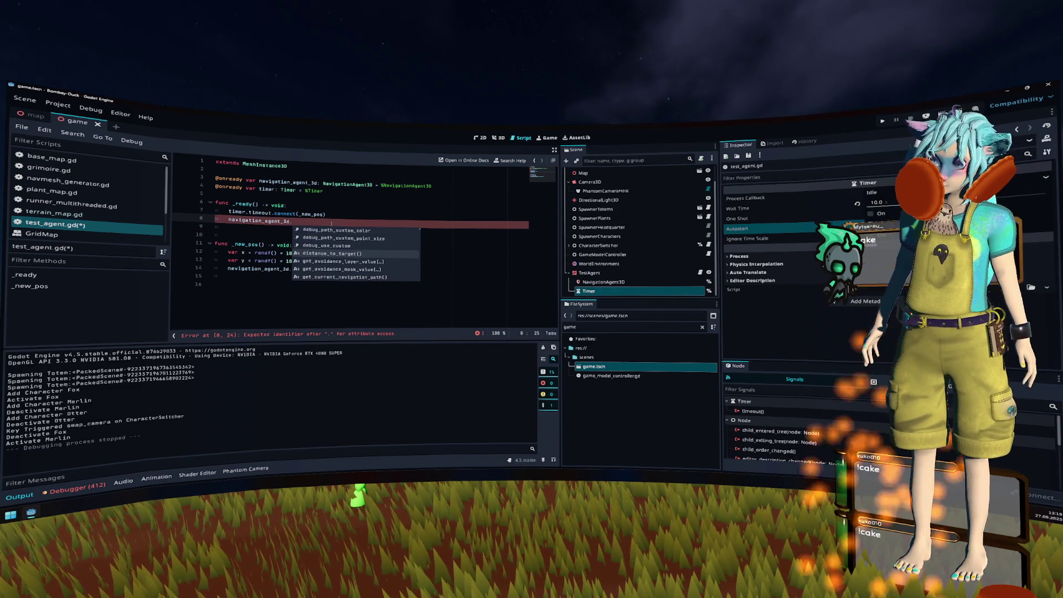
pyautogui.press('Down')
pyautogui.press('Down')
pyautogui.press('Down')
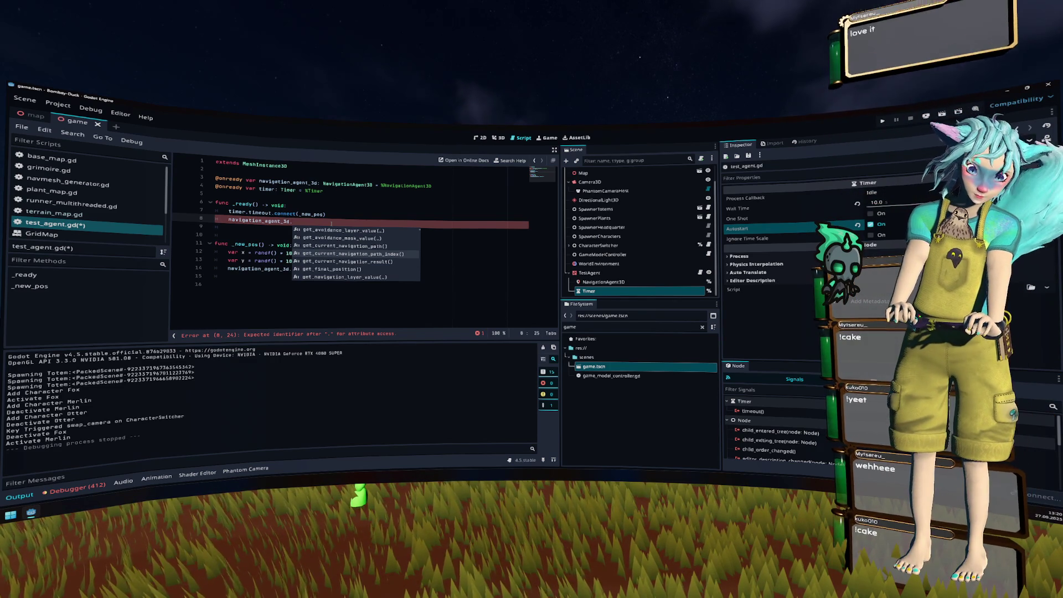
pyautogui.press('Down')
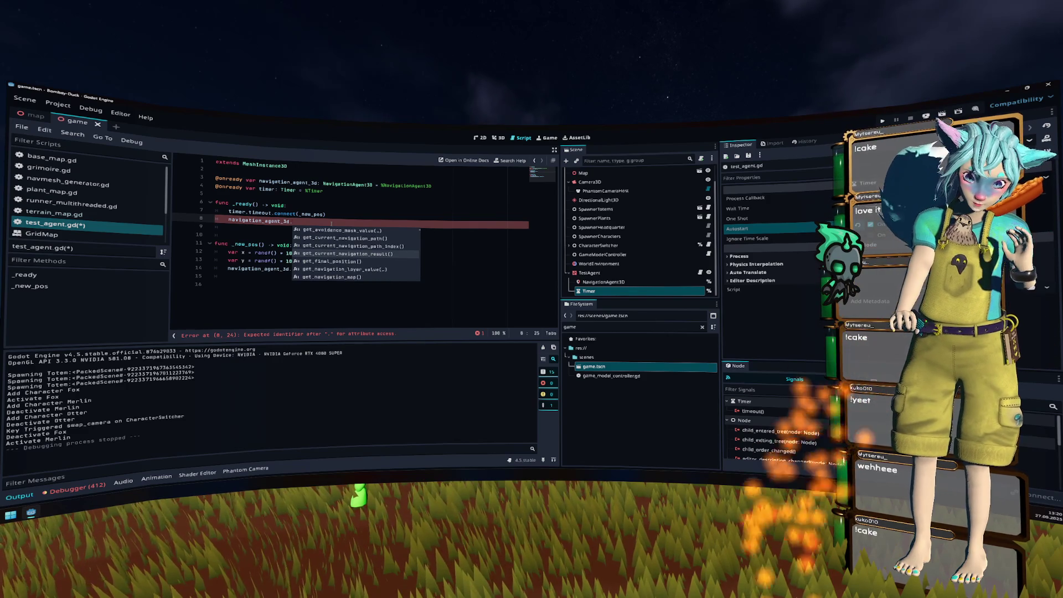
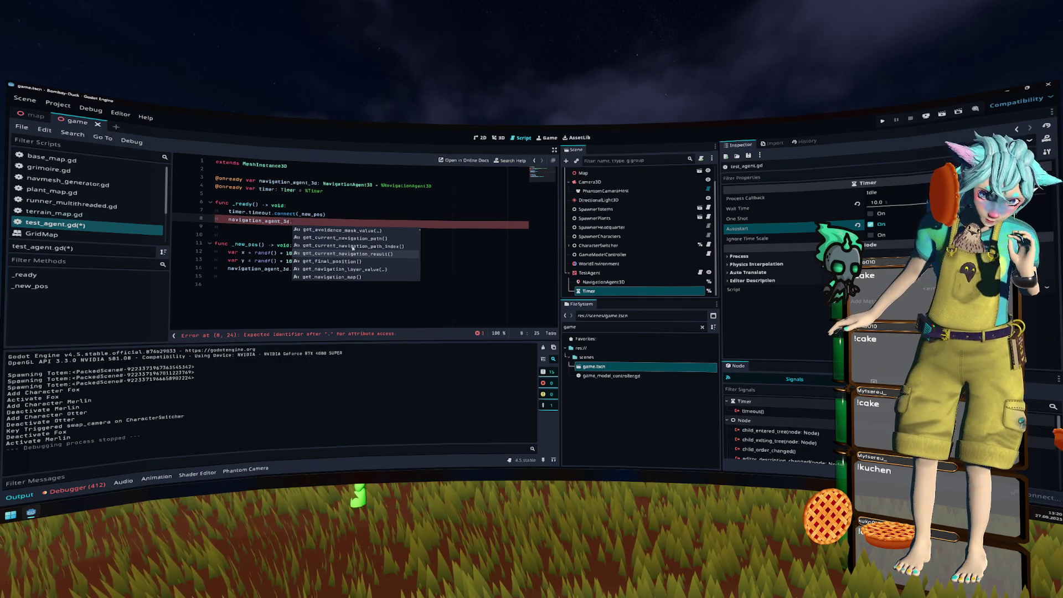
# Step: Browse the NavigationAgent3D class reference's Signals and method descriptions, then return to test_agent.gd
pyautogui.click(321, 211)
pyautogui.keyDown('ctrl'); pyautogui.click(348, 184); pyautogui.keyUp('ctrl')
pyautogui.scroll(-5, 320, 212)
pyautogui.scroll(4, 315, 221)
pyautogui.scroll(-5, 313, 227)
pyautogui.click(33, 305)
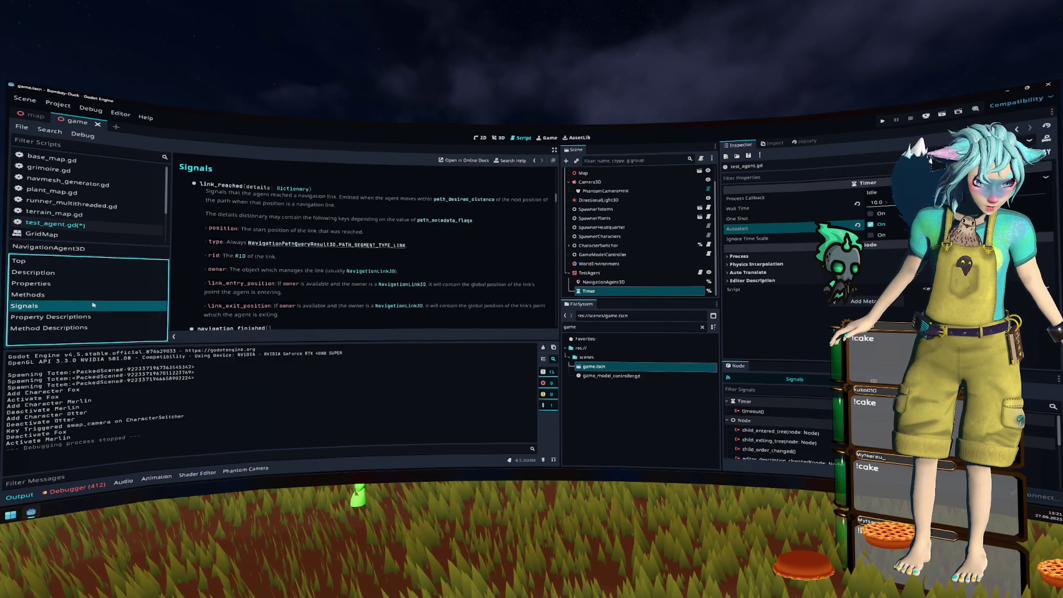
pyautogui.scroll(-3, 243, 193)
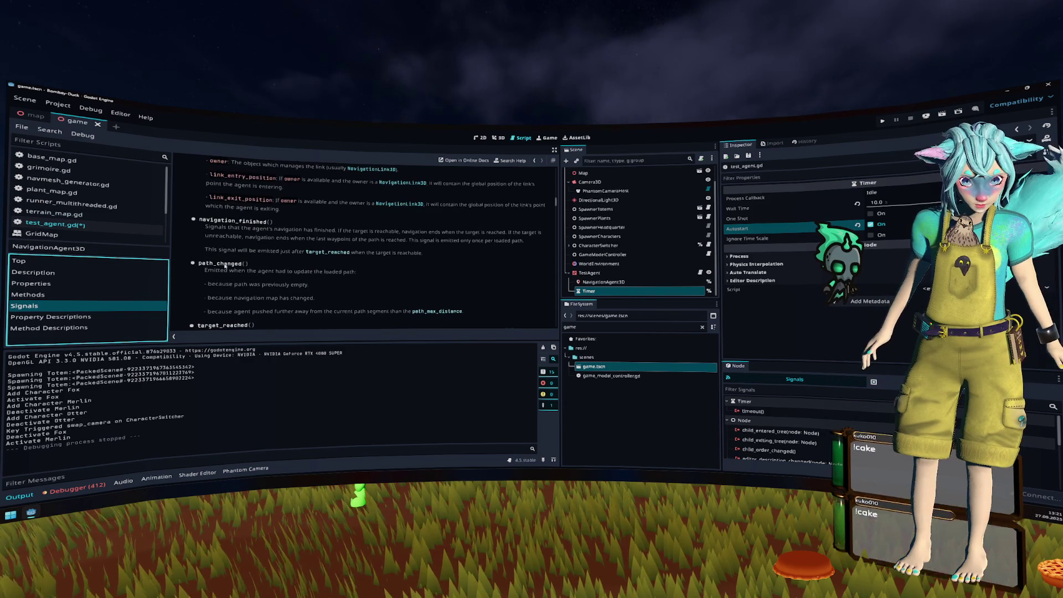
pyautogui.scroll(-5, 227, 222)
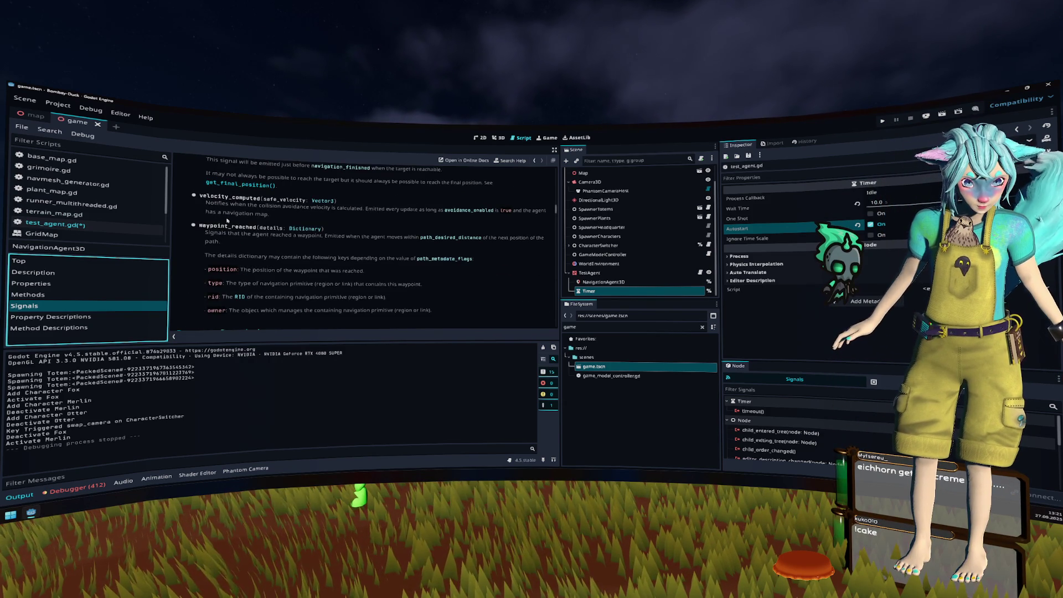
pyautogui.scroll(-2, 227, 220)
pyautogui.scroll(5, 226, 220)
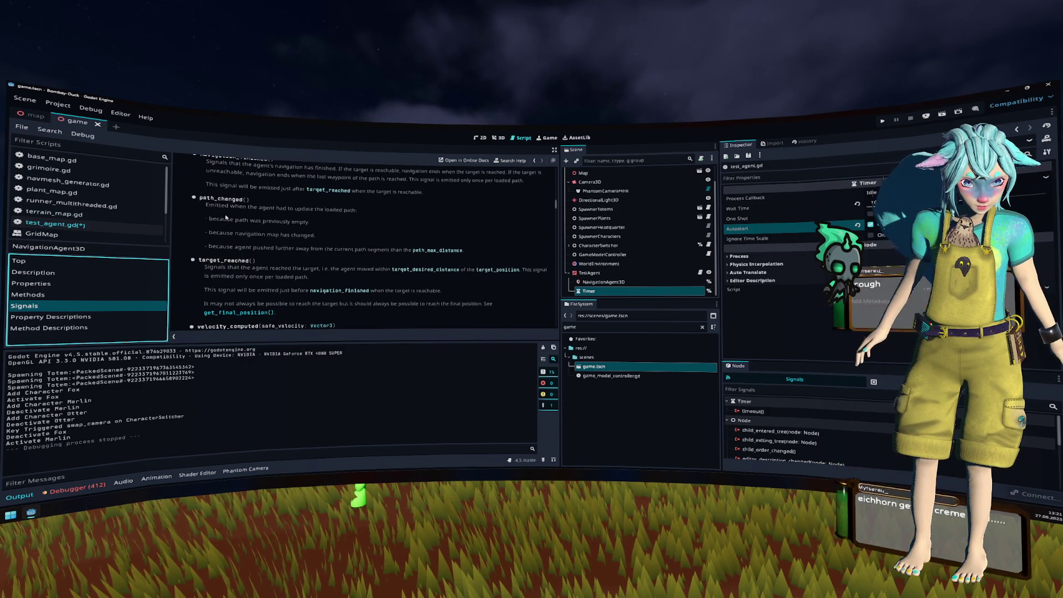
pyautogui.scroll(1, 226, 218)
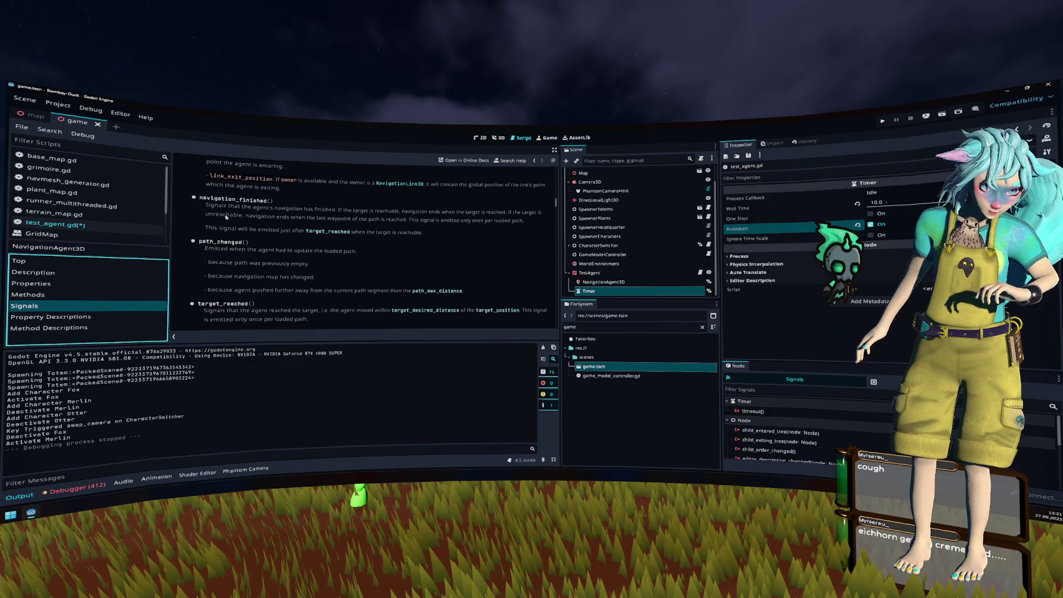
pyautogui.scroll(3, 226, 217)
pyautogui.scroll(6, 226, 216)
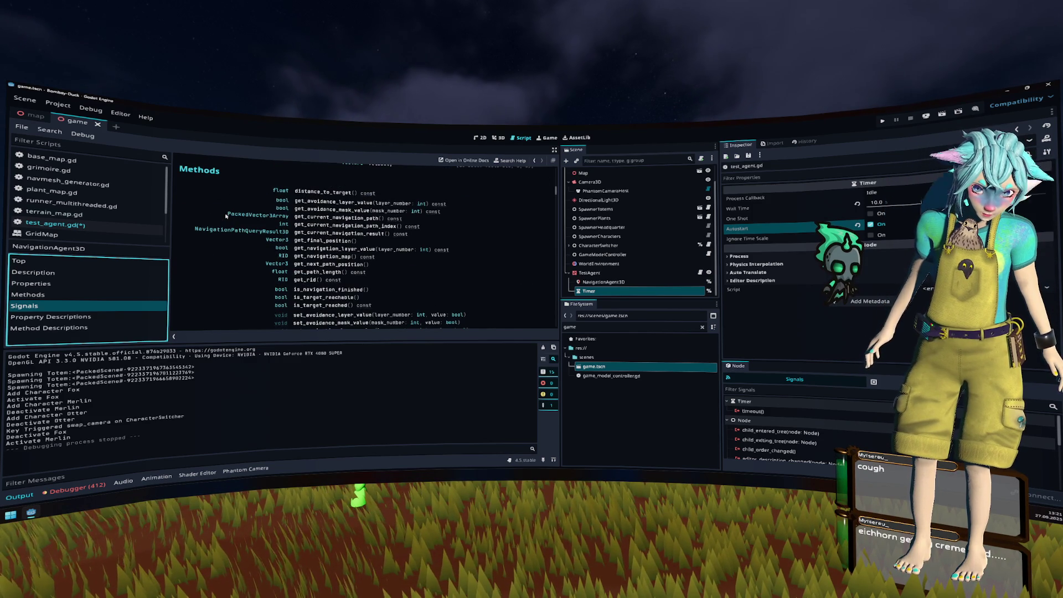
pyautogui.click(327, 297)
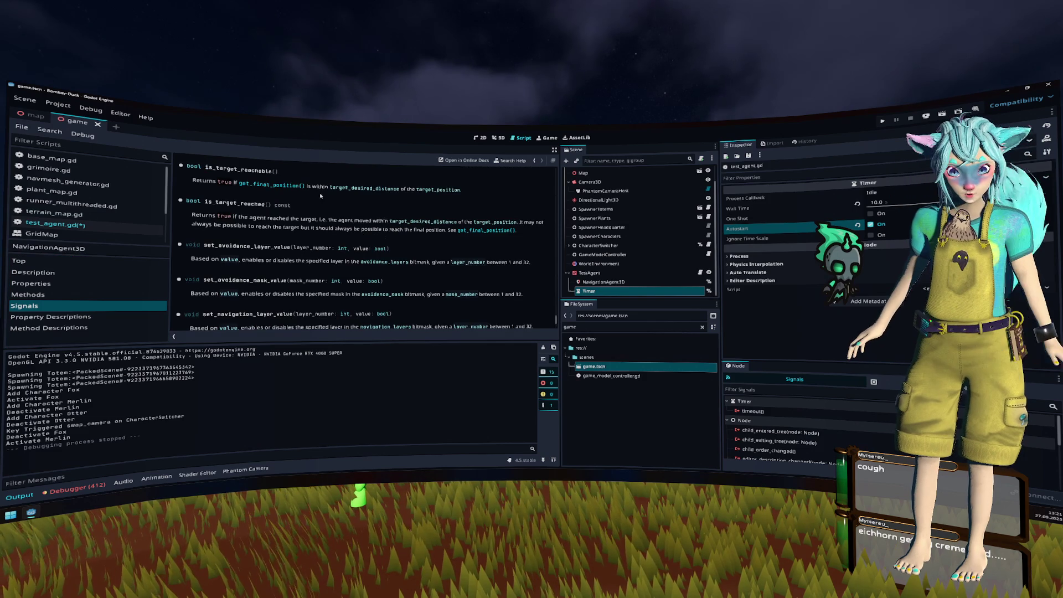
pyautogui.hotkey('alt', 'Left')
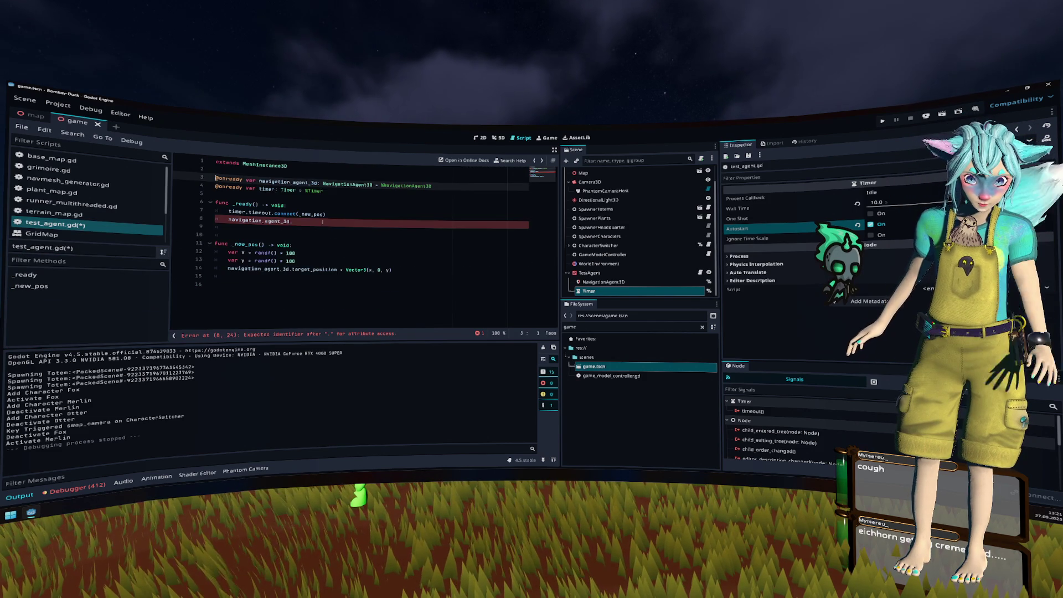
# Step: Clear line 8 and retype it as navigation_agent_3d. using autocomplete
pyautogui.hotkey('shift', 'Home')
pyautogui.press('BackSpace')
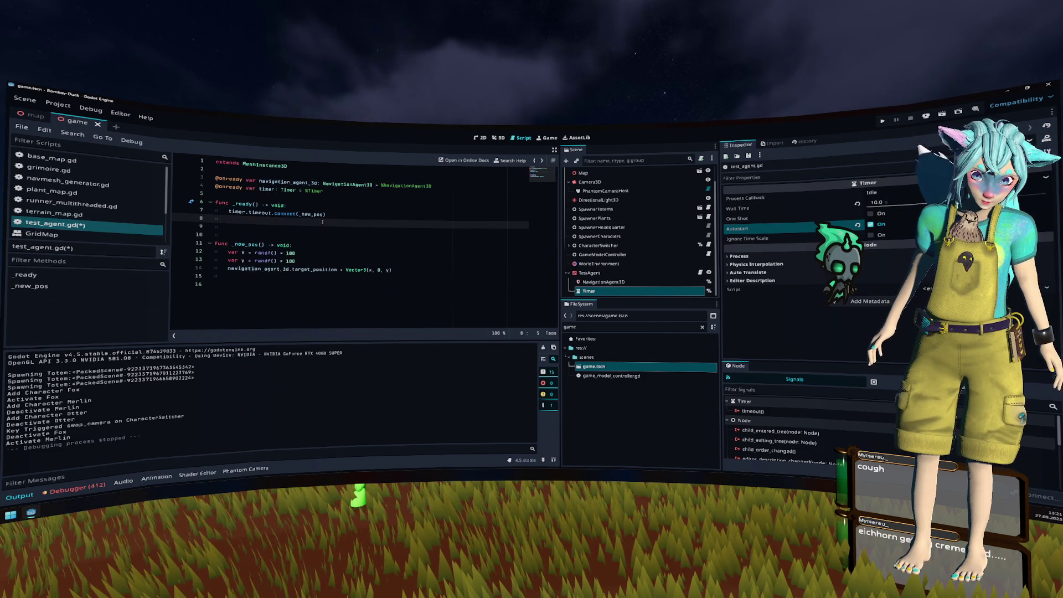
pyautogui.press('Down')
pyautogui.press('Up')
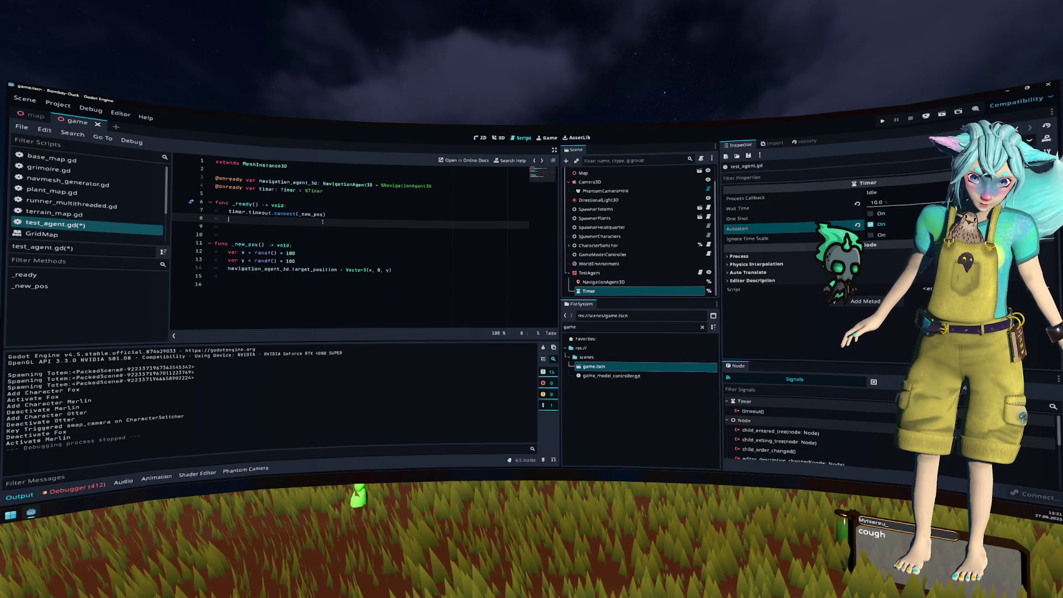
pyautogui.write('na')
pyautogui.press('Return')
pyautogui.write('.')
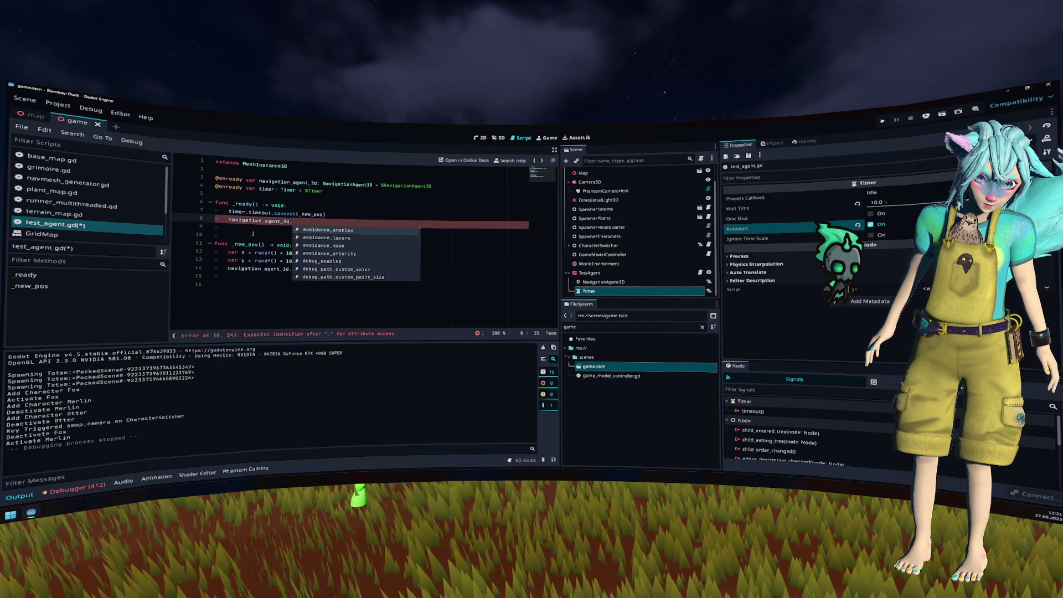
# Step: Reopen the NavigationAgent3D class reference at its Signals section
pyautogui.click(288, 234)
pyautogui.scroll(-2, 98, 225)
pyautogui.click(97, 224)
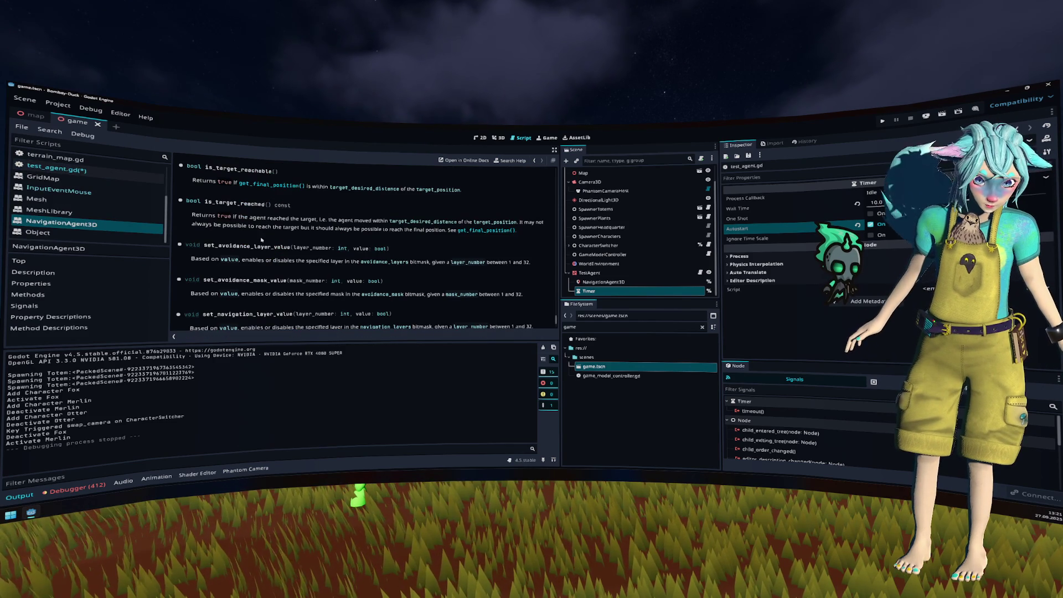
pyautogui.click(83, 306)
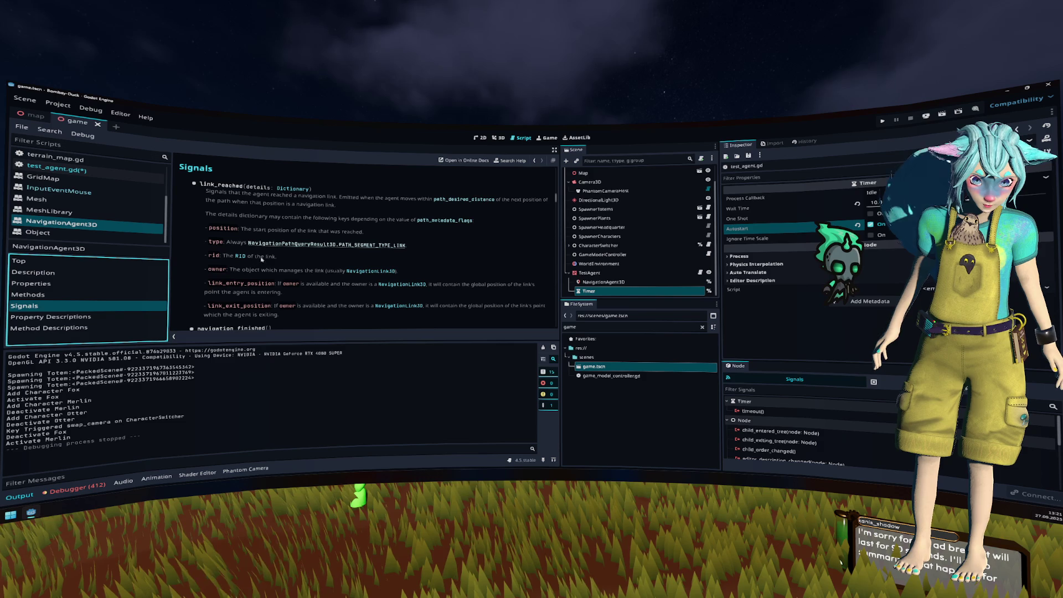
pyautogui.scroll(-3, 237, 191)
# Step: In _ready, connect path_changed to a lambda printing navigation_agent_3d.is_target_reachable(), then run with F5
pyautogui.click(53, 168)
pyautogui.write('navigation_agent_3d.path_changed.connect(func(): print(navigation_agent_3d.is_target_reachable()))')
pyautogui.press('F5')
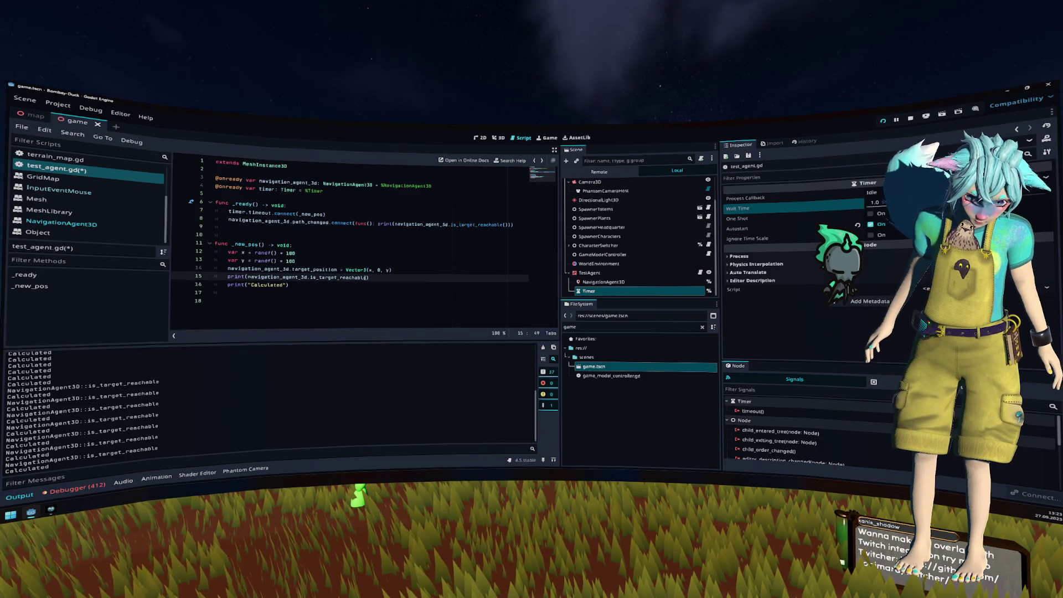
pyautogui.click(371, 270)
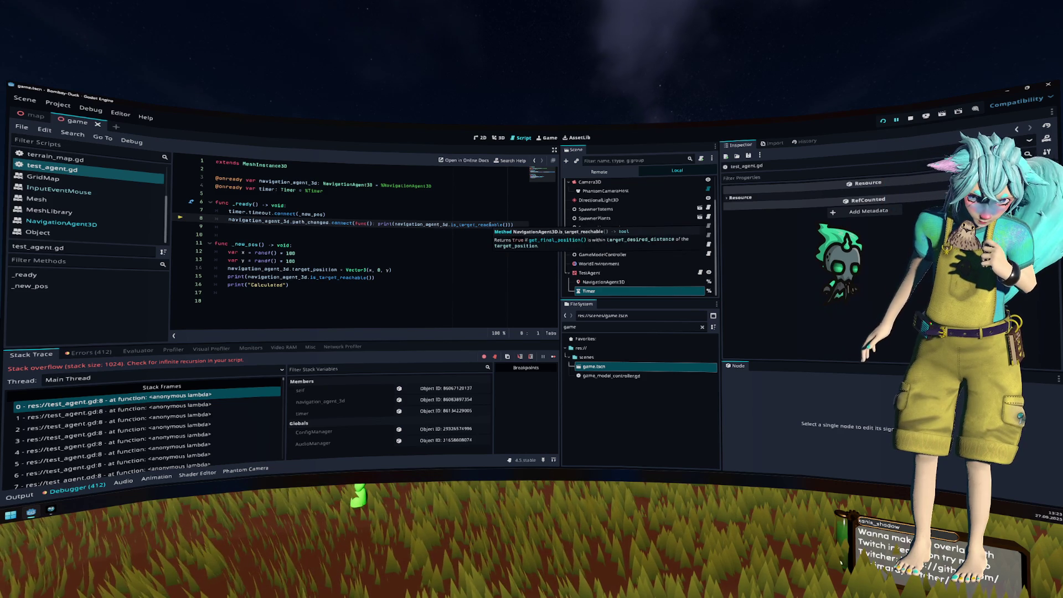
# Step: Delete the path_changed connection on line 8 and run the game
pyautogui.hotkey('shift', 'Home')
pyautogui.press('BackSpace')
pyautogui.press('BackSpace')
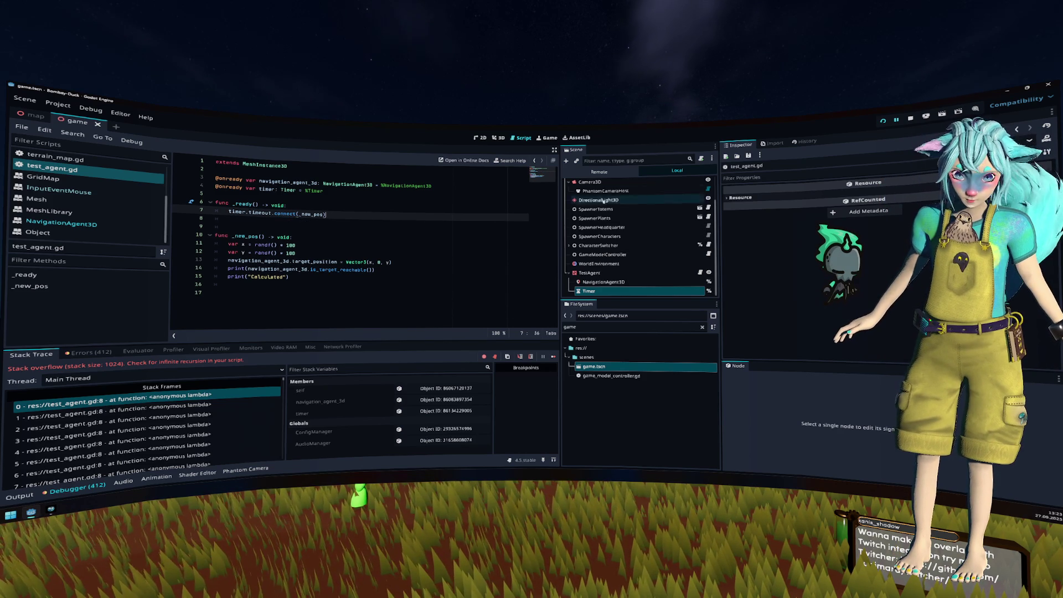
pyautogui.press('F5')
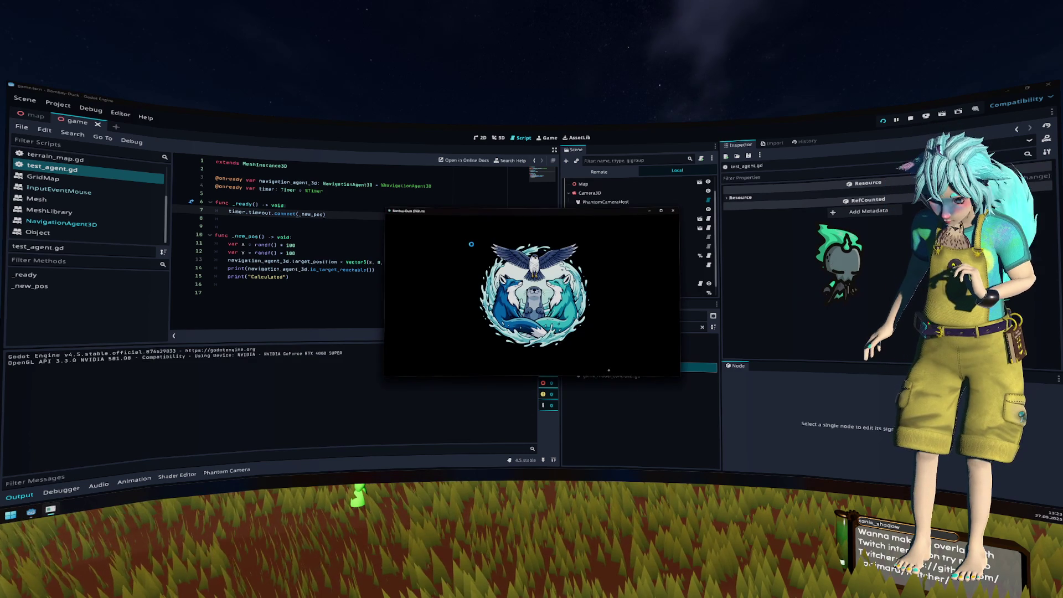
# Step: Play briefly, walking the fox forward, then stop the game
pyautogui.click(532, 280)
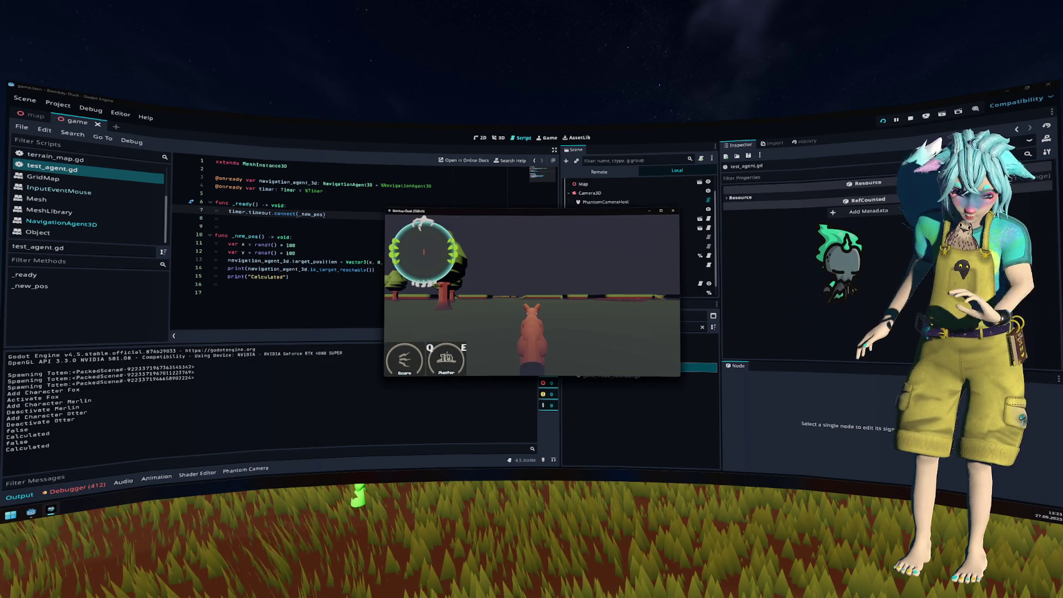
pyautogui.press('w')
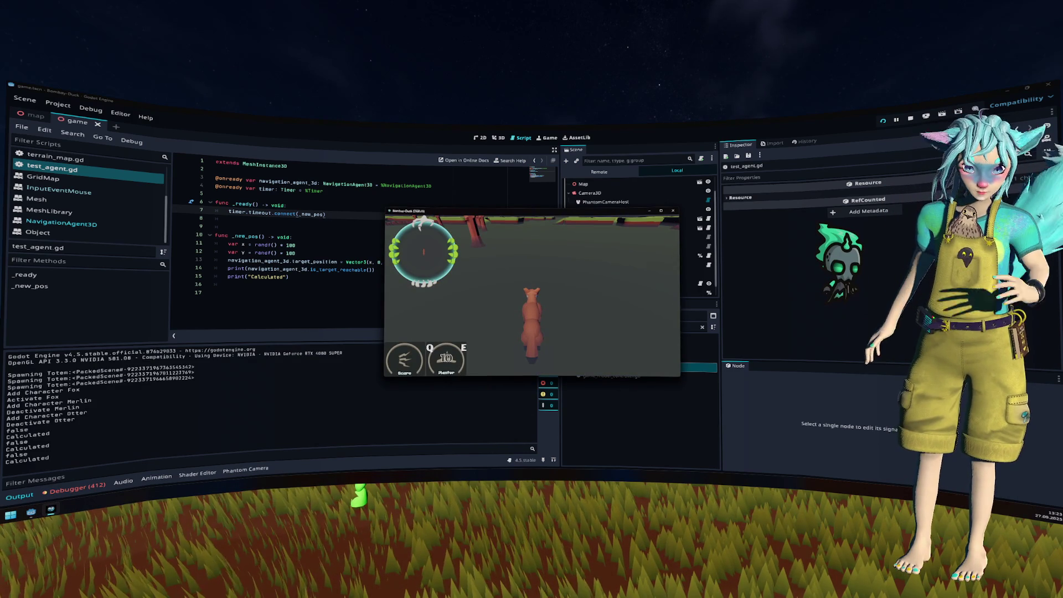
pyautogui.press('F8')
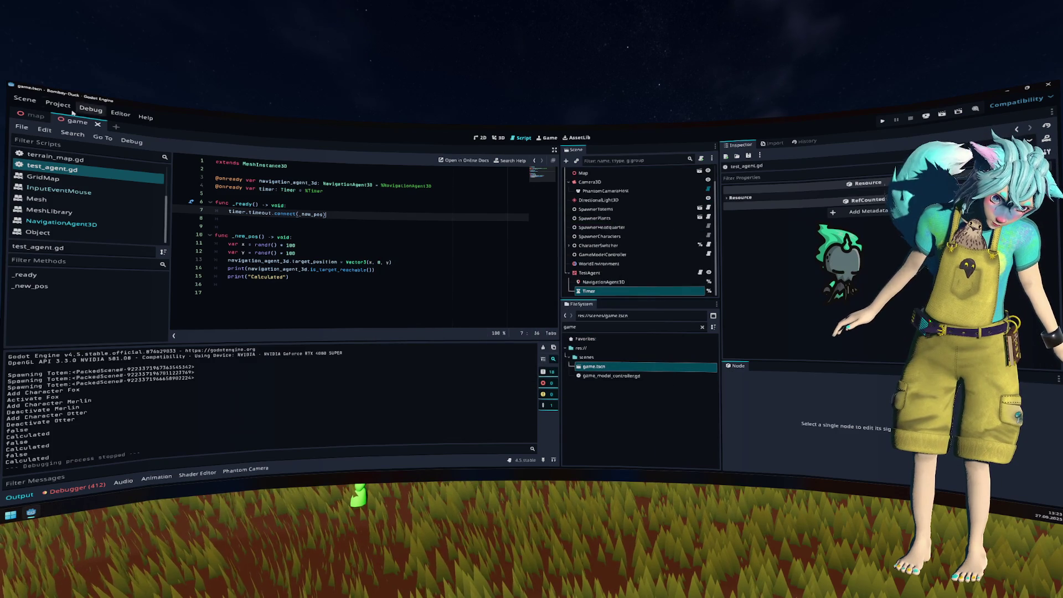
pyautogui.click(58, 104)
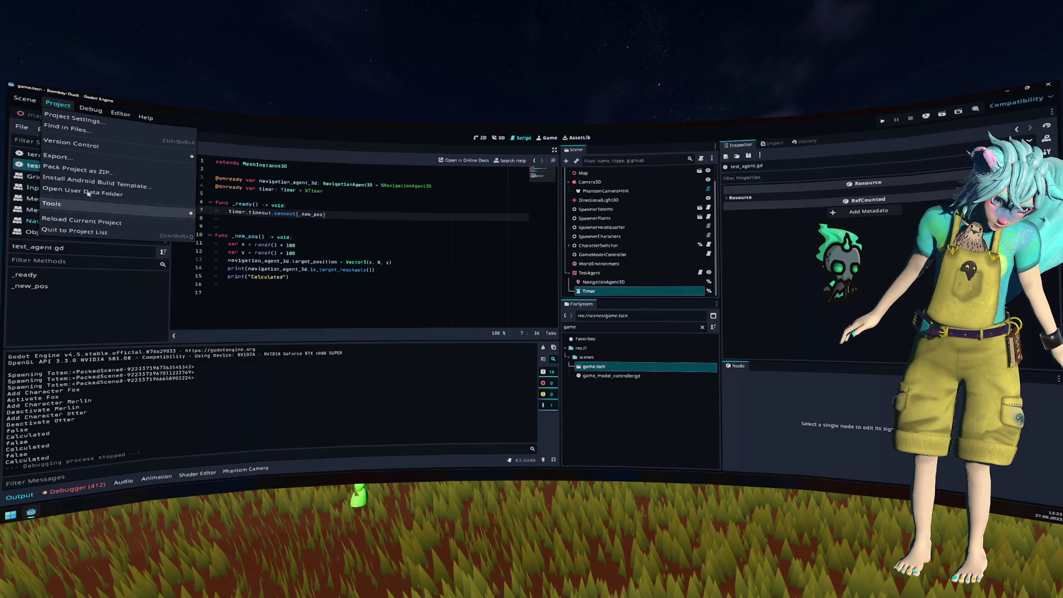
# Step: Clear the FileSystem filter and open assets/level/level_1.tscn
pyautogui.press('Escape')
pyautogui.press('Down')
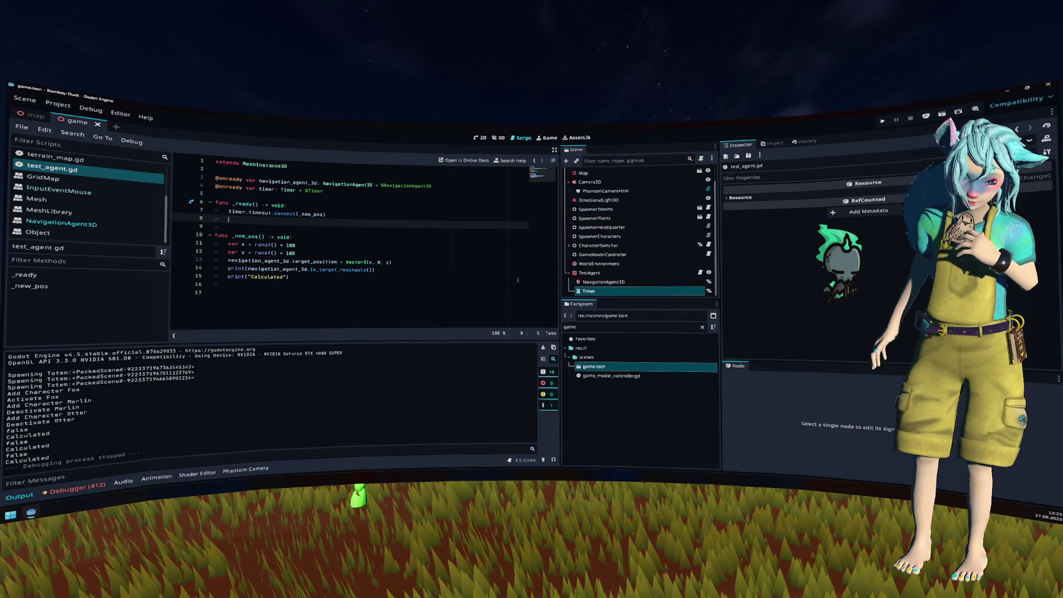
pyautogui.click(702, 327)
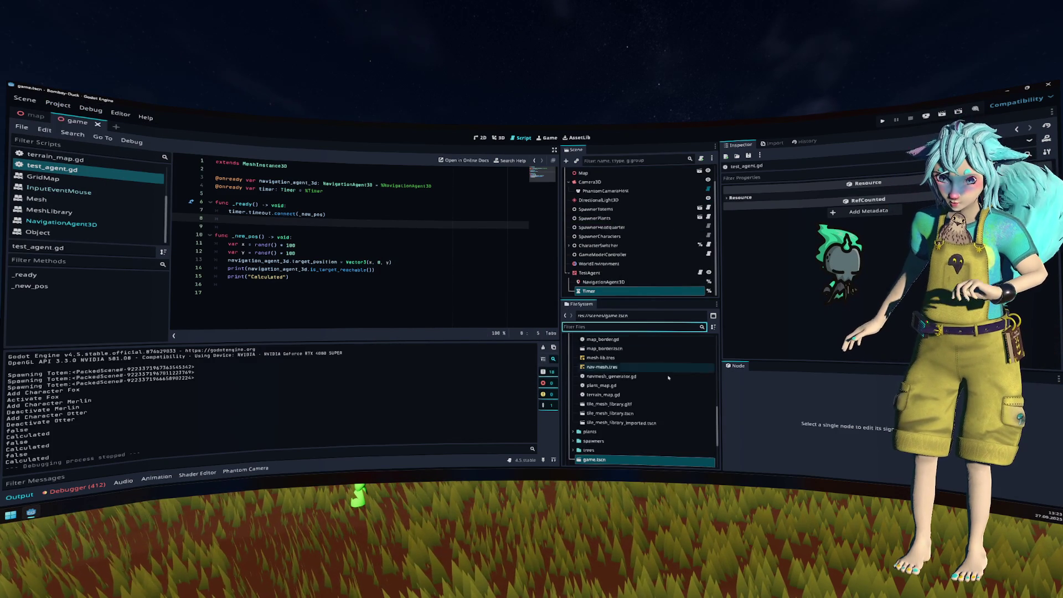
pyautogui.scroll(5, 686, 344)
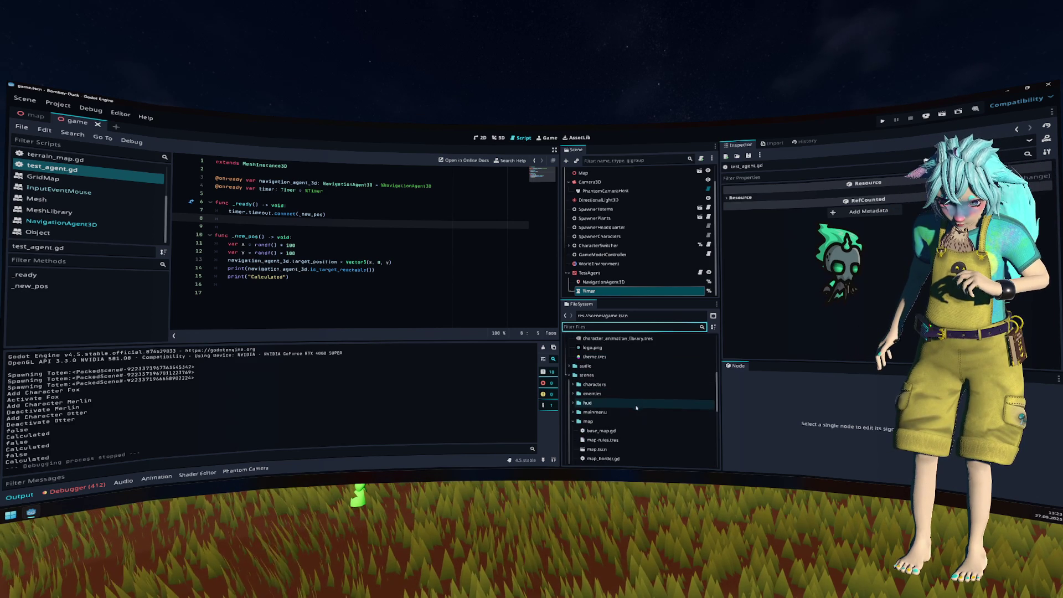
pyautogui.doubleClick(645, 421)
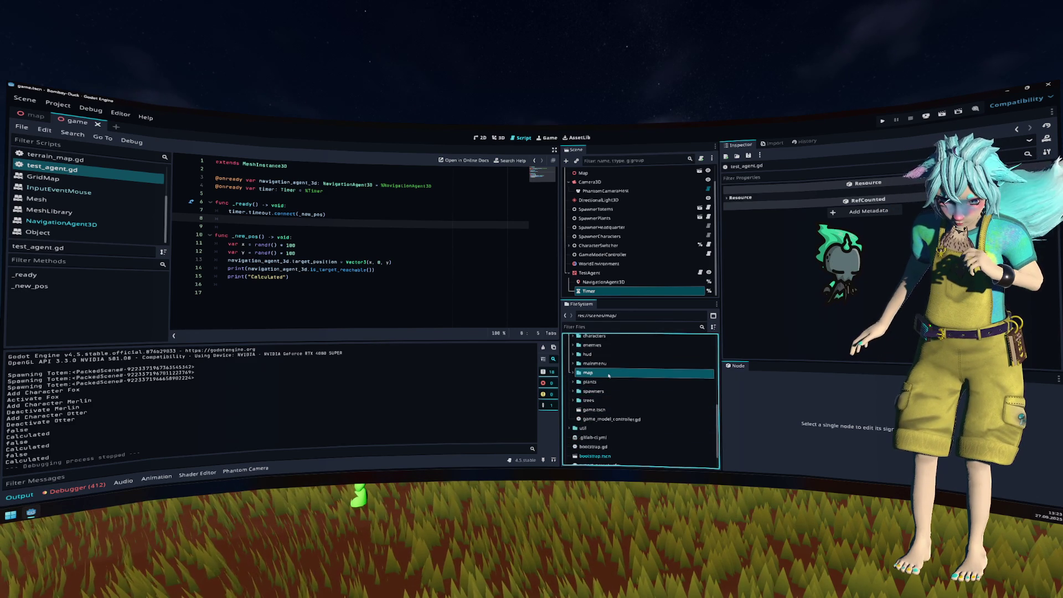
pyautogui.scroll(2, 606, 360)
pyautogui.scroll(5, 606, 360)
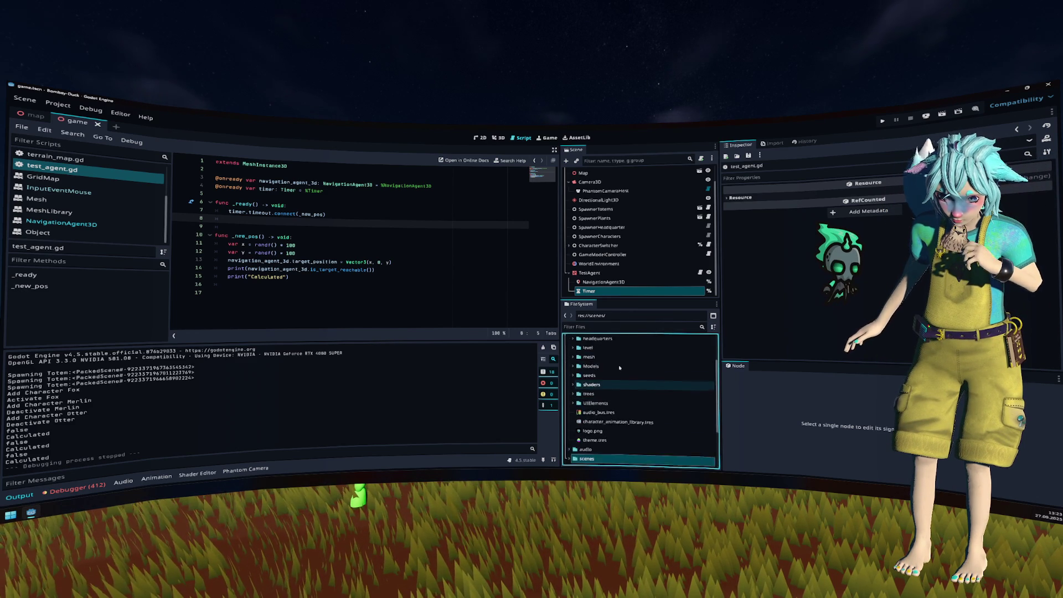
pyautogui.click(617, 364)
pyautogui.doubleClick(619, 372)
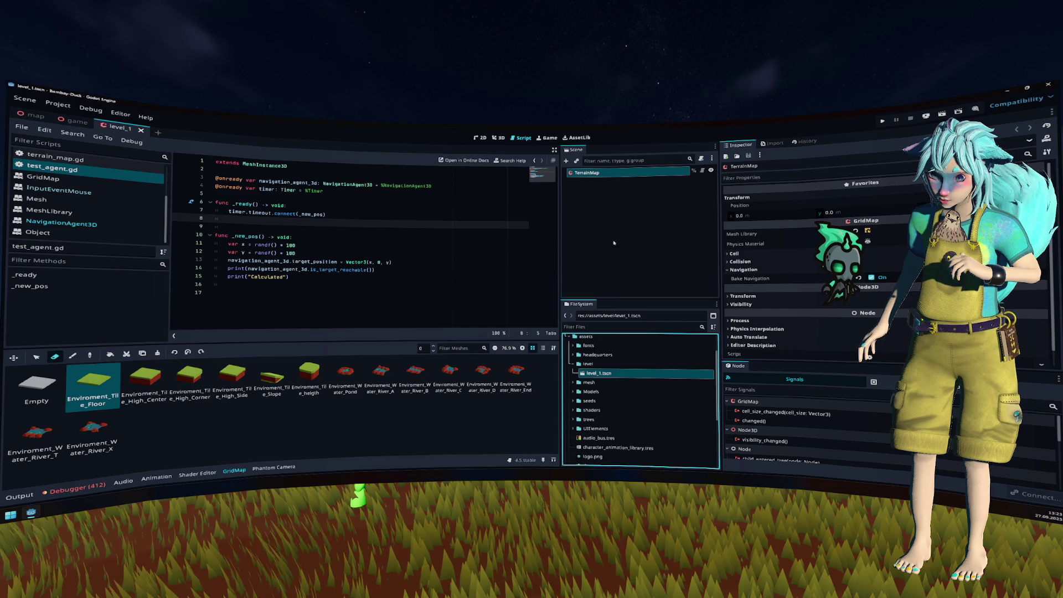
# Step: Look over the GridMap's collision and navigation settings, then select NavmeshGenerator in the map scene
pyautogui.click(761, 262)
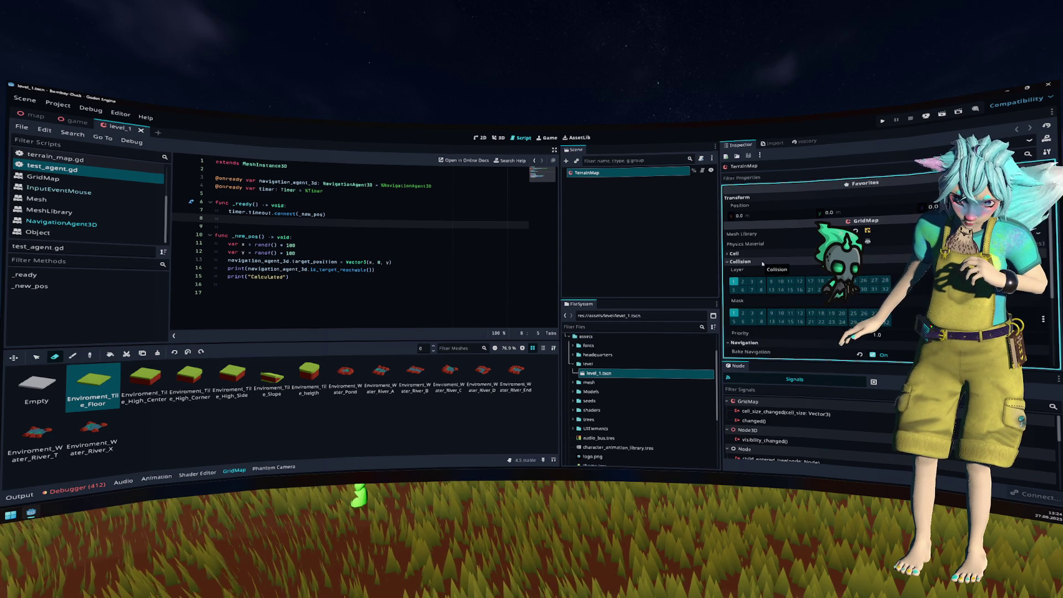
pyautogui.click(741, 261)
pyautogui.click(743, 270)
pyautogui.click(320, 191)
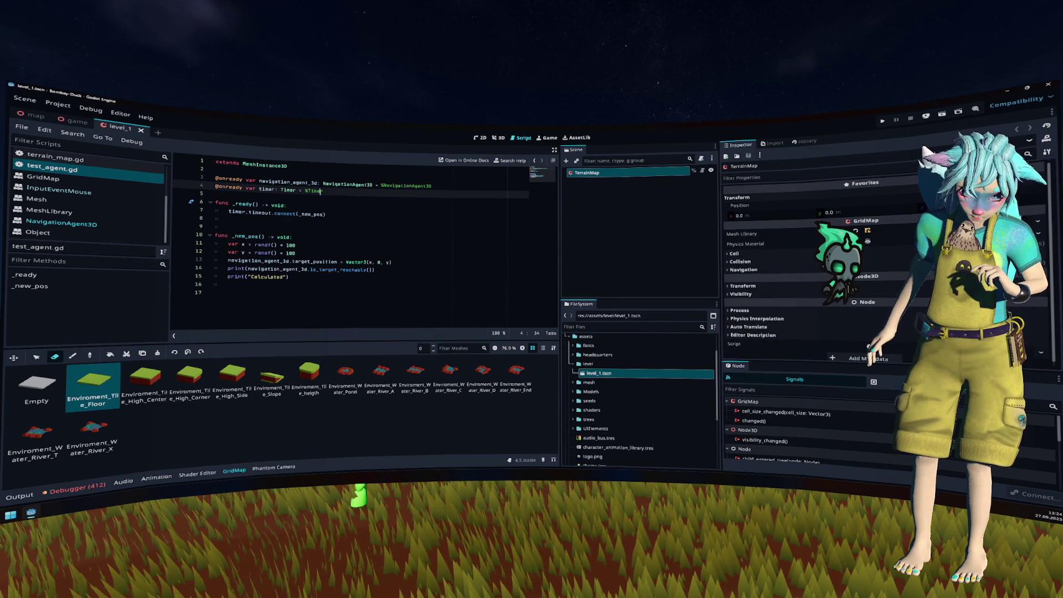
pyautogui.hotkey('ctrl', 'Tab')
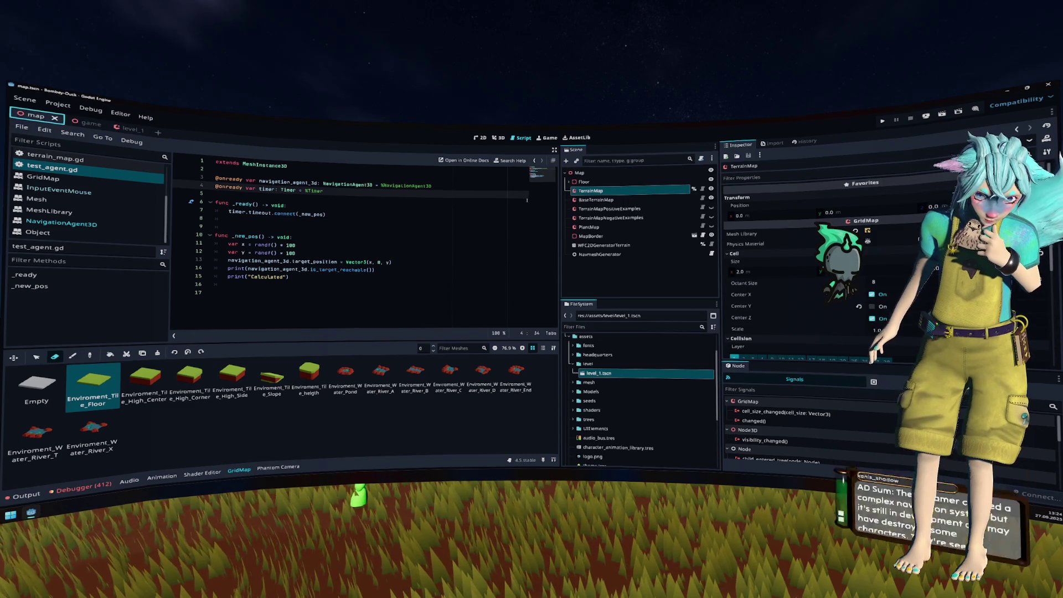
pyautogui.click(665, 256)
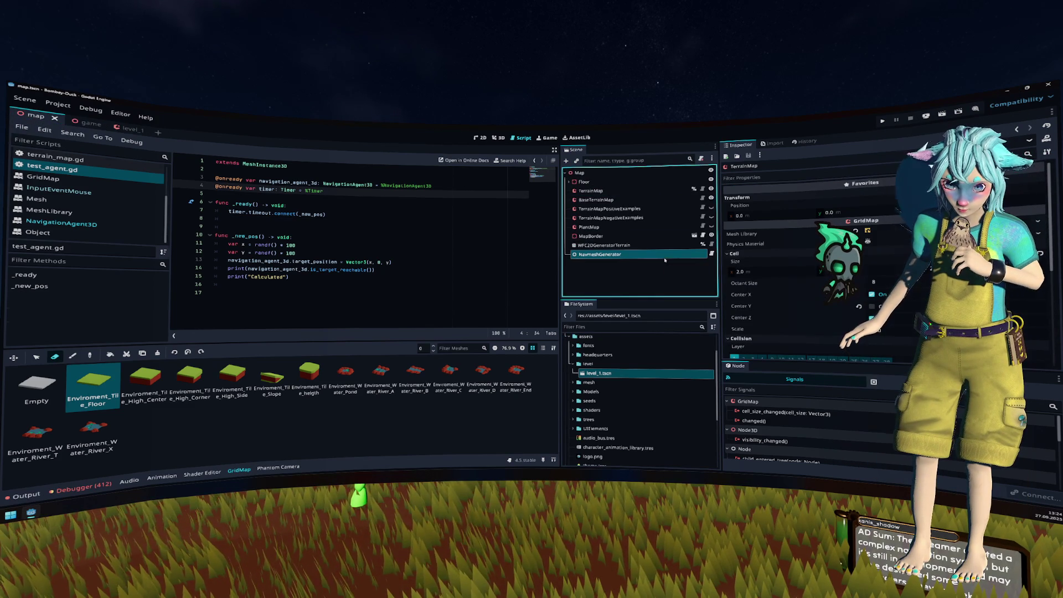
pyautogui.click(381, 267)
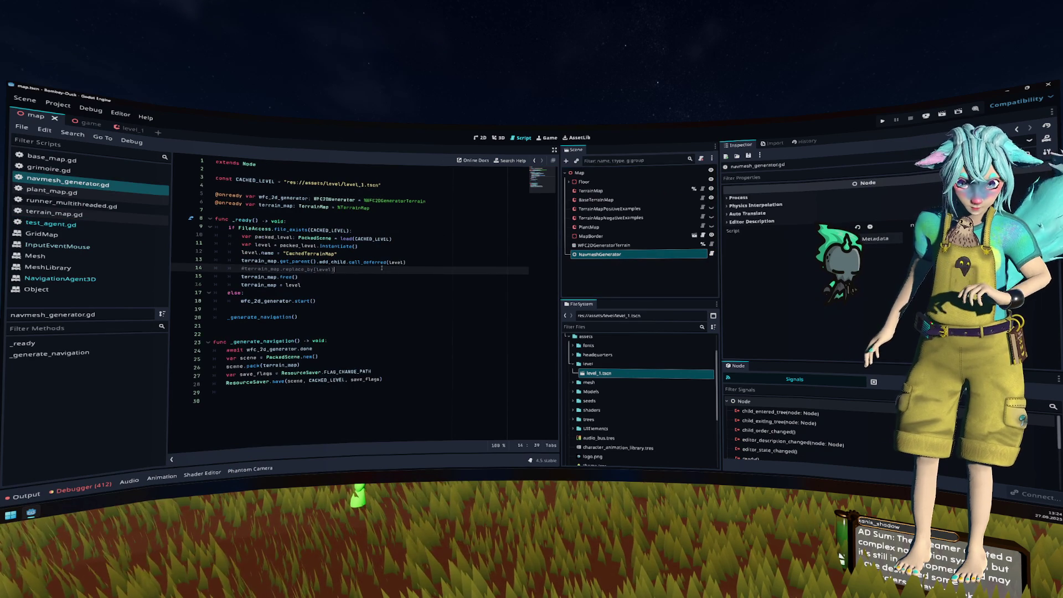
# Step: After the await on line 24, start a terrain_map bake method call using autocomplete
pyautogui.click(417, 225)
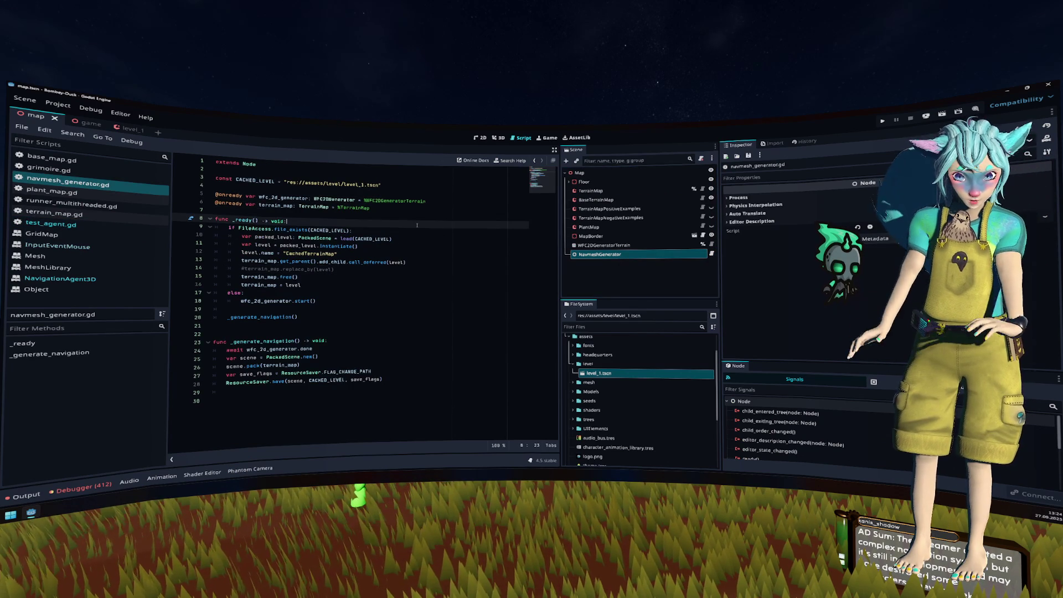
pyautogui.click(370, 350)
pyautogui.press('Return')
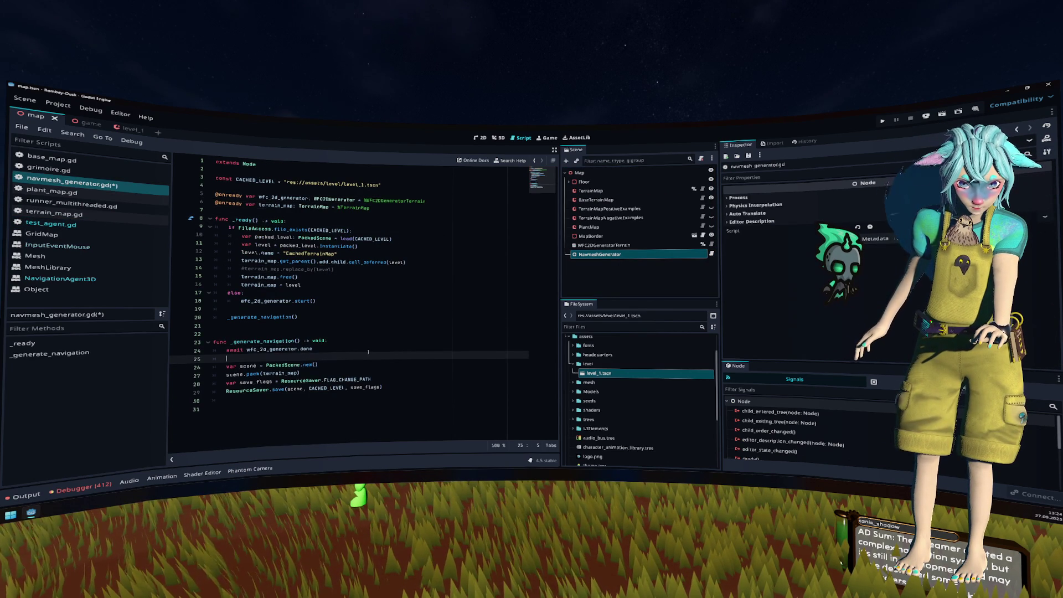
pyautogui.write('terrain_map.bake_navigation')
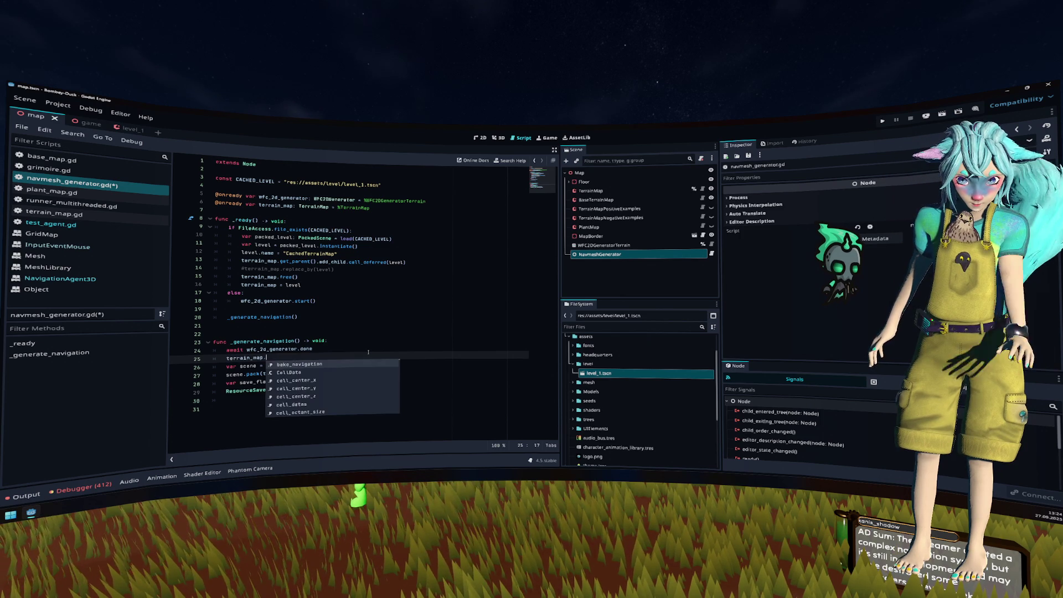
pyautogui.hotkey('ctrl', 'shift', 'Left')
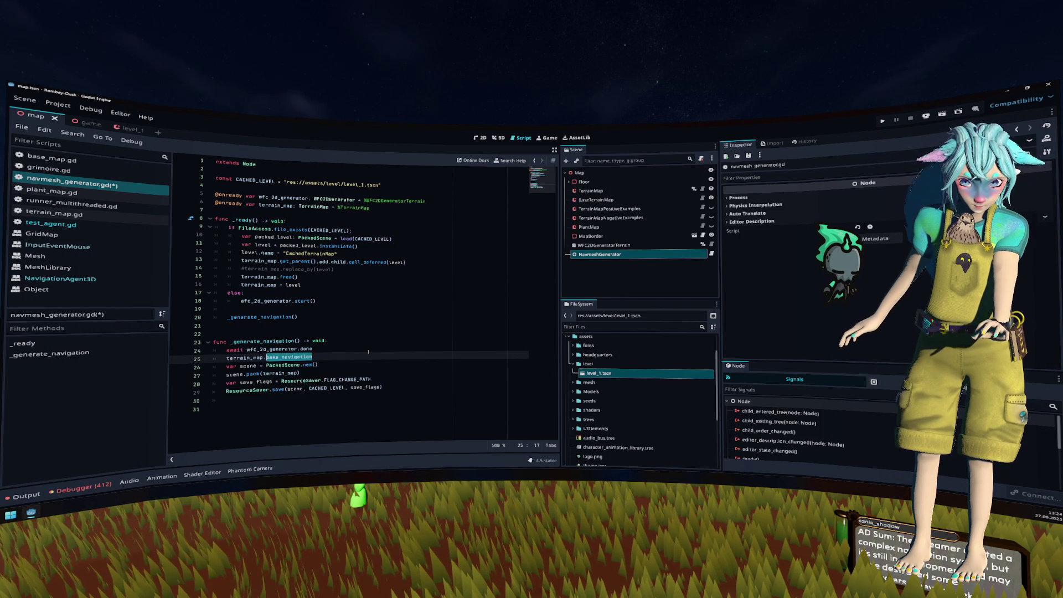
pyautogui.hotkey('ctrl', 'space')
pyautogui.write('bake')
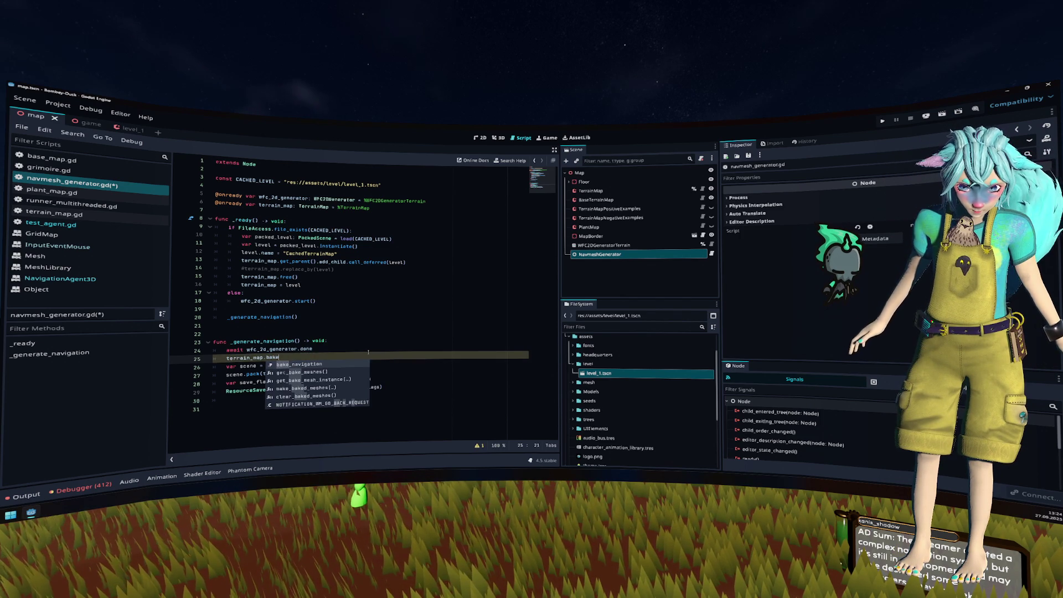
pyautogui.press('Down')
pyautogui.press('Return')
# Step: Make the call terrain_map.make_baked_meshes(), save navmesh_generator.gd, and run the project
pyautogui.hotkey('ctrl', 'BackSpace')
pyautogui.write('make')
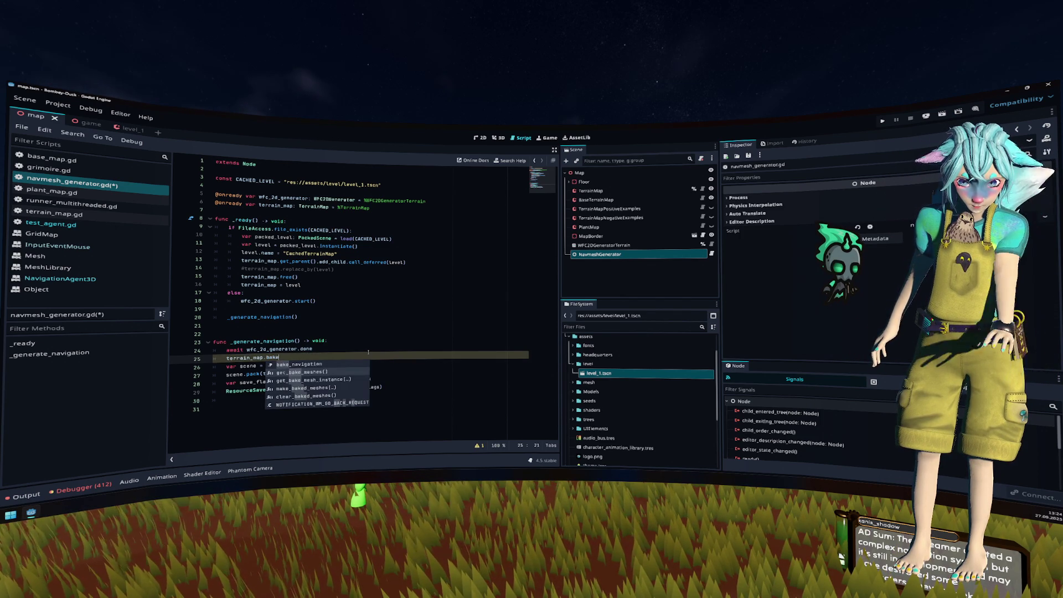
pyautogui.press('Return')
pyautogui.press('Up')
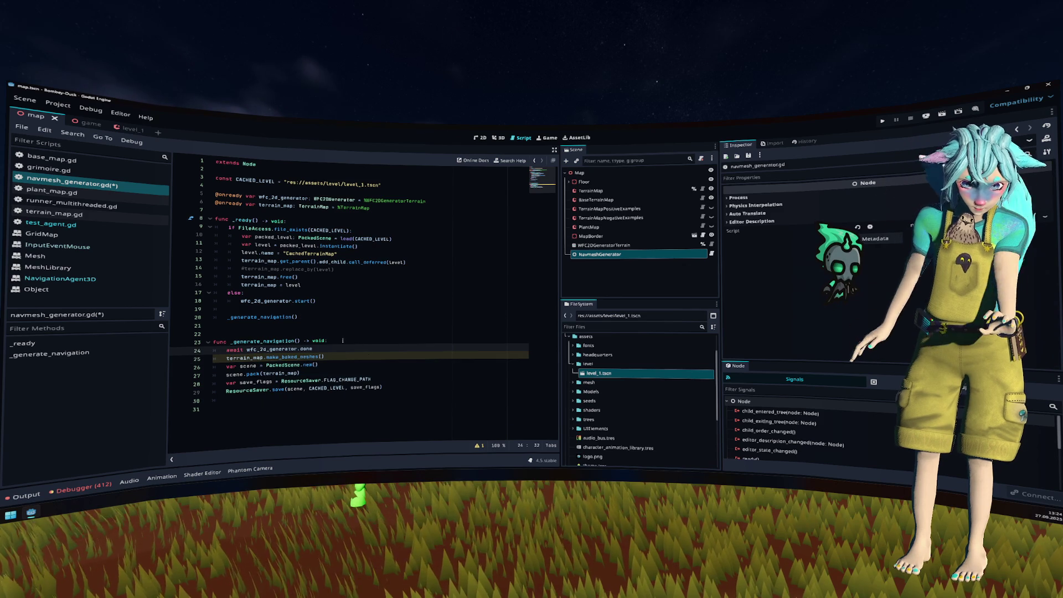
pyautogui.hotkey('ctrl', 's')
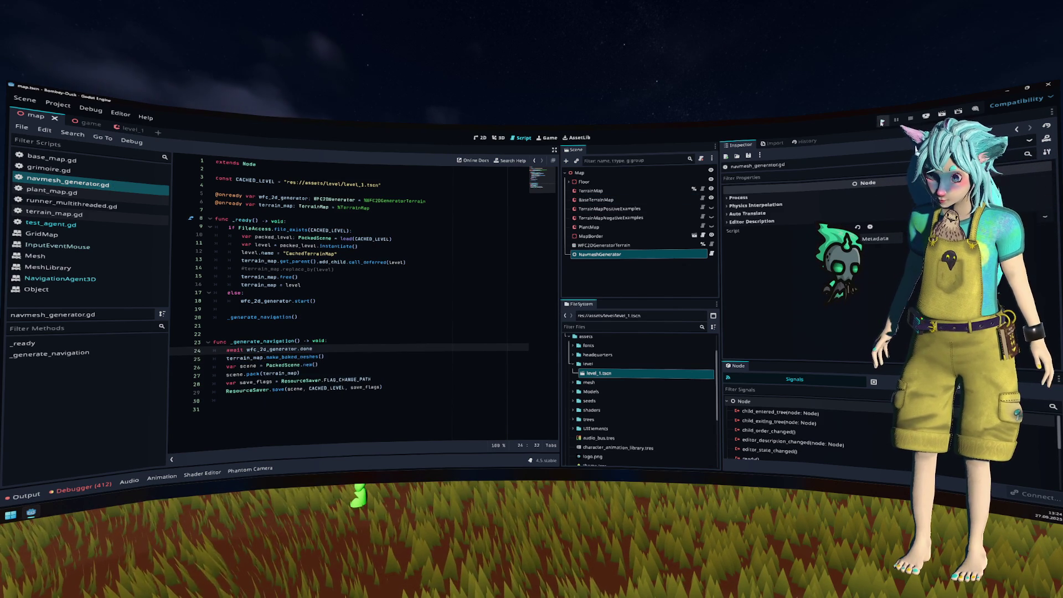
pyautogui.click(882, 122)
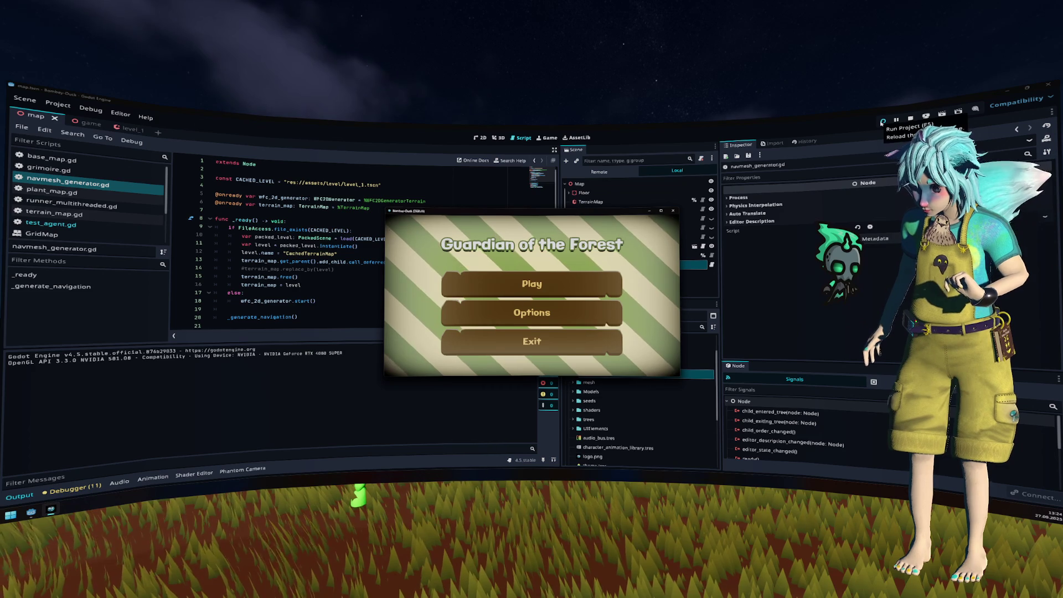
# Step: Play the game, stop it, and delete the cached level_1.tscn
pyautogui.click(563, 282)
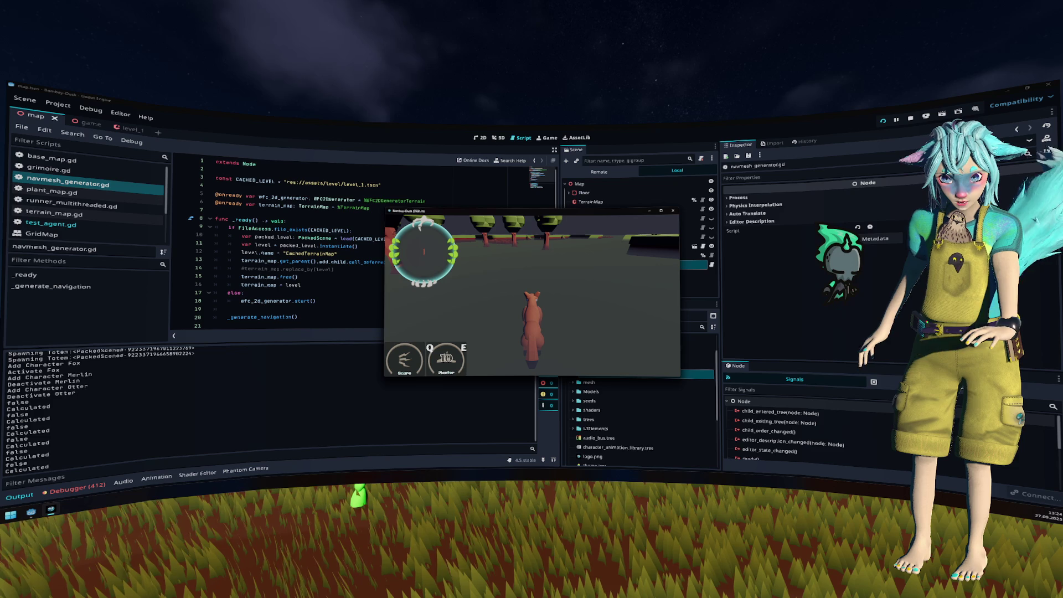
pyautogui.press('F8')
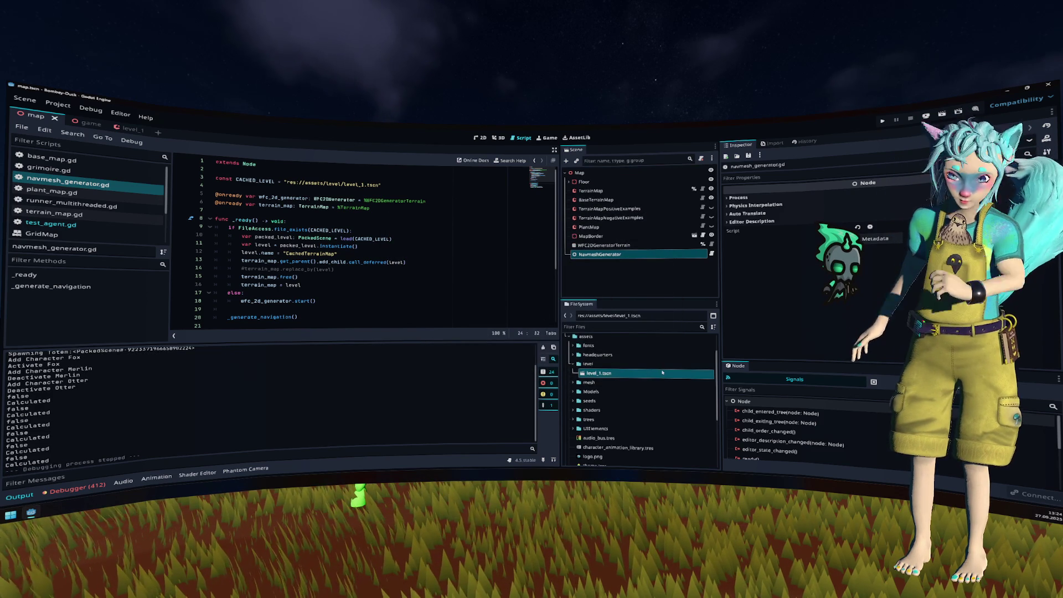
pyautogui.press('Delete')
pyautogui.press('Return')
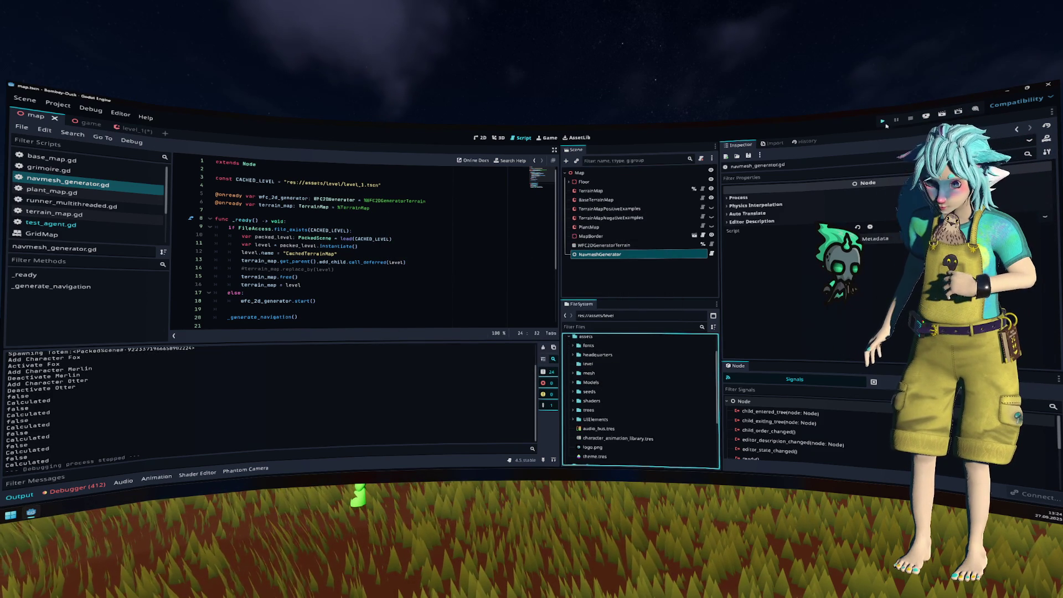
# Step: Rerun the project, walk the fox through the regenerated level, then stop it
pyautogui.click(884, 122)
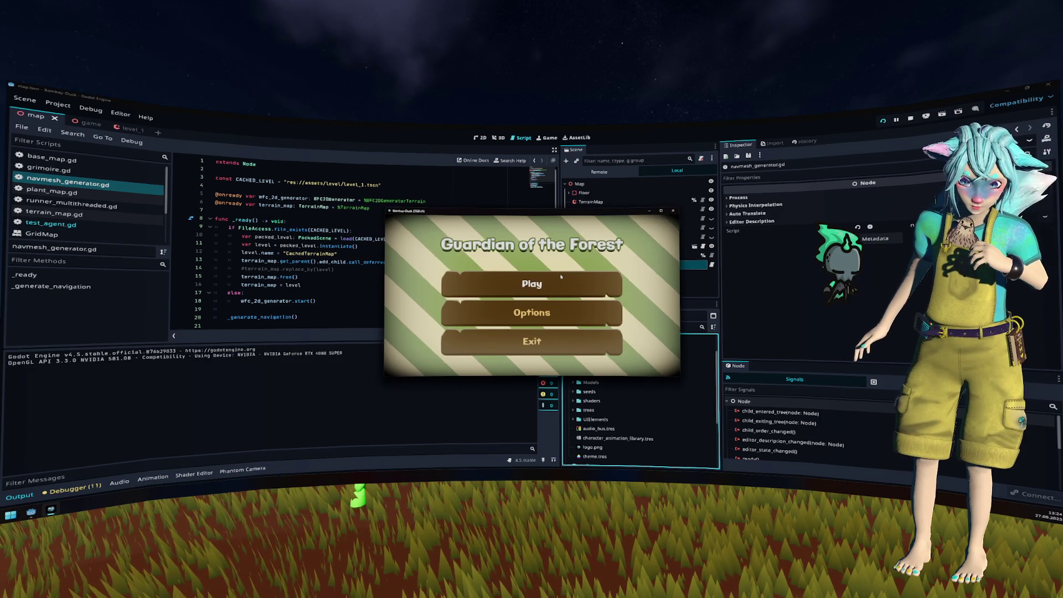
pyautogui.press('Return')
pyautogui.press('w')
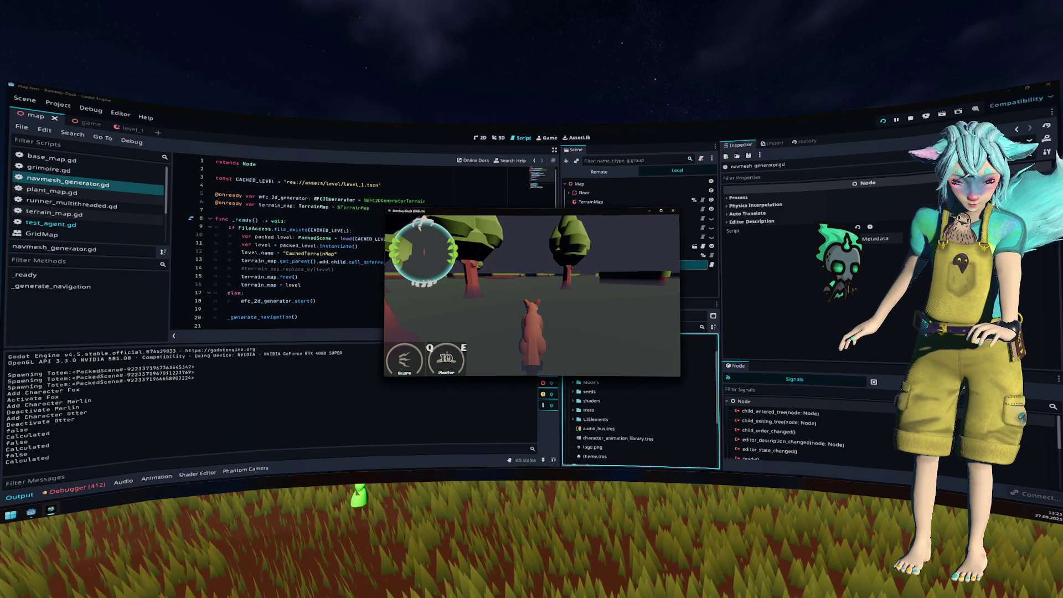
pyautogui.press('F8')
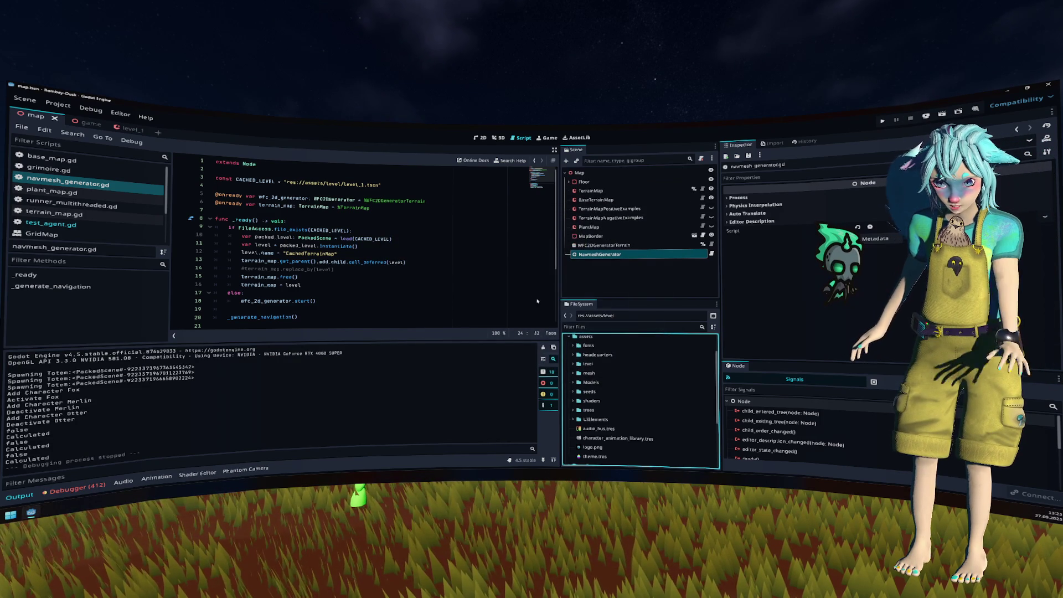
# Step: Delete the regenerated level_1.tscn from the level folder
pyautogui.doubleClick(588, 364)
pyautogui.click(606, 373)
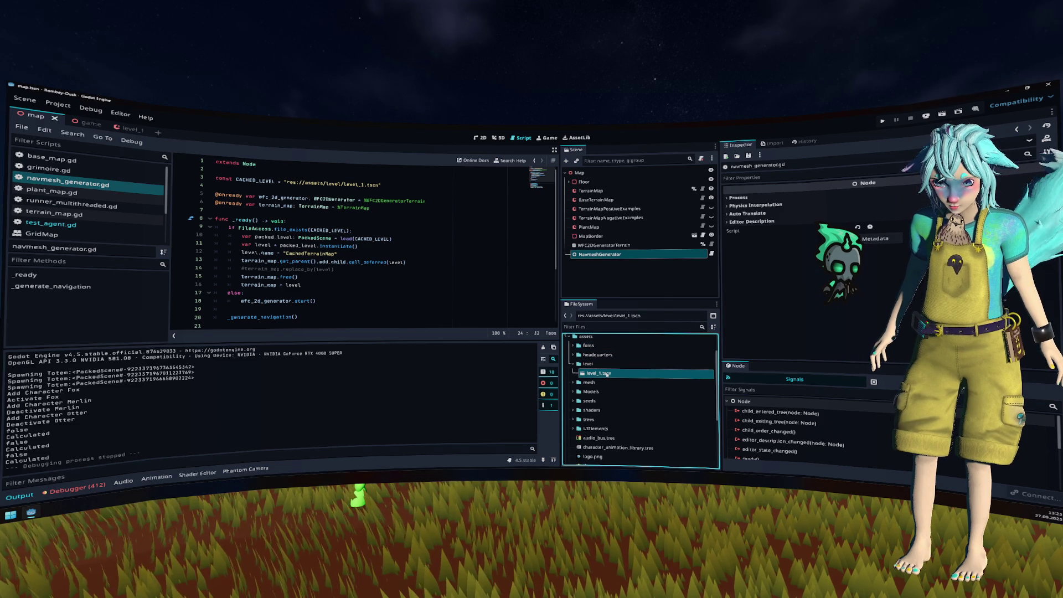
pyautogui.press('Delete')
pyautogui.press('Return')
pyautogui.click(609, 366)
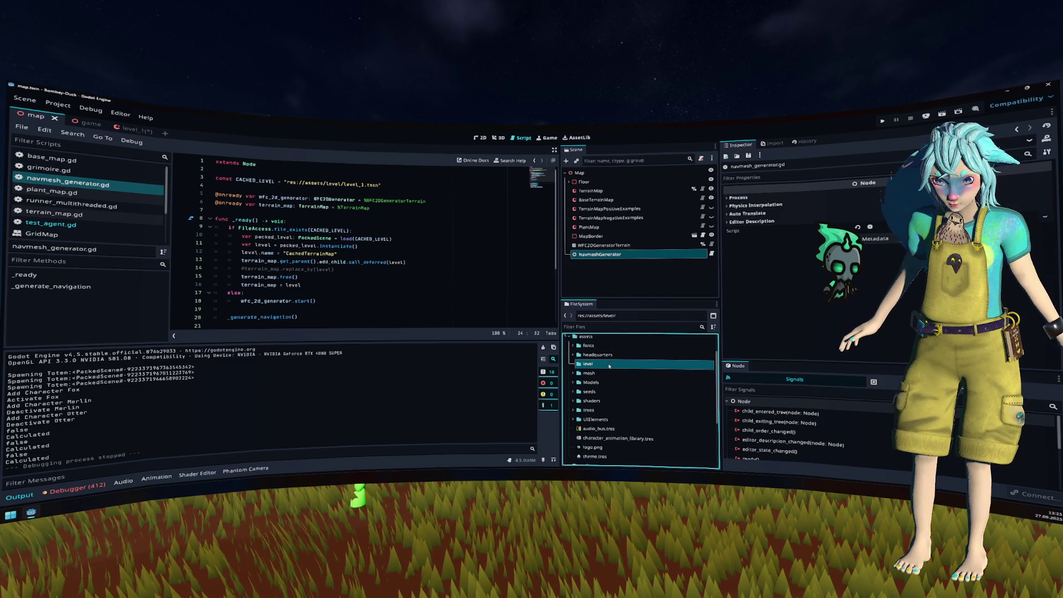
# Step: Close the level_1 scene without saving and run the project
pyautogui.click(149, 131)
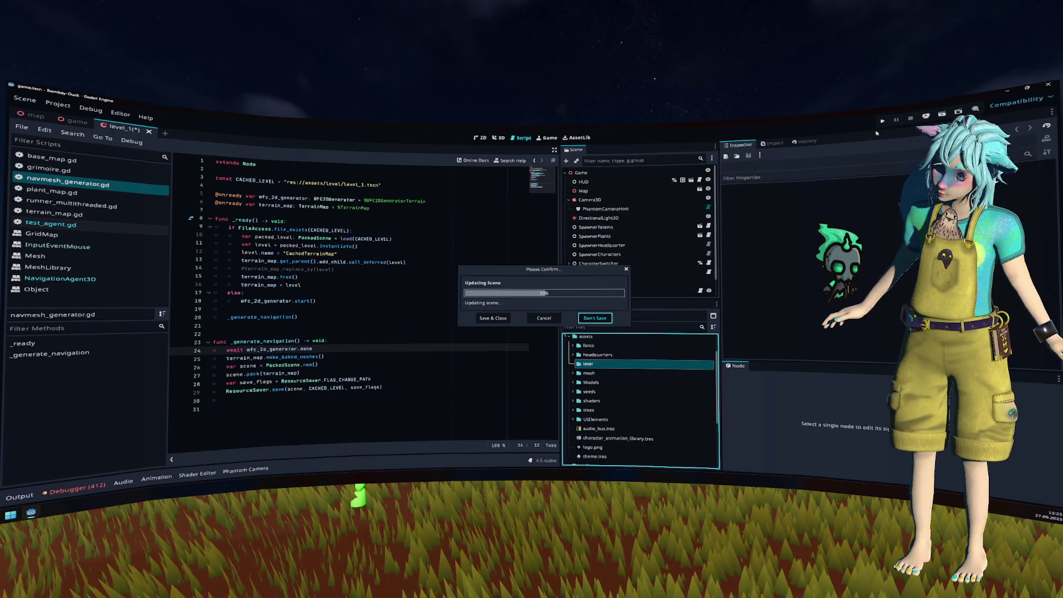
pyautogui.press('Return')
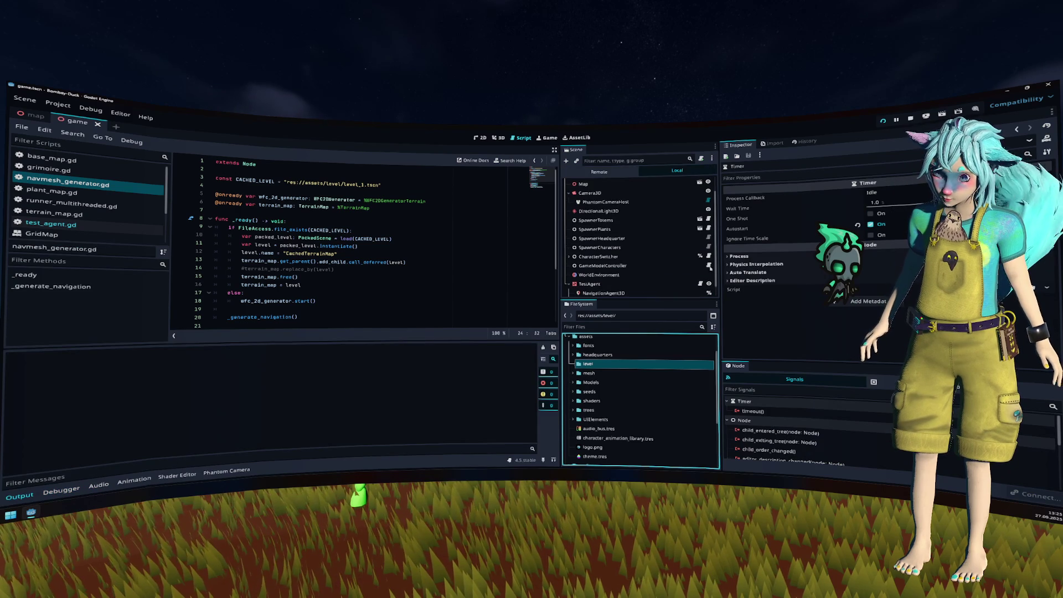
pyautogui.press('F5')
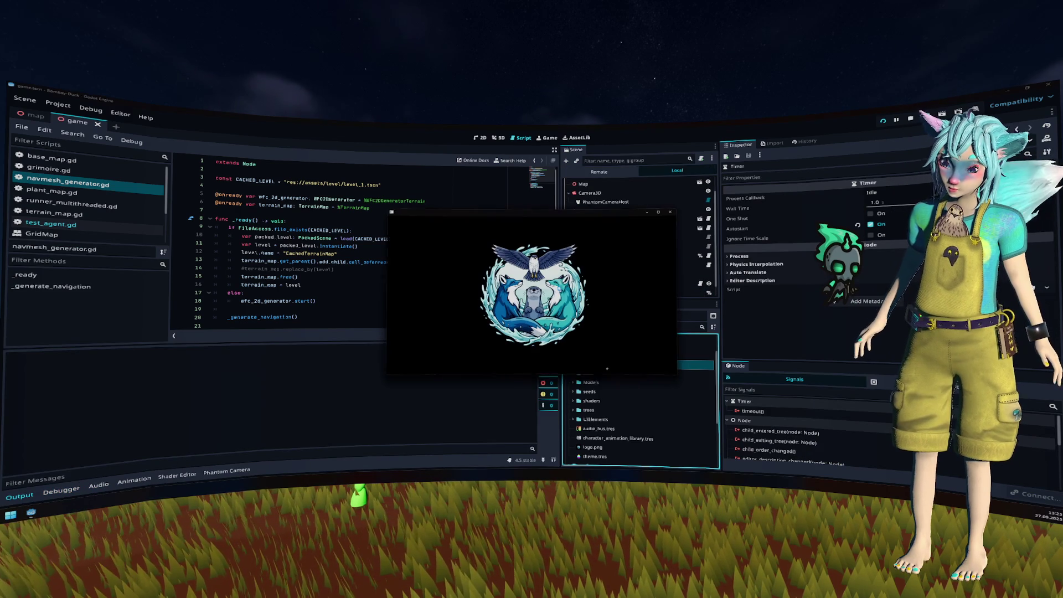
# Step: Play the game over the navigation debug overlay, stop it, and bring up the quick scene picker
pyautogui.click(552, 293)
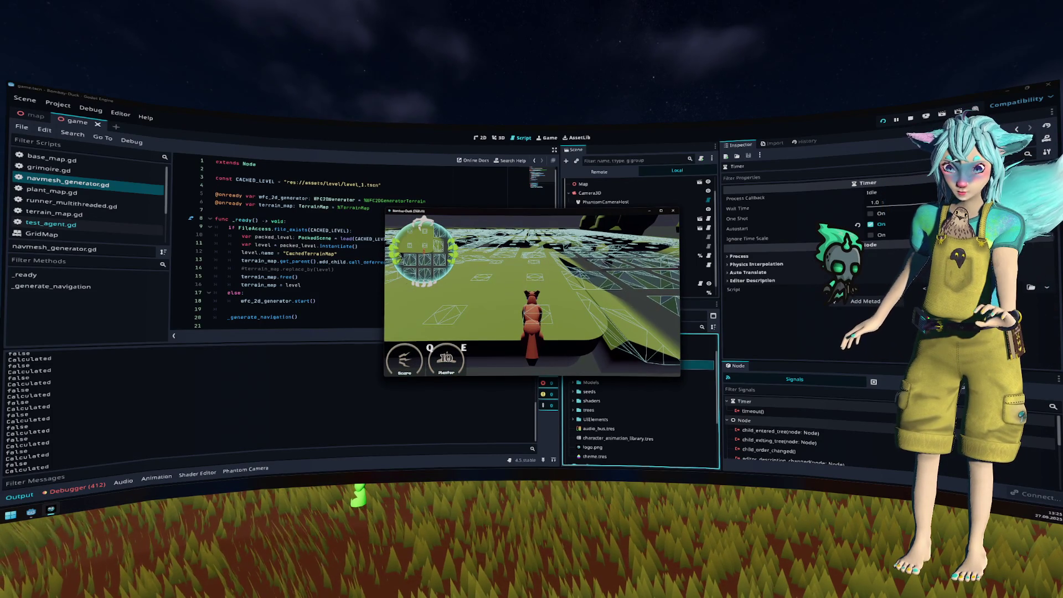
pyautogui.press('F8')
pyautogui.click(391, 263)
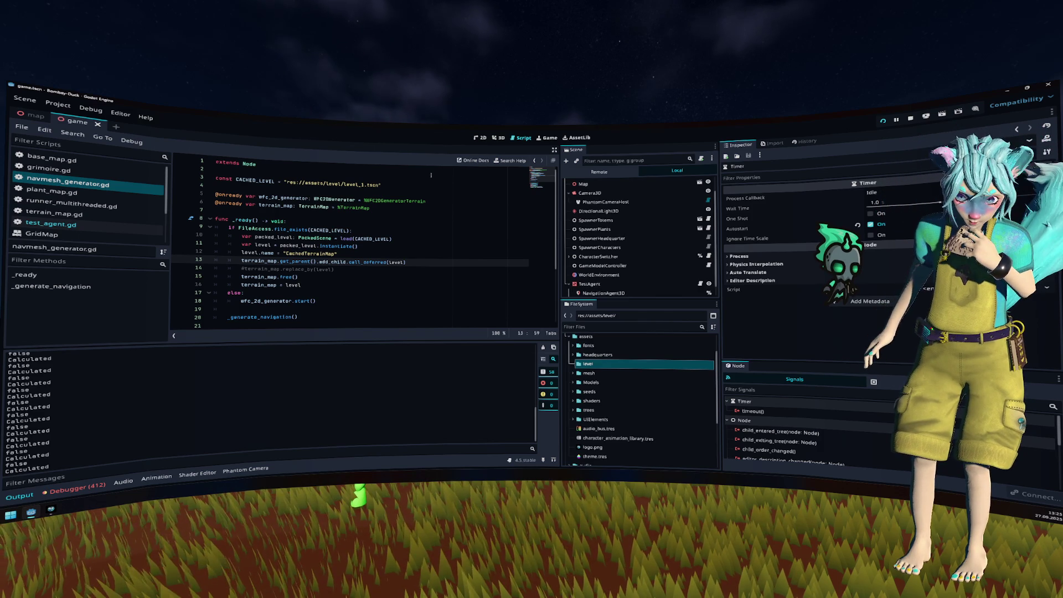
pyautogui.hotkey('ctrl', 'shift', 'o')
# Step: Open tile_mesh_library.tscn and view Enviroment_Tile_High_Center's NavigationRegion3D2 in the 3D editor
pyautogui.write('mesh')
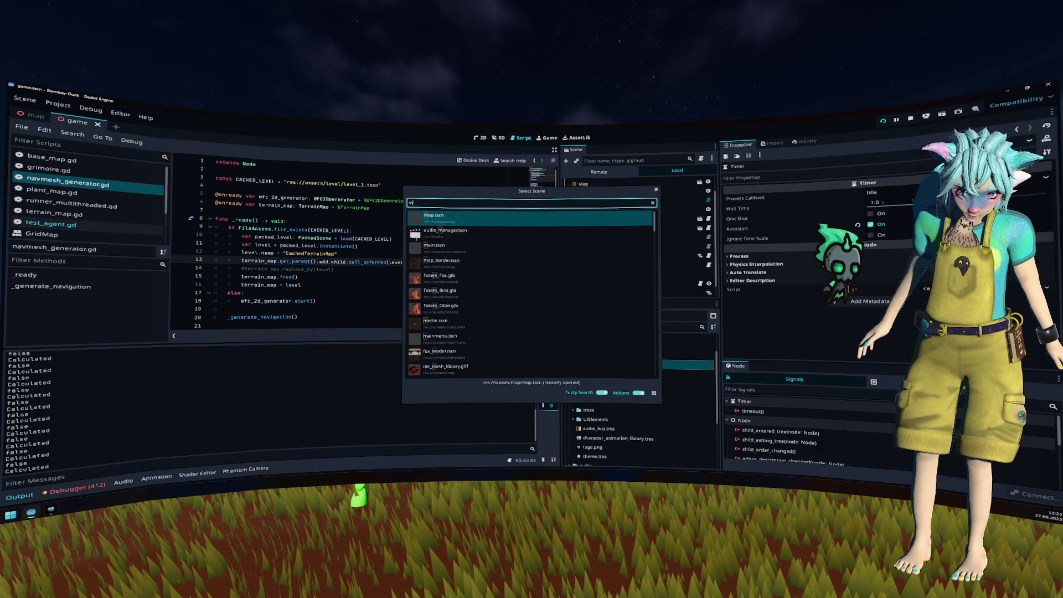
pyautogui.doubleClick(417, 238)
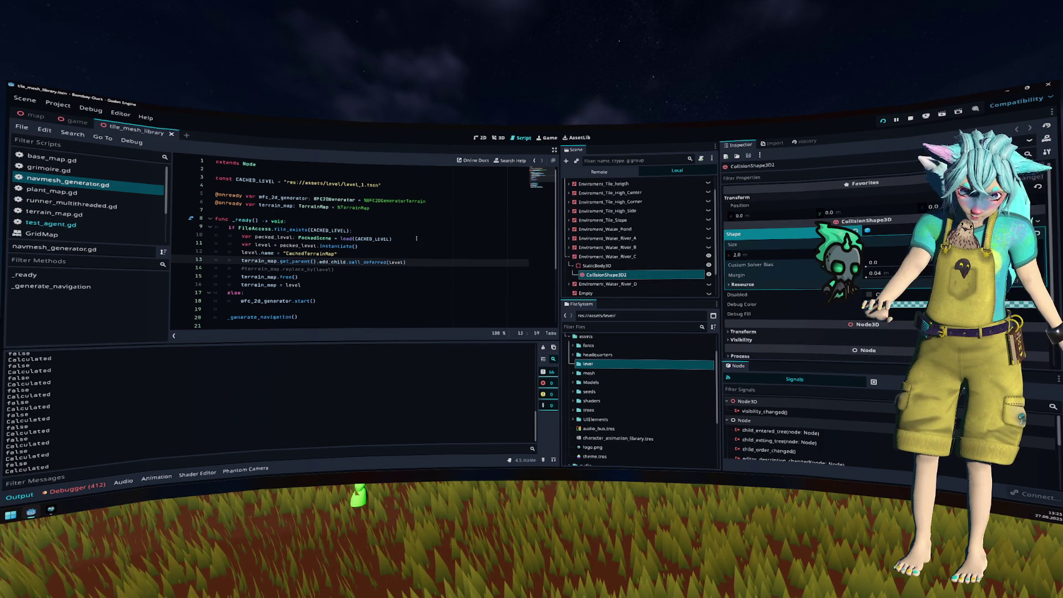
pyautogui.click(569, 257)
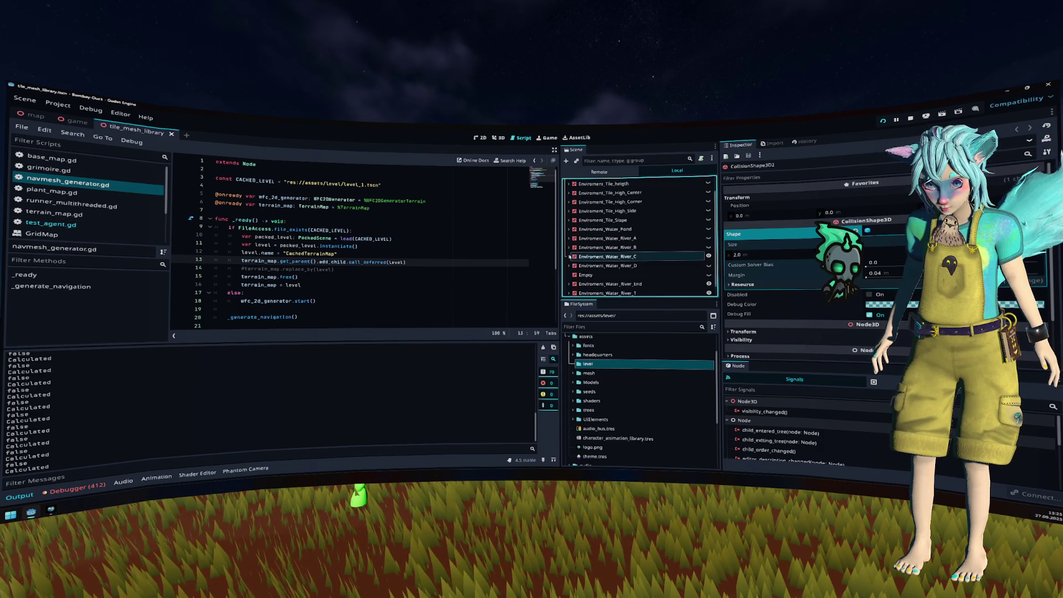
pyautogui.click(604, 202)
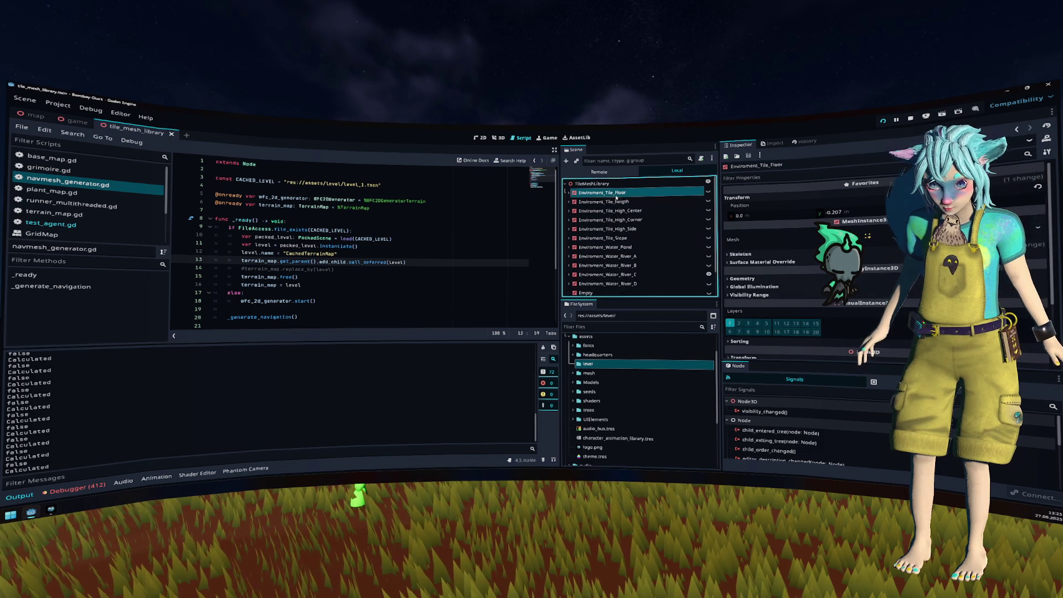
pyautogui.click(583, 211)
pyautogui.click(568, 211)
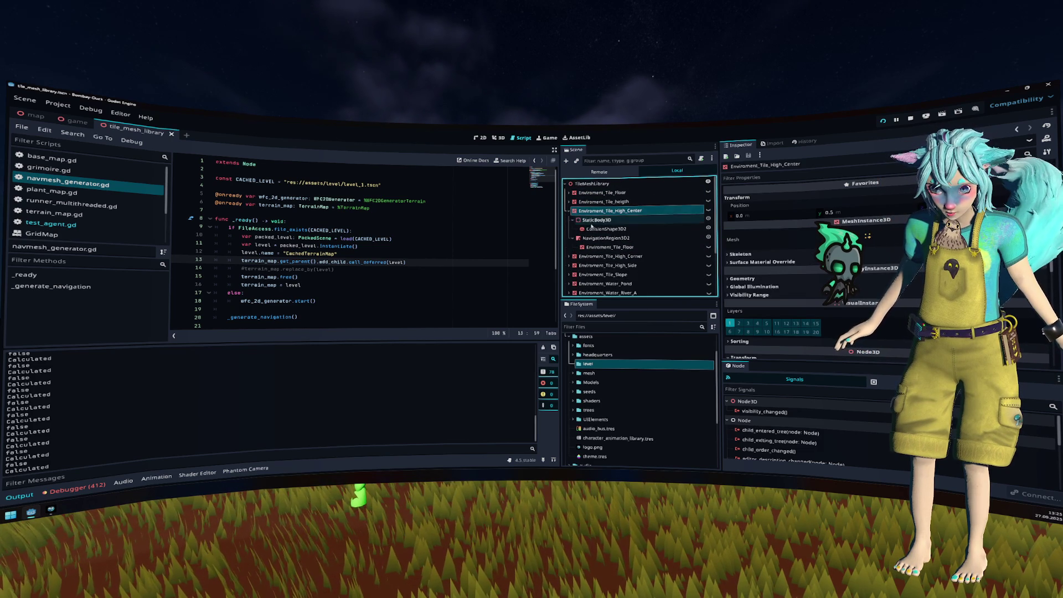
pyautogui.click(605, 238)
pyautogui.click(499, 138)
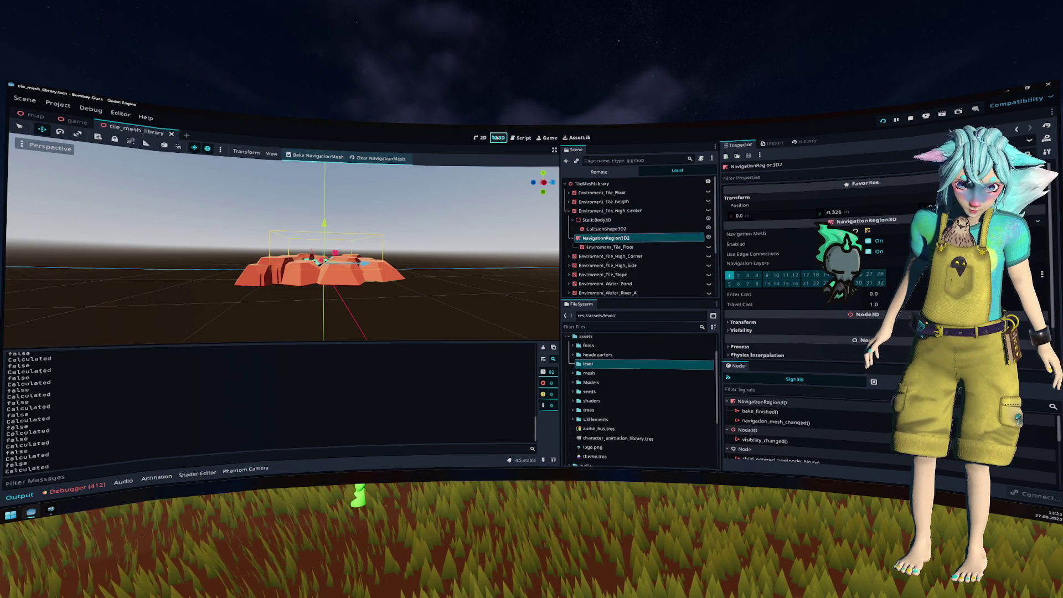
# Step: Frame the navigation region and hide the Environment_Water_River End, T, X and C tiles
pyautogui.press('f')
pyautogui.scroll(-3, 642, 252)
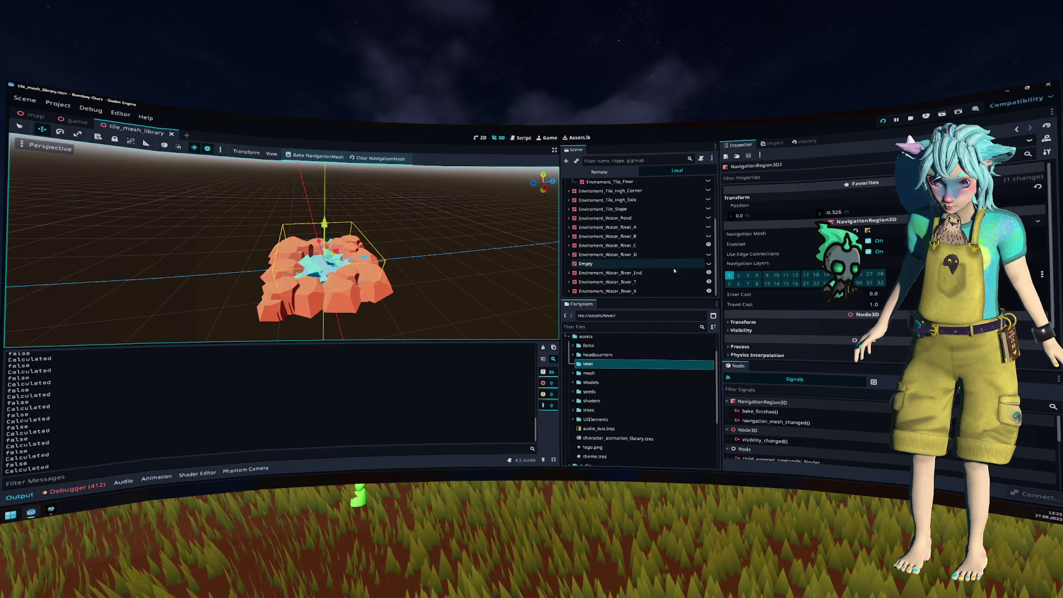
pyautogui.click(609, 272)
pyautogui.keyDown('shift'); pyautogui.click(609, 291); pyautogui.keyUp('shift')
pyautogui.click(709, 273)
pyautogui.click(709, 245)
pyautogui.moveTo(610, 246)
pyautogui.mouseDown()
pyautogui.moveTo(614, 188)
pyautogui.moveTo(631, 186)
pyautogui.moveTo(646, 245)
pyautogui.mouseUp()
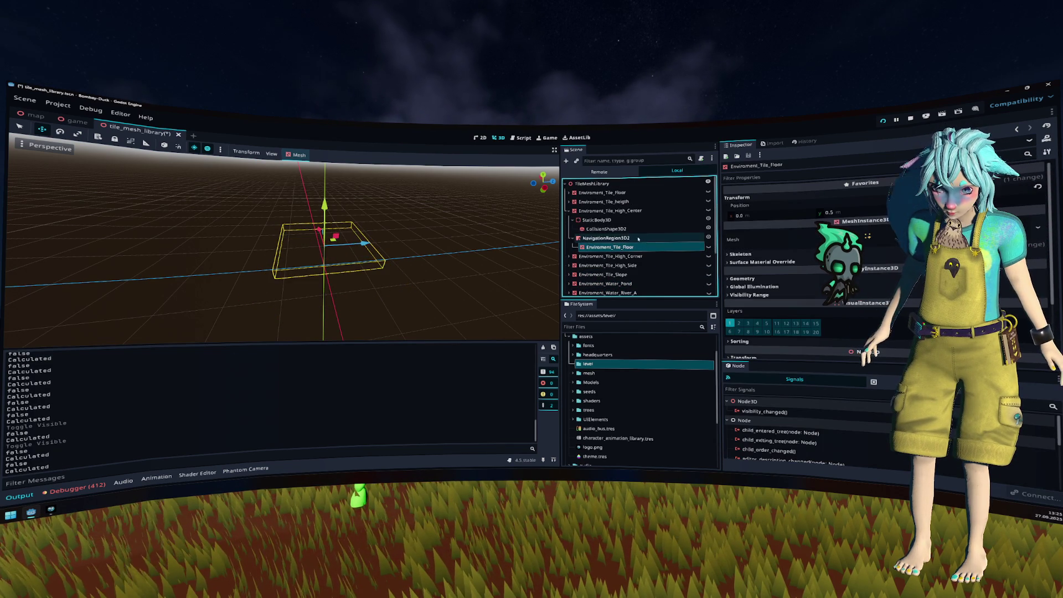
# Step: Show the High_Center tile again and select the floor mesh inside its navigation region
pyautogui.click(637, 238)
pyautogui.click(709, 211)
pyautogui.moveTo(437, 239); pyautogui.dragTo(437, 210)
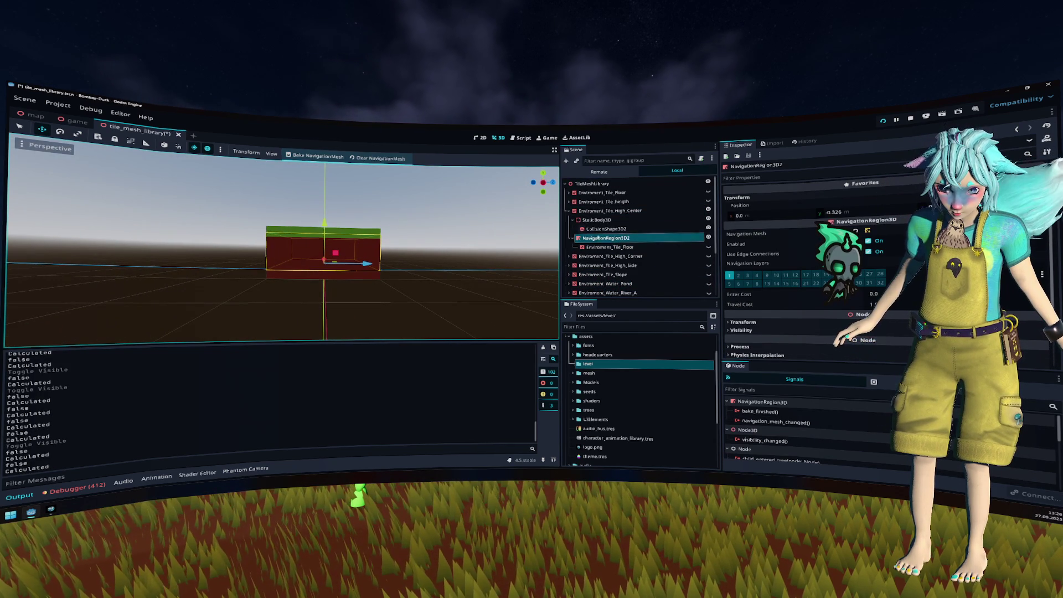
pyautogui.click(609, 240)
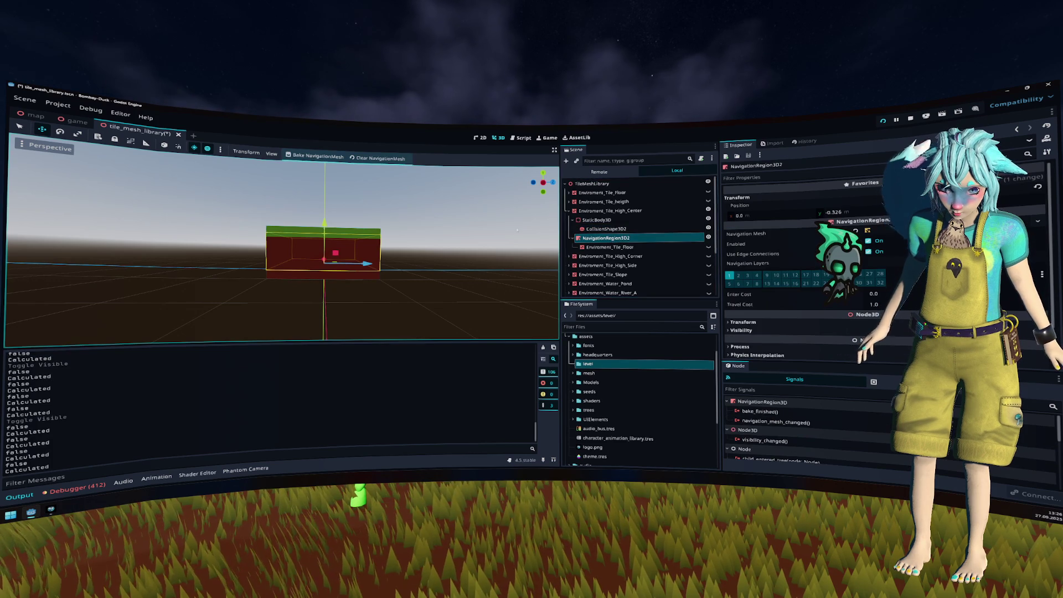
pyautogui.moveTo(444, 210)
pyautogui.mouseDown()
pyautogui.moveTo(443, 261)
pyautogui.moveTo(330, 191)
pyautogui.mouseUp()
pyautogui.click(667, 246)
pyautogui.scroll(3, 368, 209)
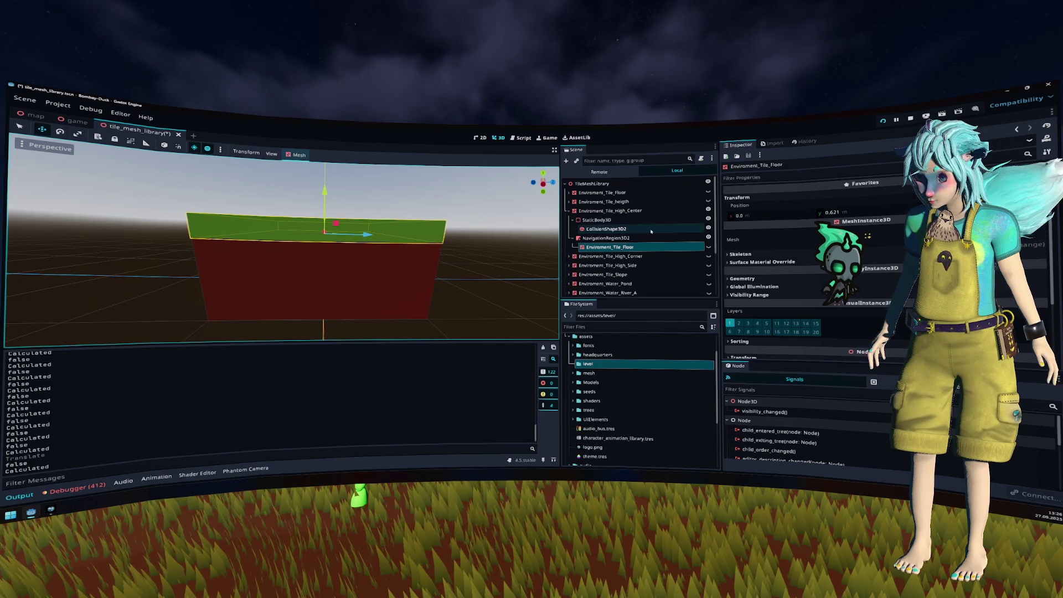
# Step: Bake the High_Center tile's navigation mesh and save the tile mesh library scene
pyautogui.click(635, 237)
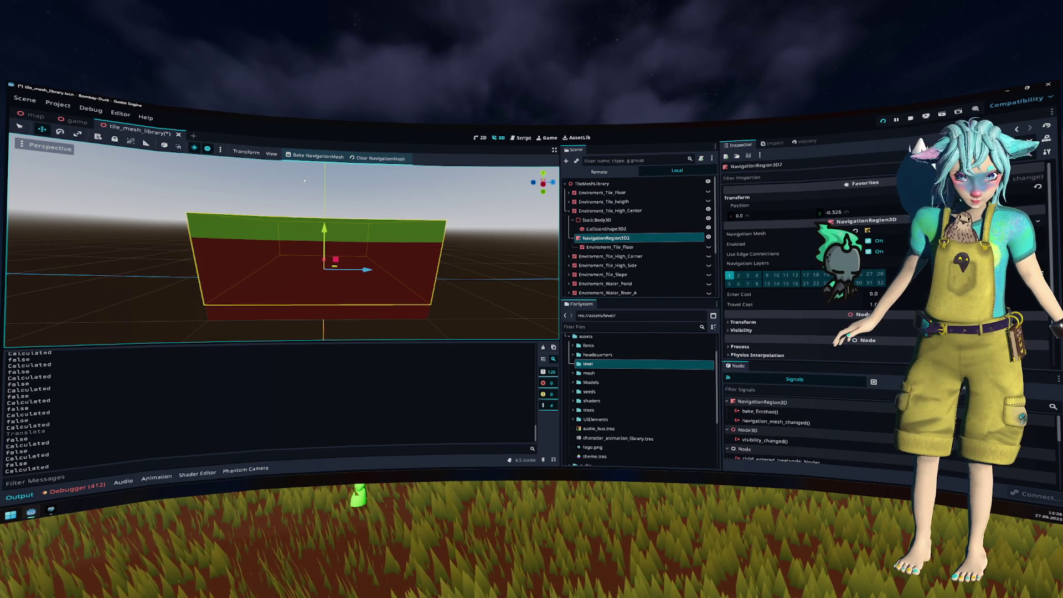
pyautogui.click(310, 161)
pyautogui.moveTo(388, 199)
pyautogui.mouseDown()
pyautogui.moveTo(389, 240)
pyautogui.moveTo(471, 230)
pyautogui.mouseUp()
pyautogui.hotkey('ctrl', 's')
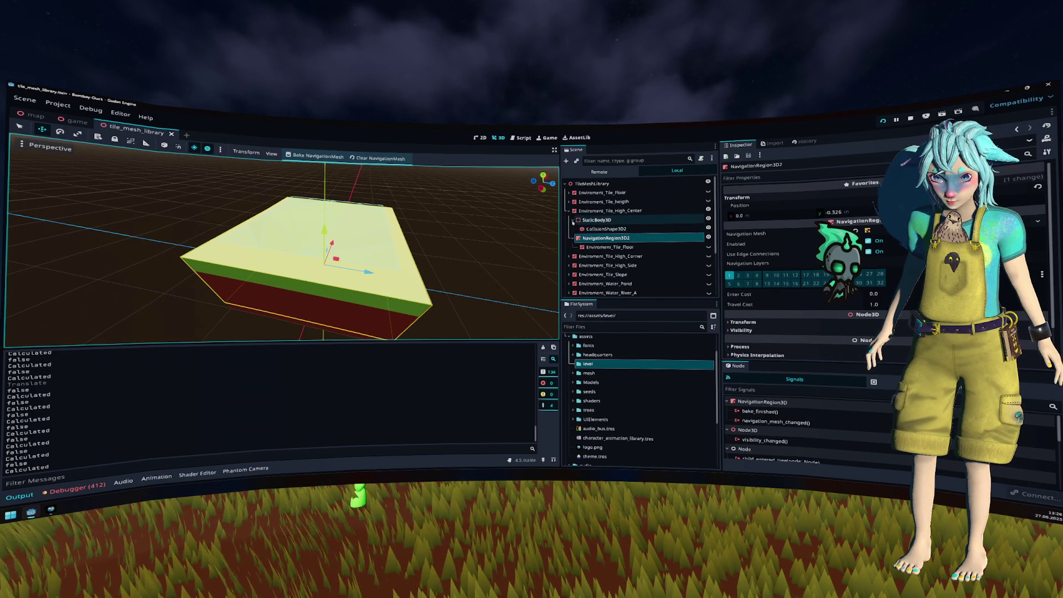
# Step: Show only High_Corner, paste a floor mesh at Y 0.618 into NavigationRegion3D2, and save
pyautogui.click(569, 212)
pyautogui.click(569, 220)
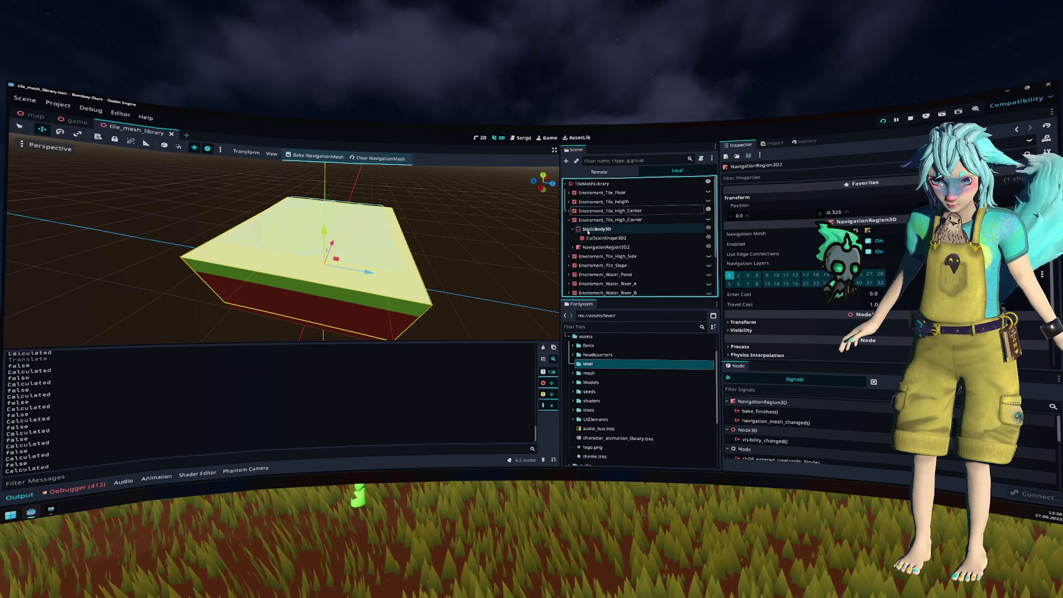
pyautogui.click(588, 248)
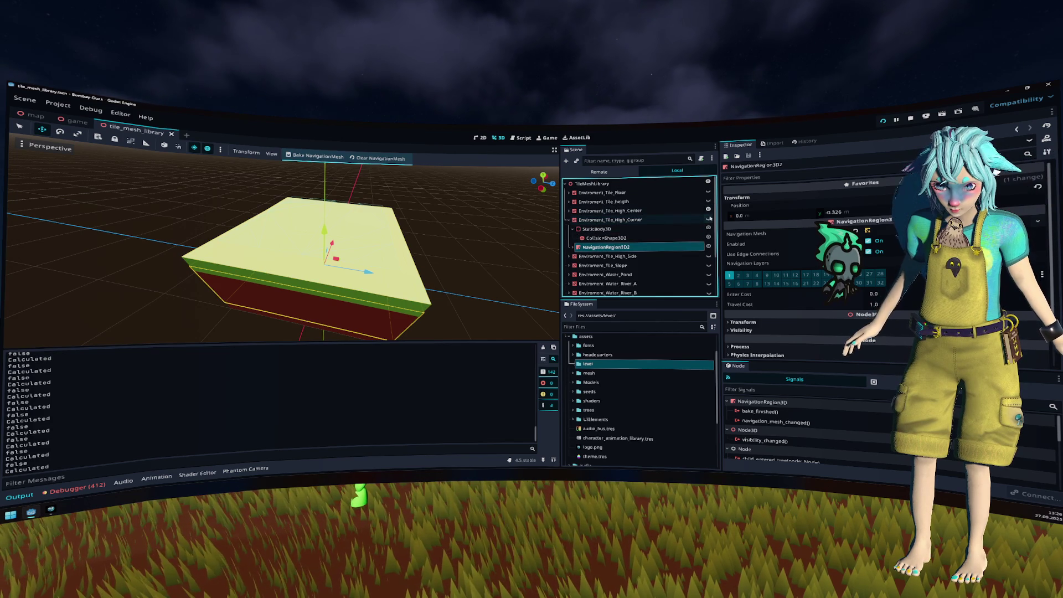
pyautogui.click(708, 211)
pyautogui.click(709, 220)
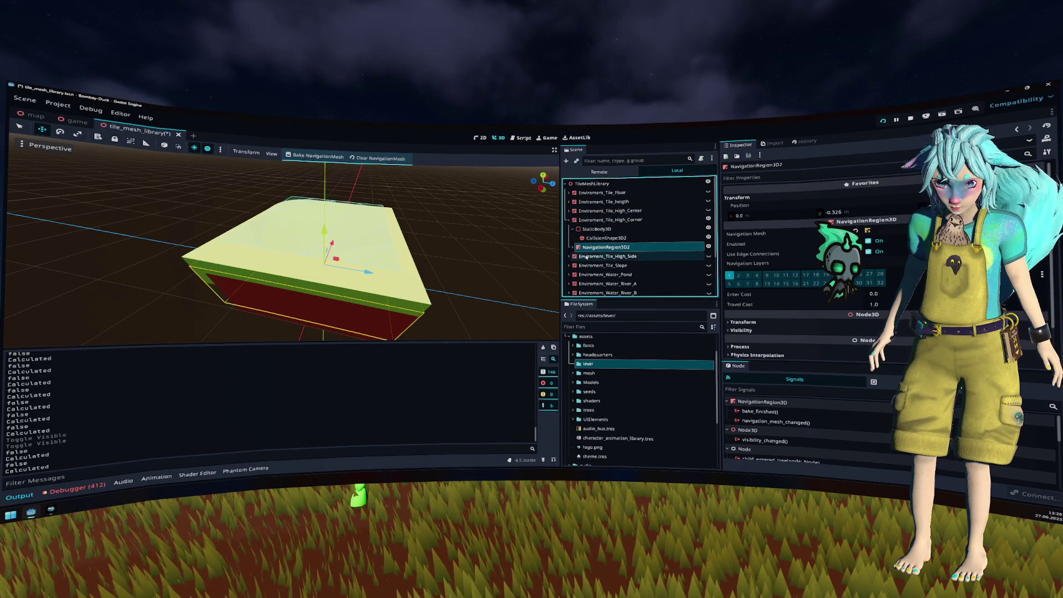
pyautogui.hotkey('ctrl', 'v')
pyautogui.moveTo(338, 232)
pyautogui.mouseDown()
pyautogui.moveTo(338, 202)
pyautogui.moveTo(324, 190)
pyautogui.mouseUp()
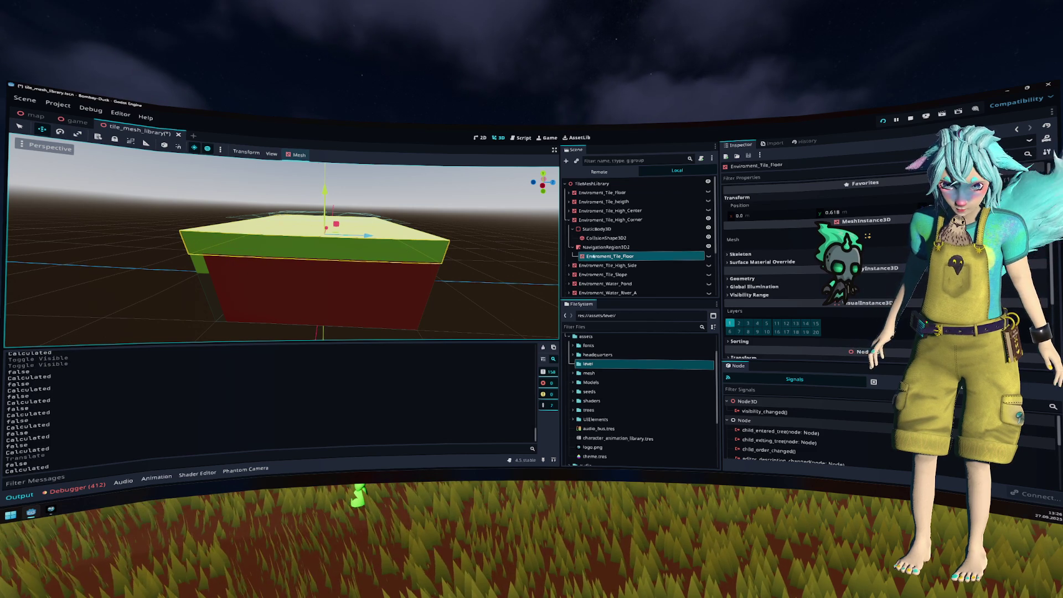
pyautogui.click(606, 247)
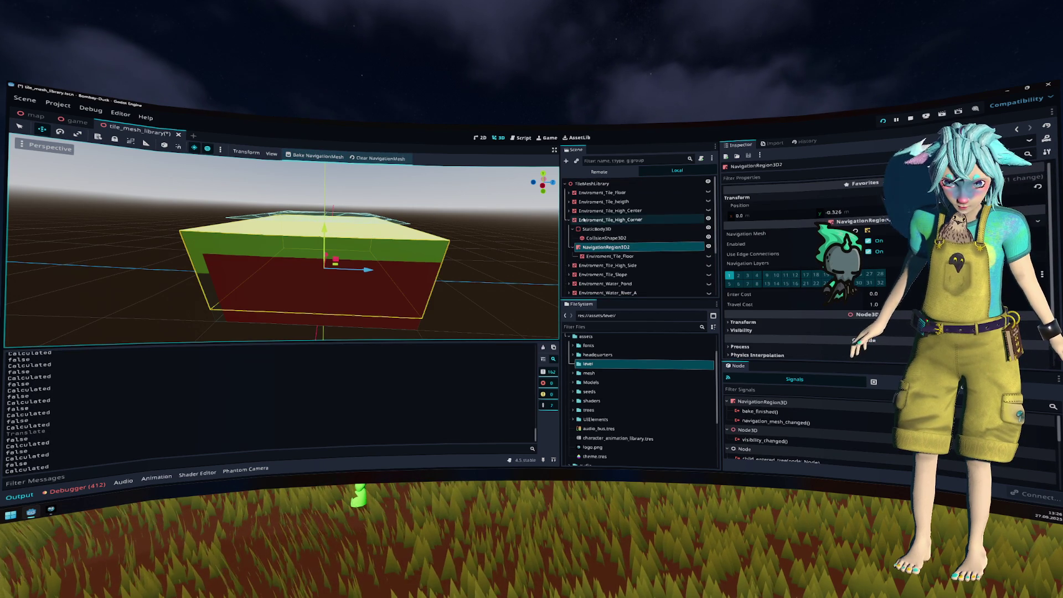
pyautogui.hotkey('ctrl', 's')
pyautogui.click(573, 248)
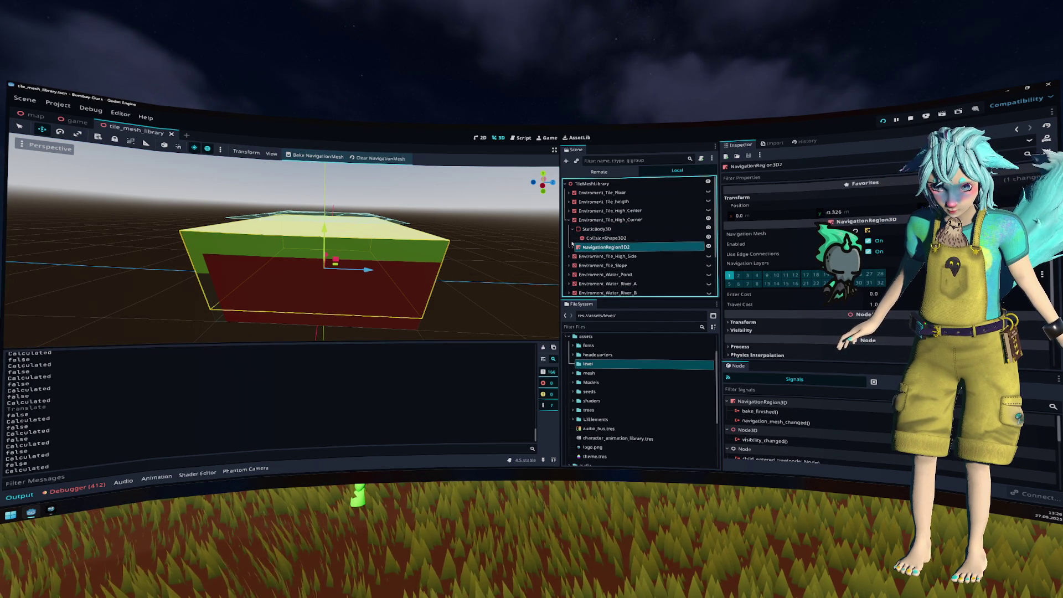
pyautogui.click(607, 256)
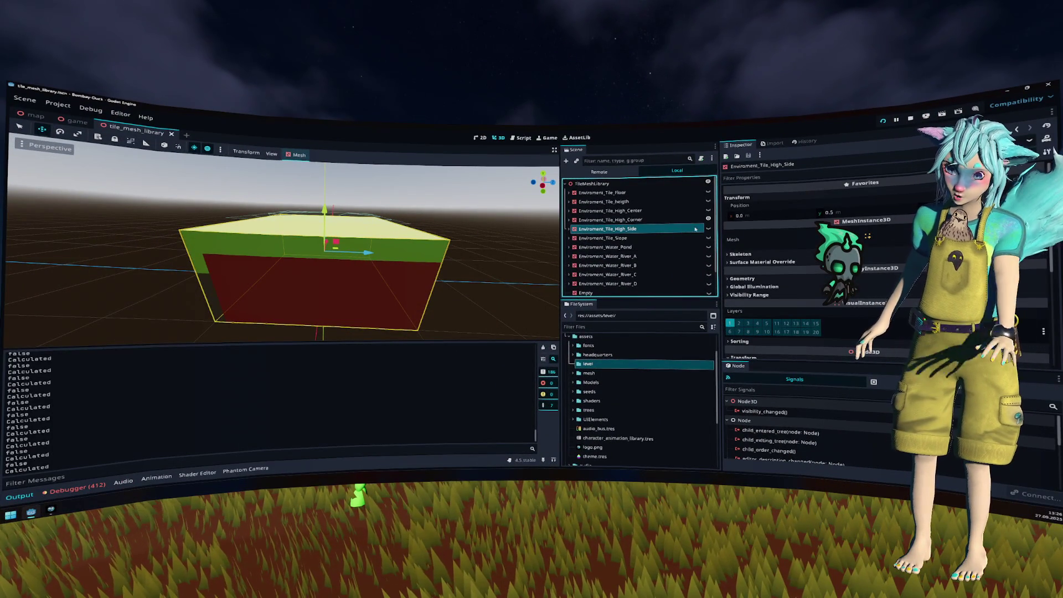
# Step: Raise the High_Side floor mesh to about 0.615 and bake High_Side's navigation mesh
pyautogui.click(708, 228)
pyautogui.click(708, 228)
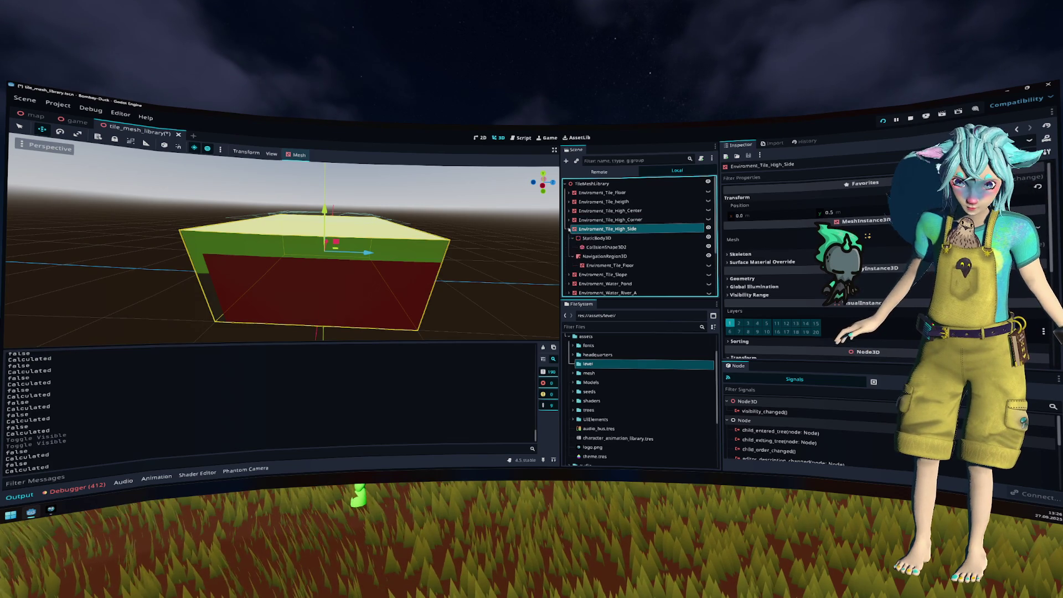
pyautogui.click(569, 229)
pyautogui.click(601, 256)
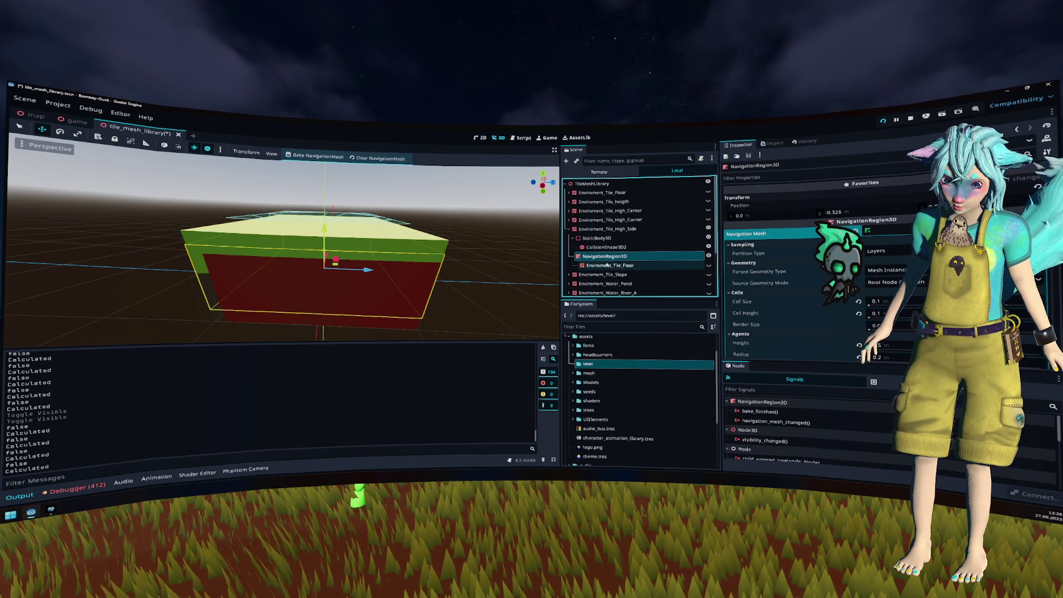
pyautogui.click(607, 266)
pyautogui.moveTo(326, 201); pyautogui.dragTo(331, 193)
pyautogui.moveTo(400, 210); pyautogui.dragTo(389, 203)
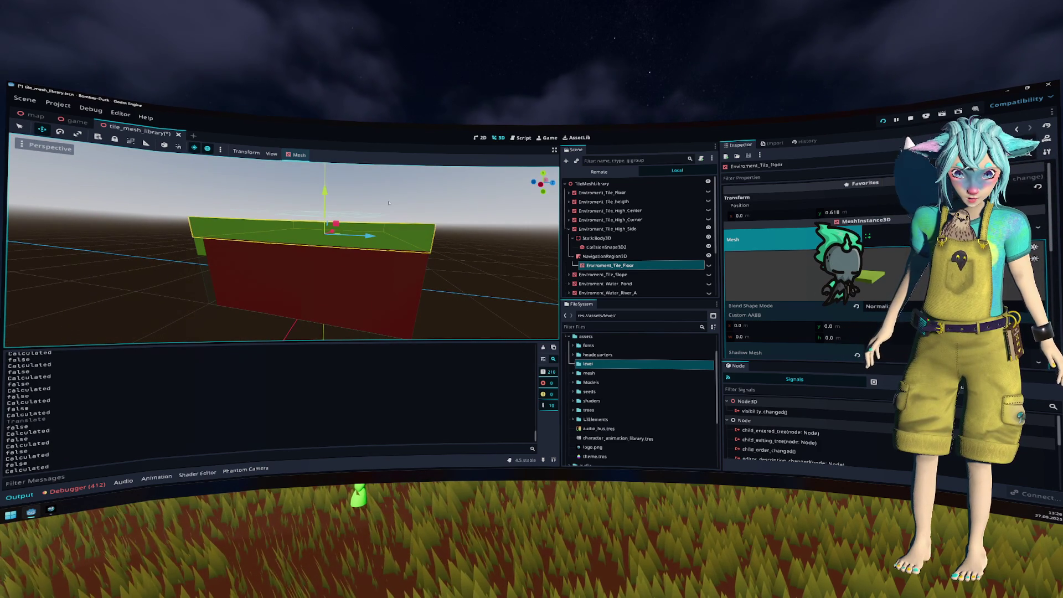
pyautogui.click(390, 214)
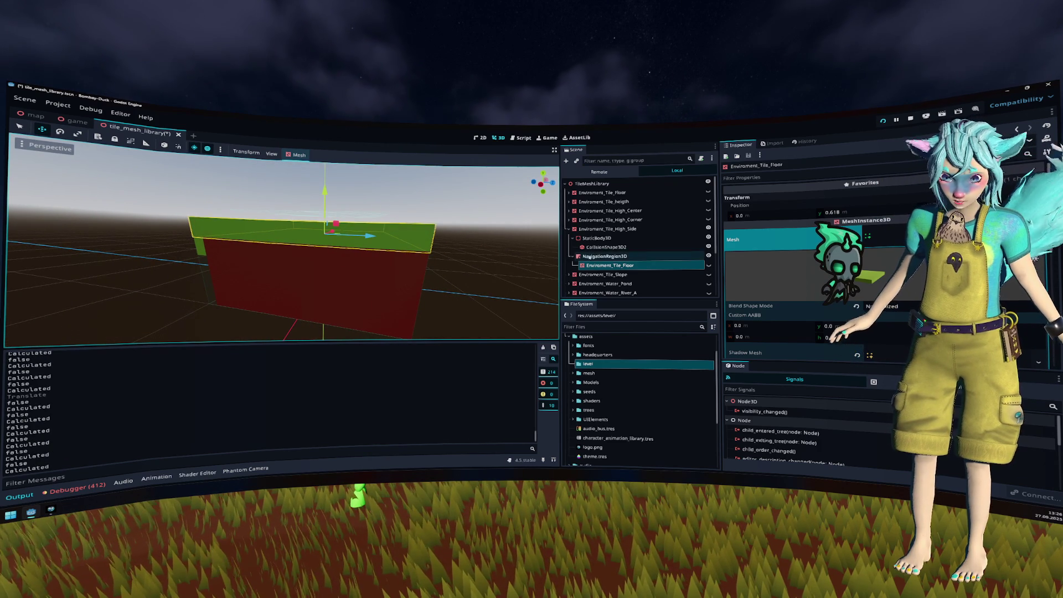
pyautogui.click(318, 157)
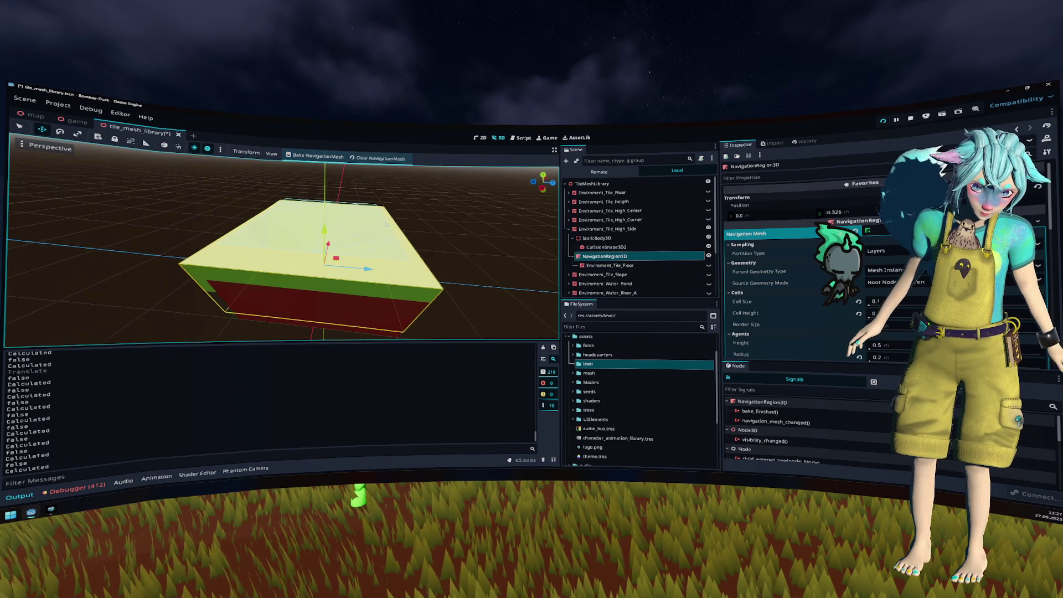
# Step: Show only the Slope tile, add a floor mesh under its navigation region, bake, and save
pyautogui.click(569, 229)
pyautogui.click(628, 240)
pyautogui.click(708, 229)
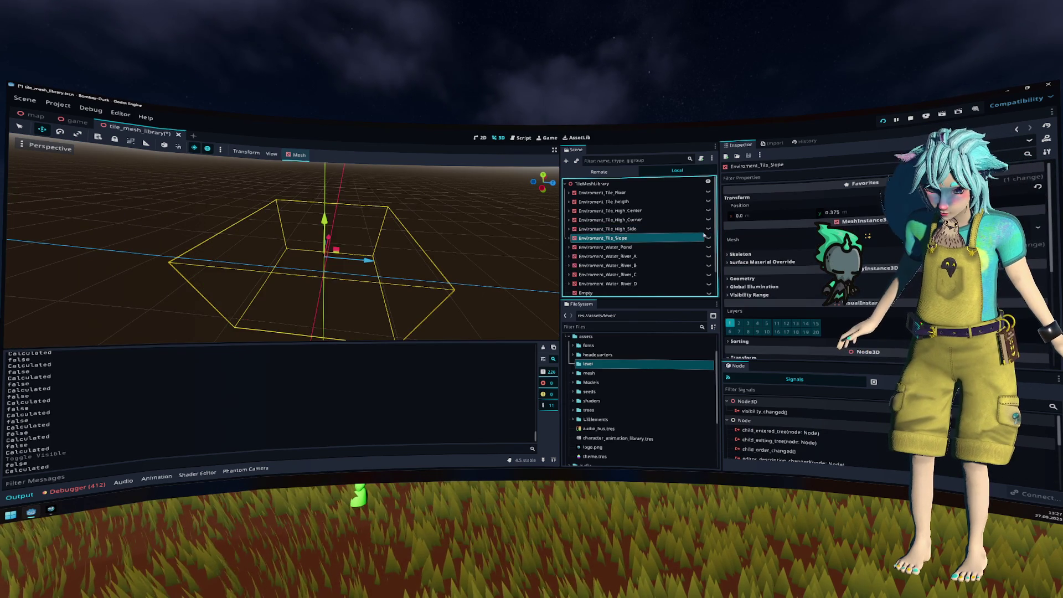
pyautogui.click(708, 238)
pyautogui.click(569, 238)
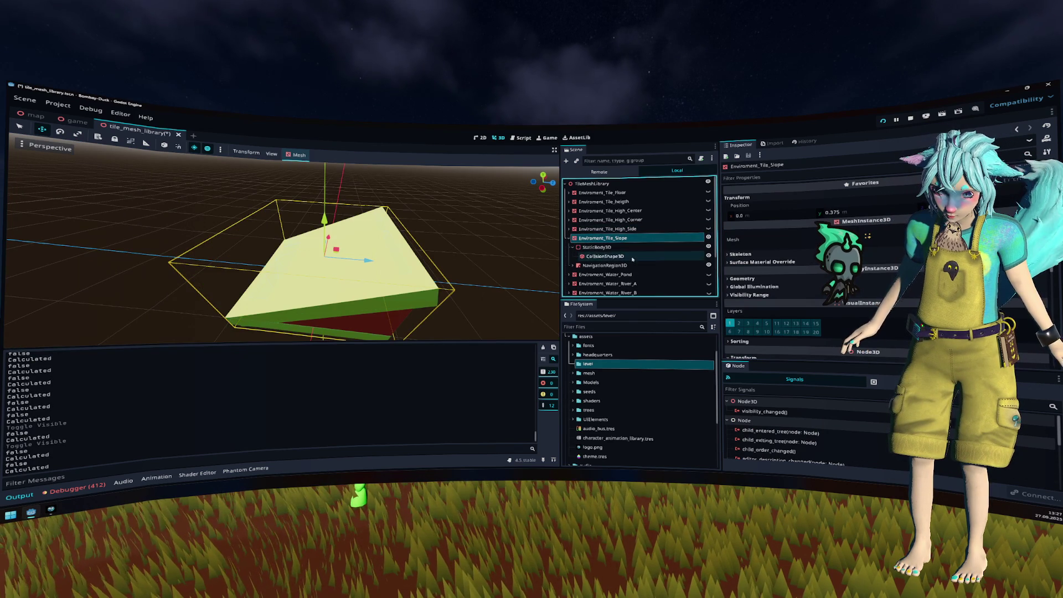
pyautogui.click(605, 266)
pyautogui.moveTo(444, 227); pyautogui.dragTo(516, 233)
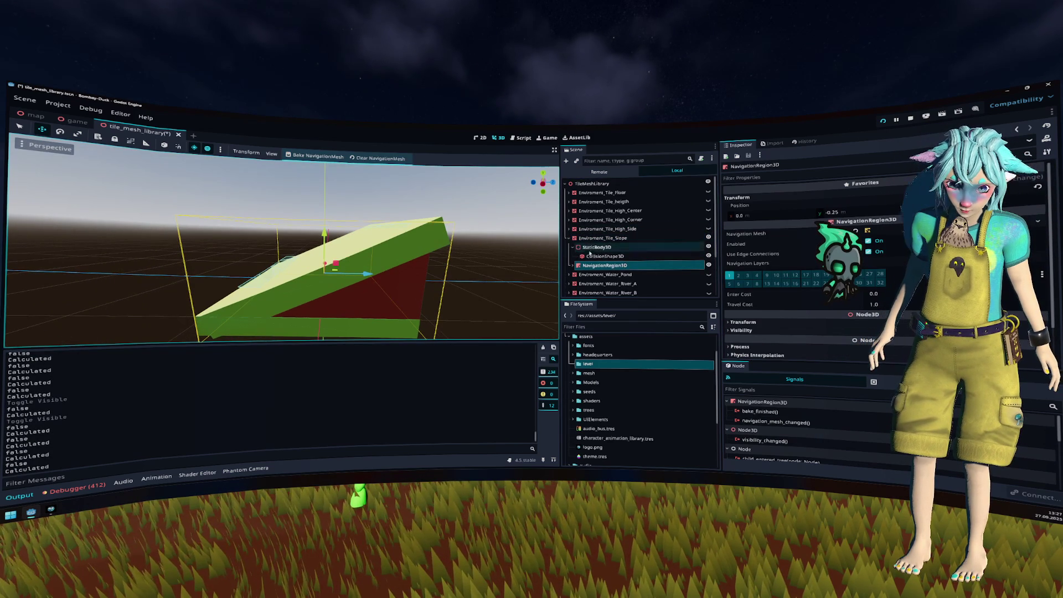
pyautogui.moveTo(602, 192); pyautogui.dragTo(605, 266)
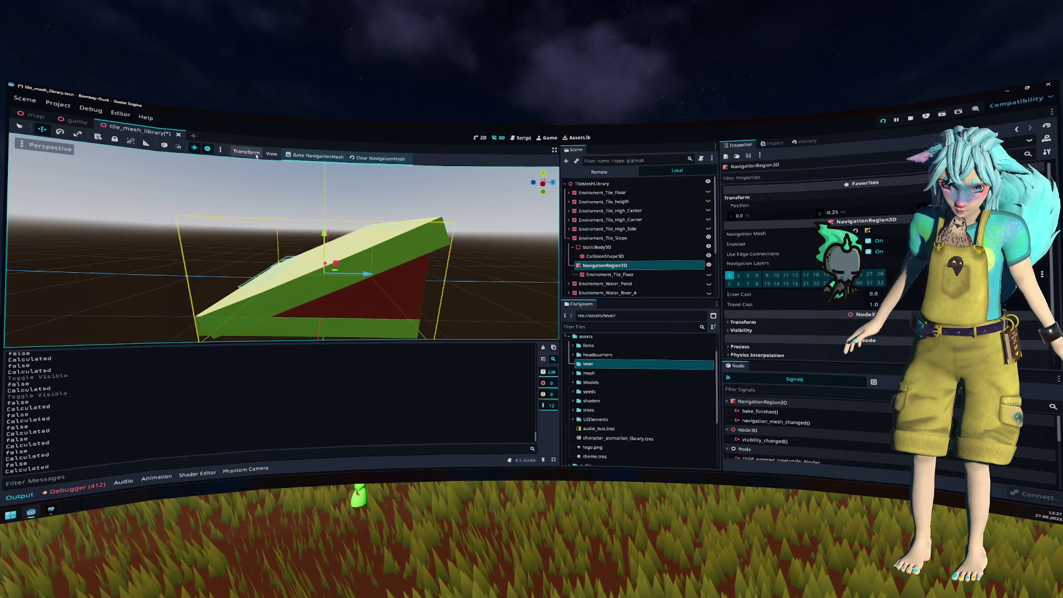
pyautogui.click(306, 156)
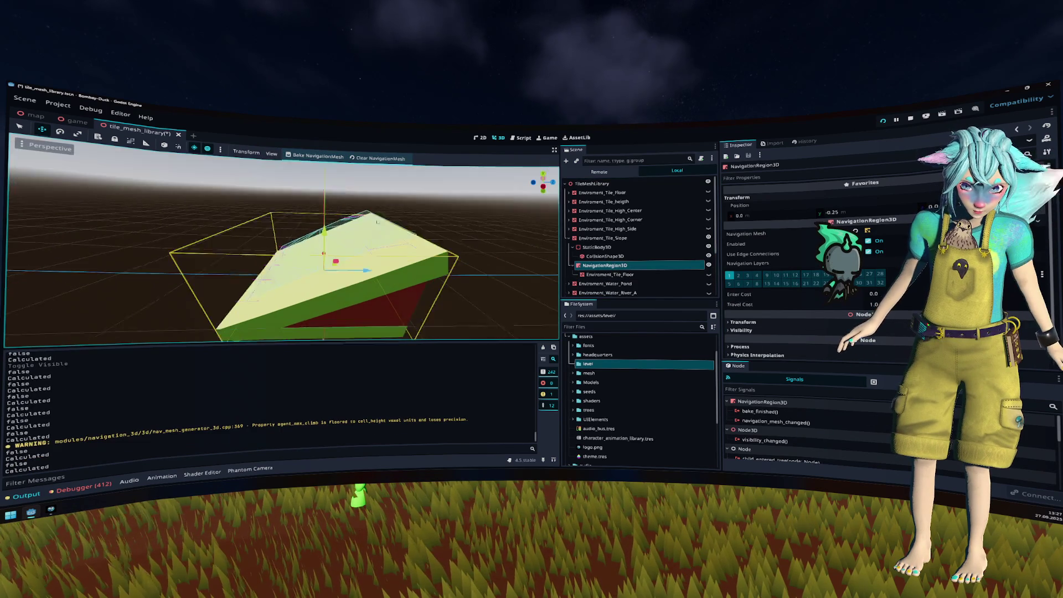
pyautogui.hotkey('ctrl', 's')
pyautogui.click(609, 275)
pyautogui.moveTo(432, 230)
pyautogui.mouseDown()
pyautogui.moveTo(453, 233)
pyautogui.moveTo(475, 268)
pyautogui.mouseUp()
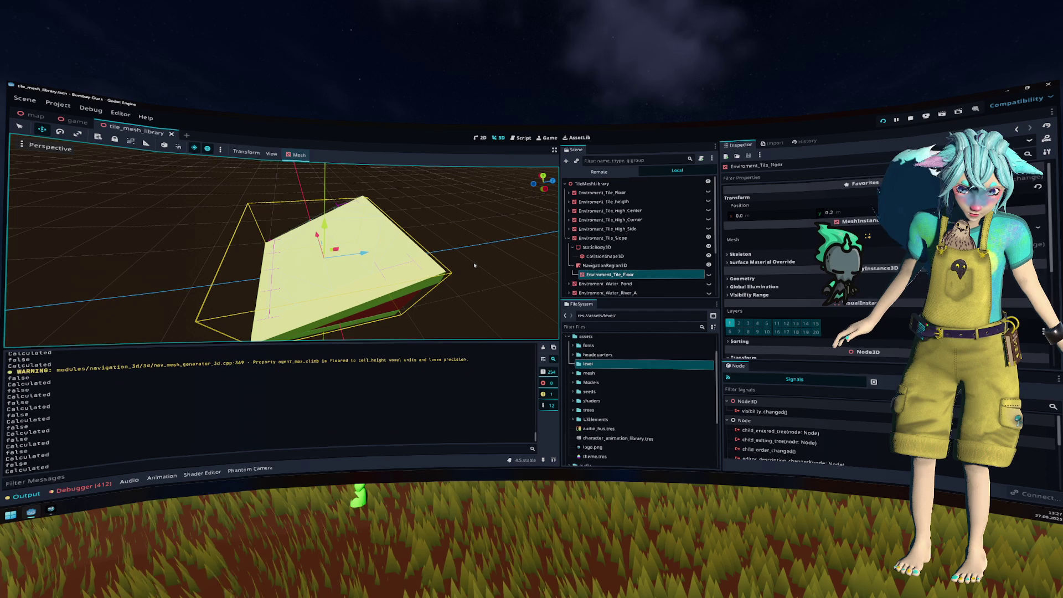
# Step: Reveal the Floor tile and inspect its navigation region, then close the tile library scene
pyautogui.click(569, 238)
pyautogui.click(569, 193)
pyautogui.click(597, 202)
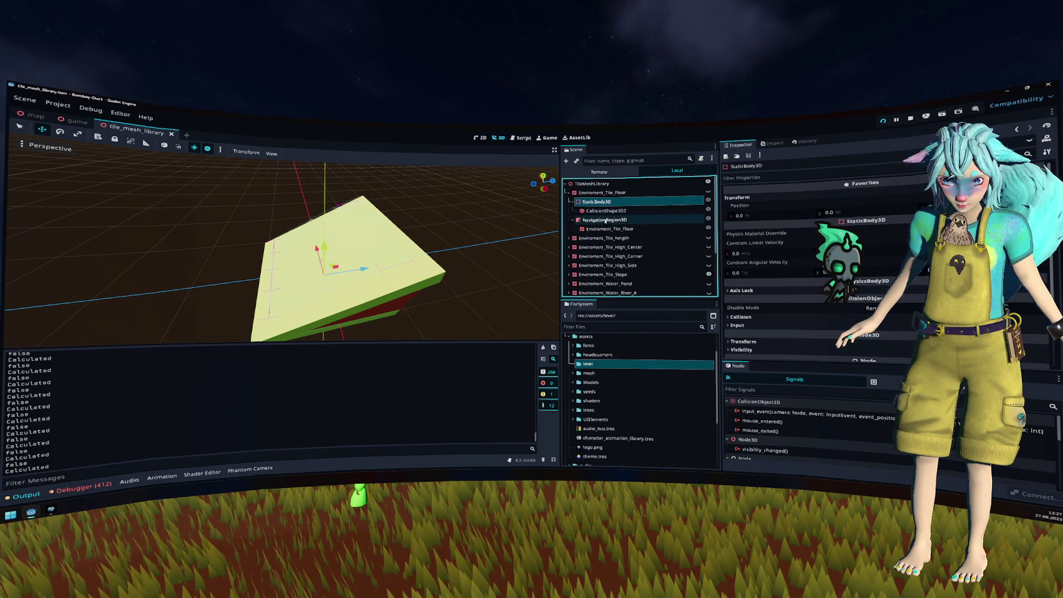
pyautogui.click(605, 220)
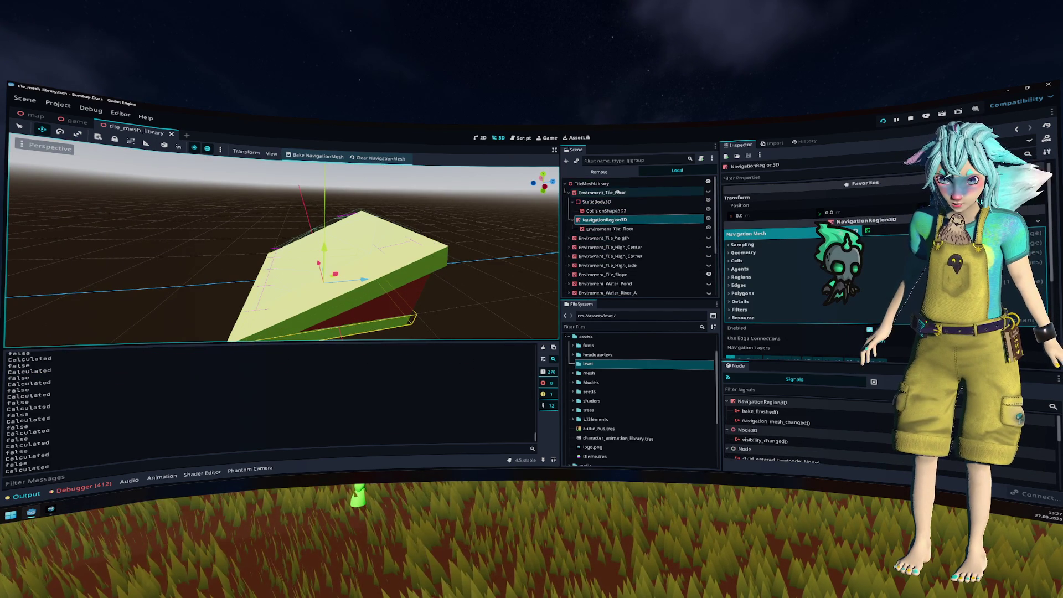
pyautogui.click(707, 192)
pyautogui.click(659, 219)
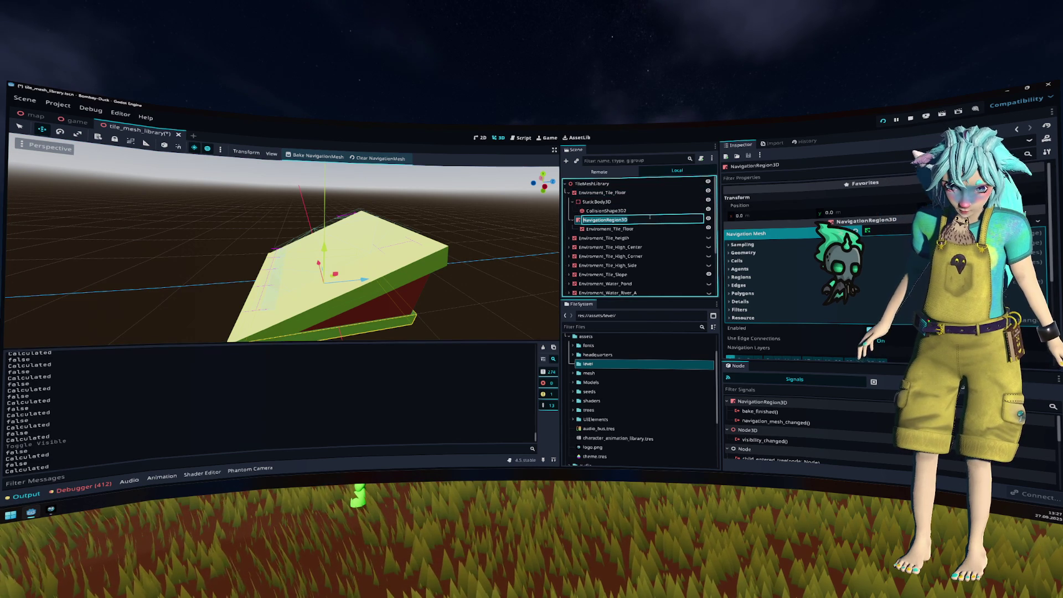
pyautogui.press('Escape')
pyautogui.hotkey('ctrl', 'z')
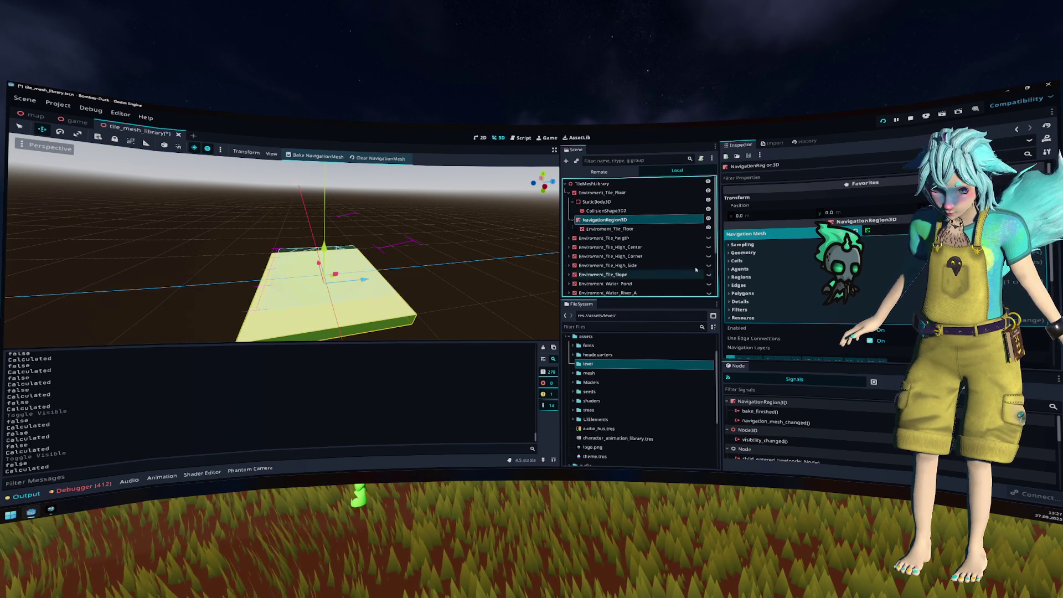
pyautogui.moveTo(474, 210); pyautogui.dragTo(253, 175)
pyautogui.middleClick(111, 128)
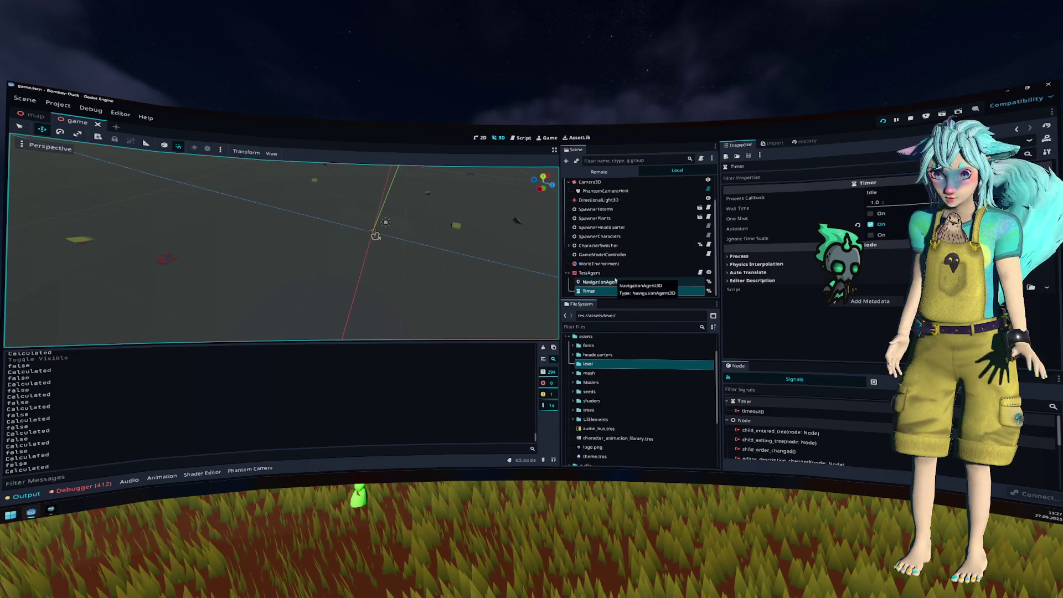
# Step: Filter the project files by 'mesh' and switch to the map scene
pyautogui.scroll(1, 570, 235)
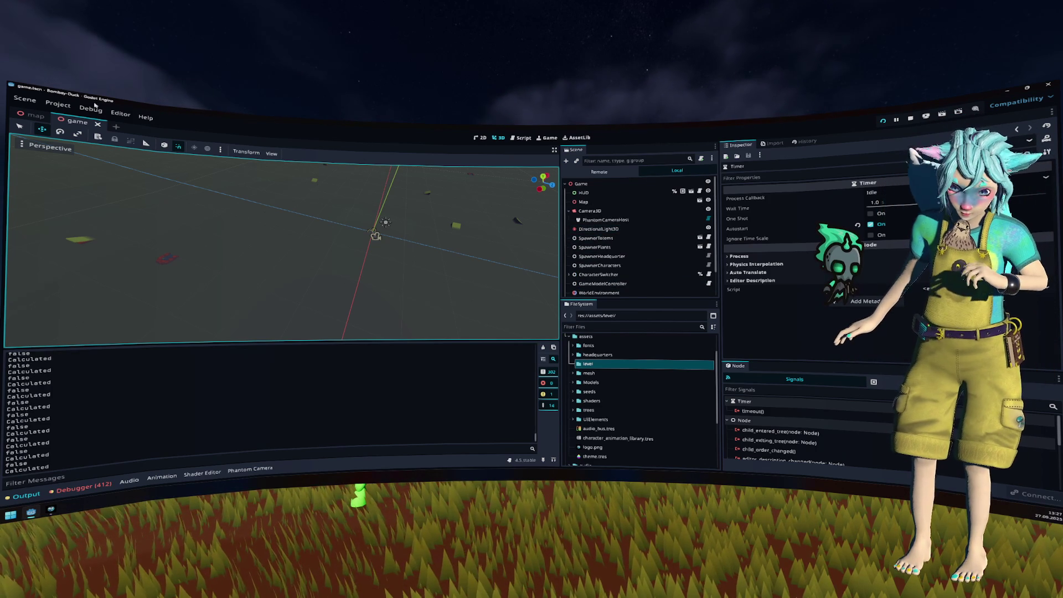
pyautogui.click(610, 365)
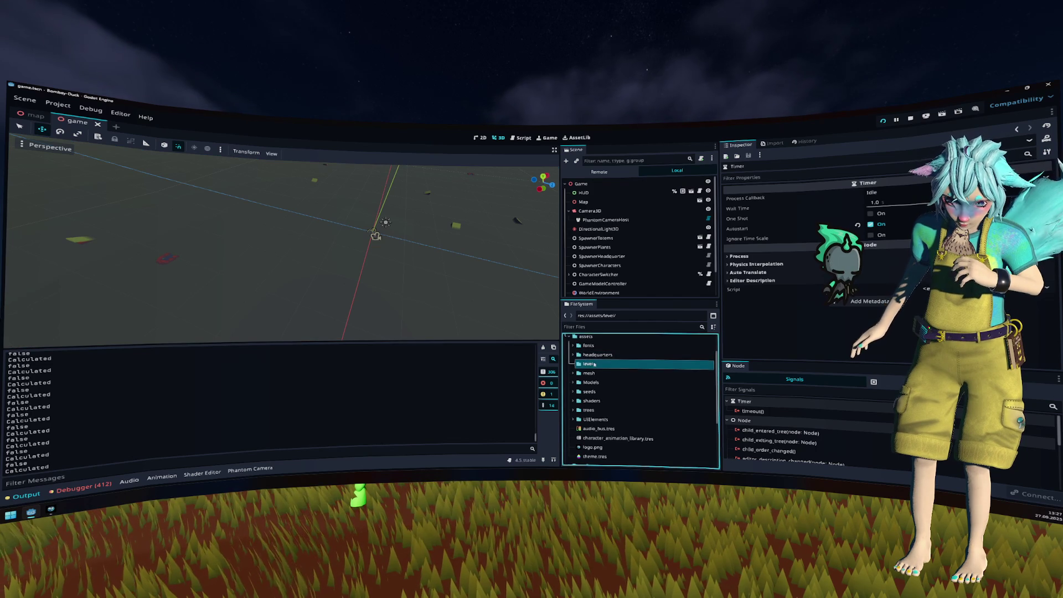
pyautogui.click(616, 328)
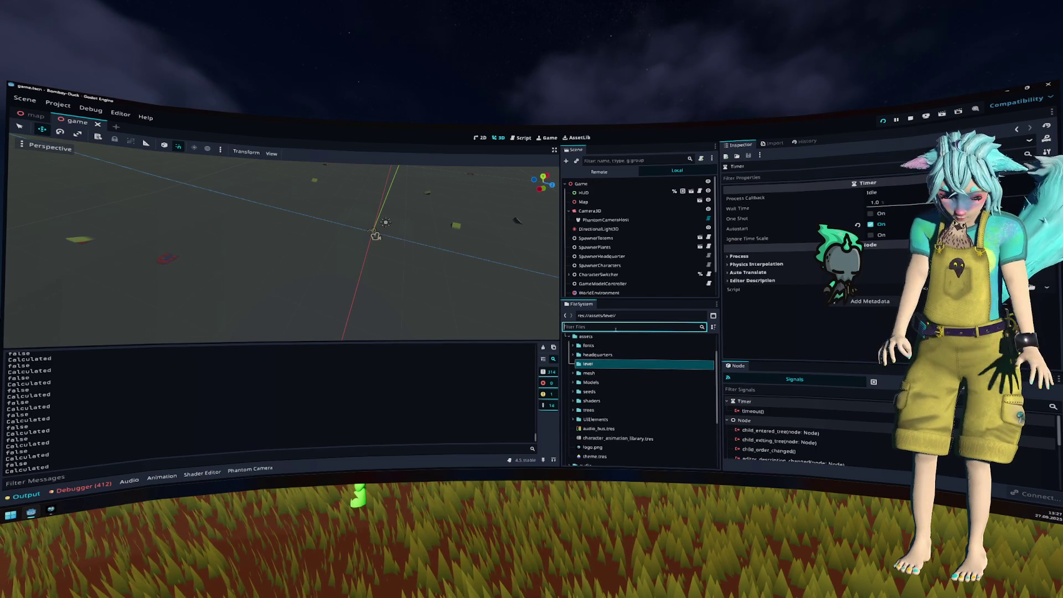
pyautogui.write('mesh')
pyautogui.scroll(-1, 631, 412)
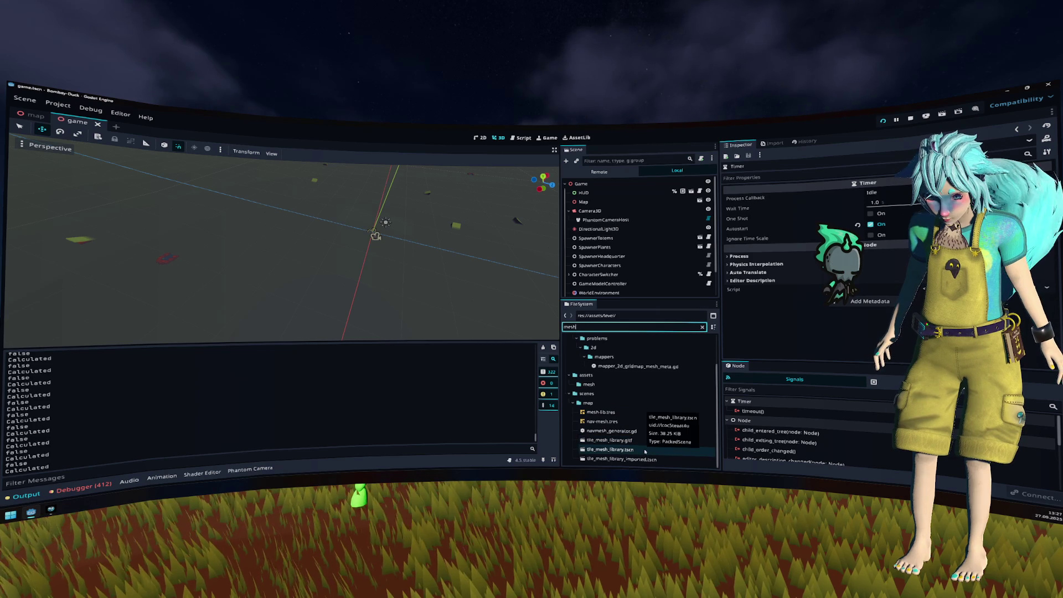
pyautogui.click(33, 115)
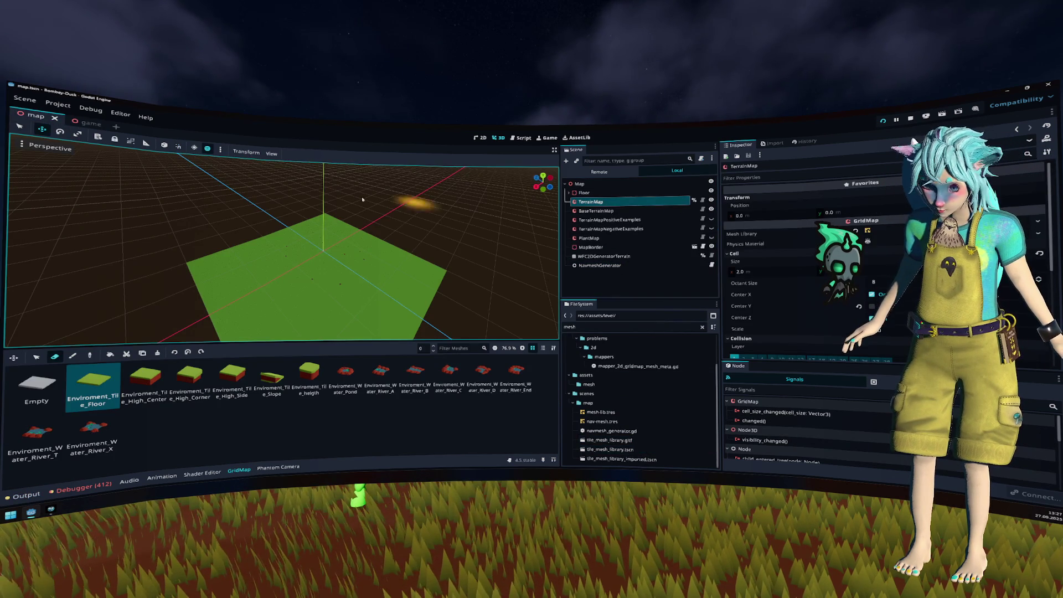
# Step: Import mesh library items from tile_mesh_library.tscn, save mesh-lib.tres, and close the map and game scenes
pyautogui.click(842, 233)
pyautogui.click(295, 156)
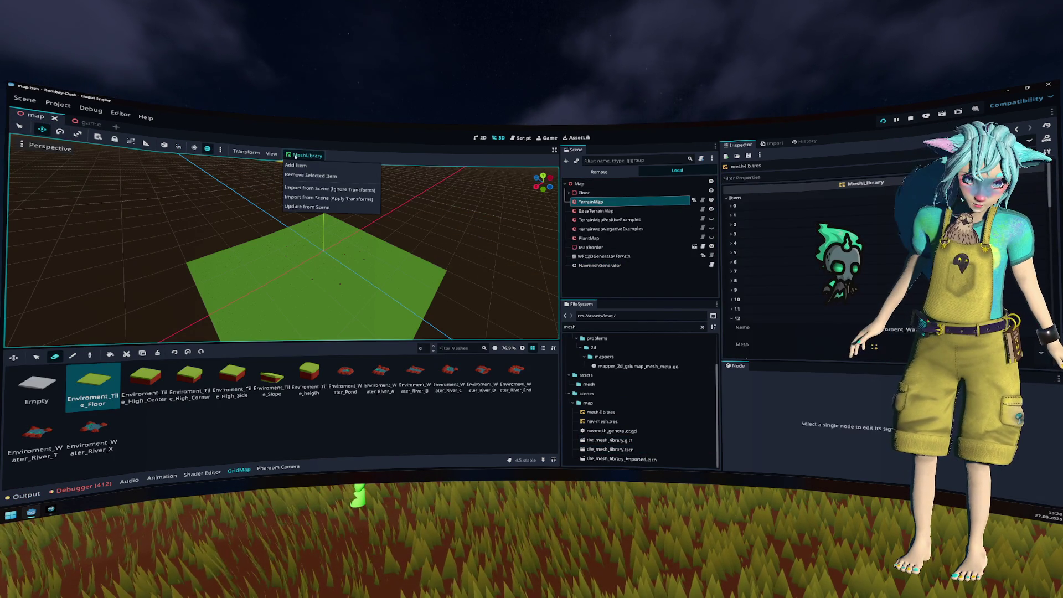
pyautogui.click(329, 199)
pyautogui.click(500, 247)
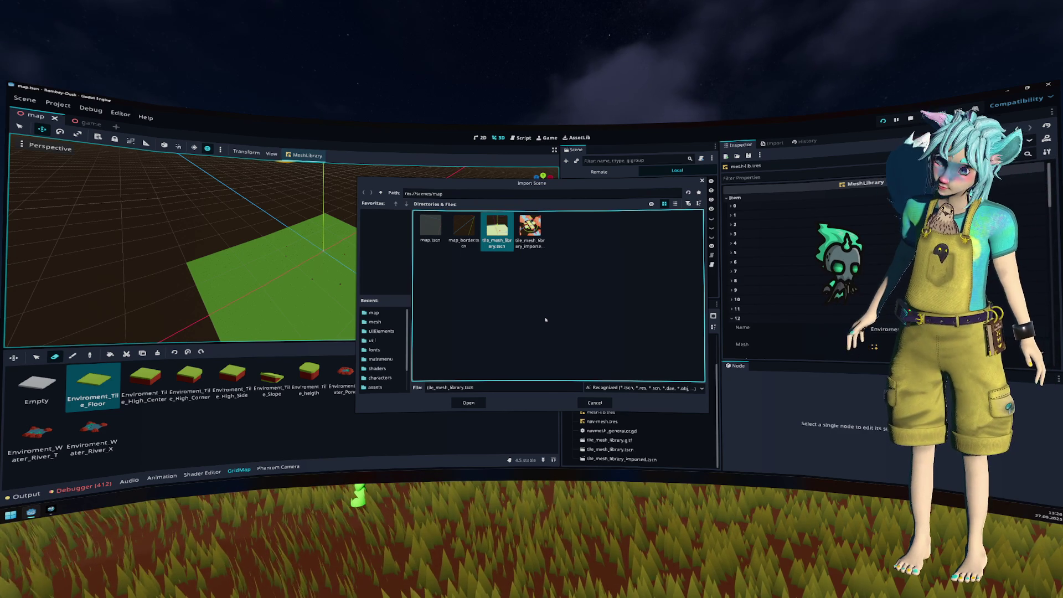
pyautogui.press('Return')
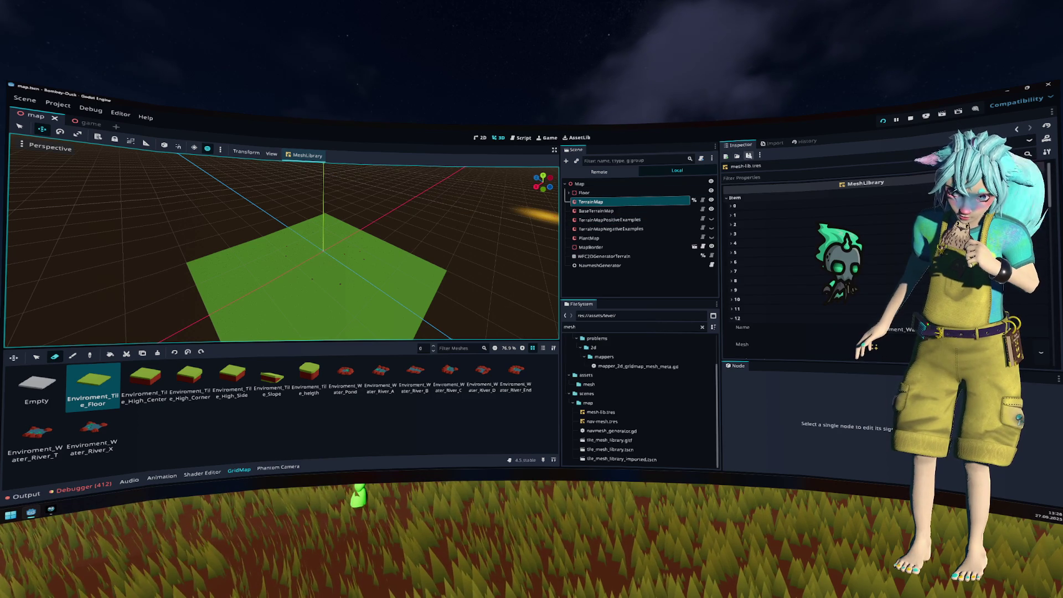
pyautogui.click(749, 156)
pyautogui.click(752, 165)
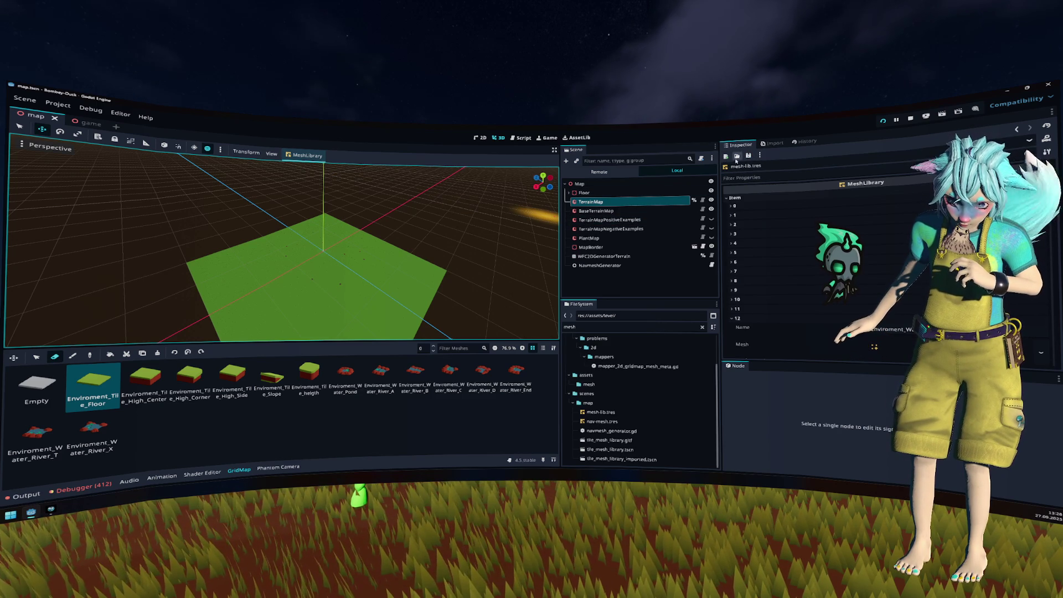
pyautogui.click(57, 119)
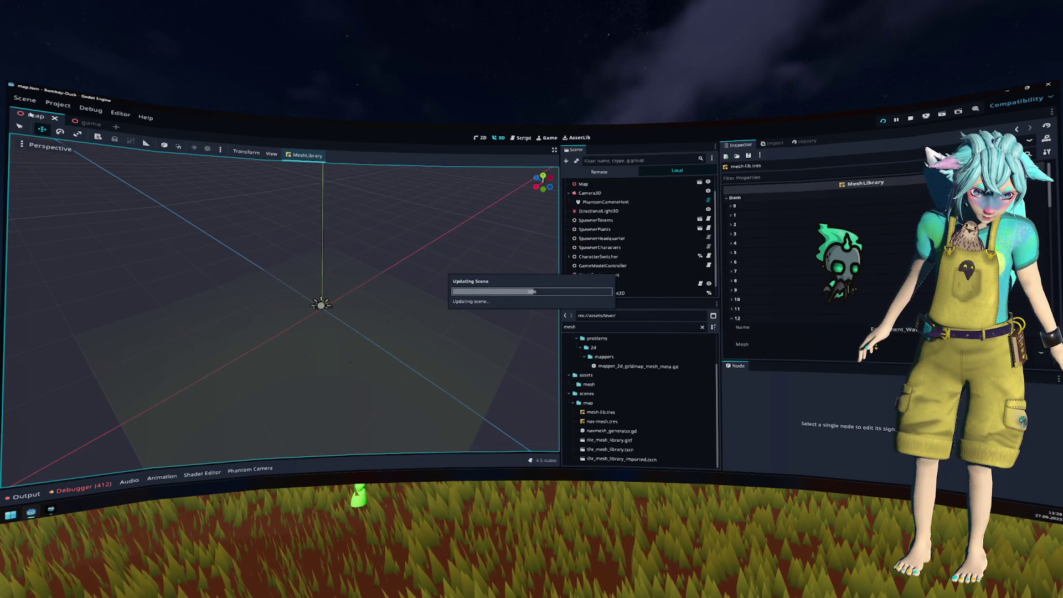
pyautogui.click(59, 118)
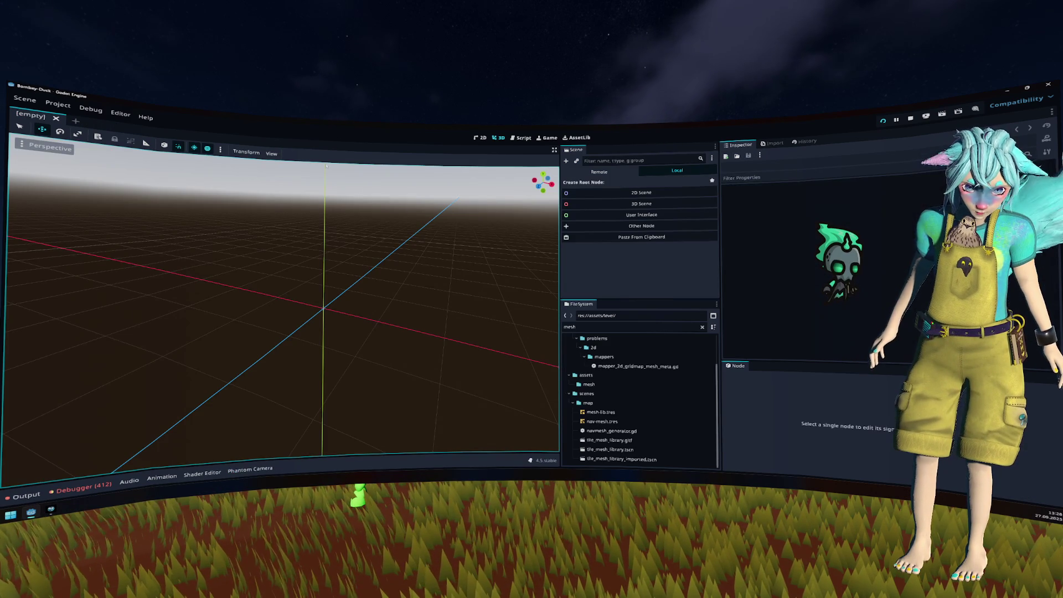
# Step: Clear the 'mesh' file filter, run the game, start play from its menu, then stop it
pyautogui.scroll(2, 637, 388)
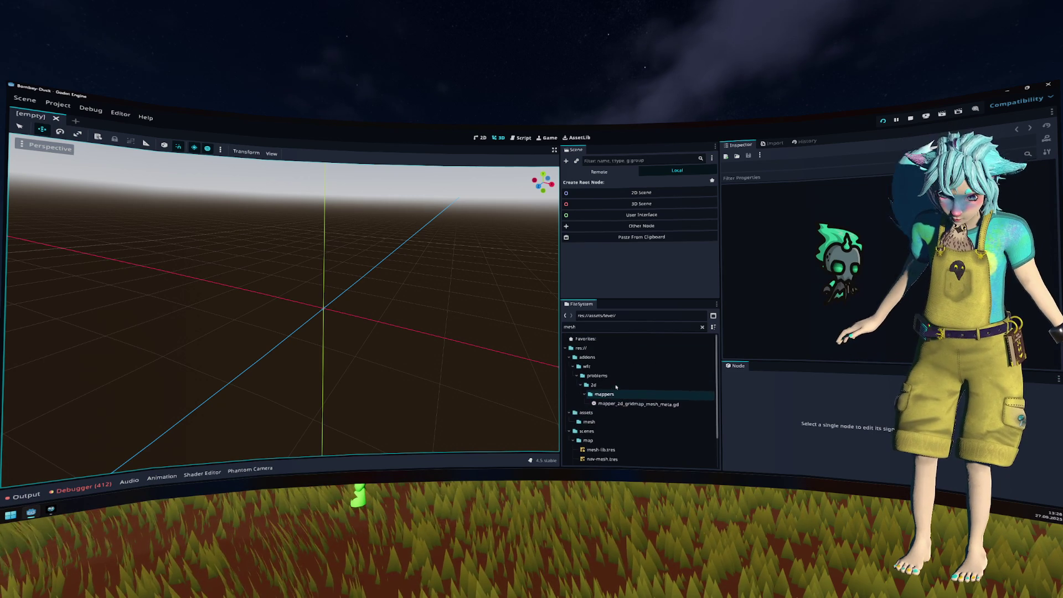
pyautogui.click(702, 327)
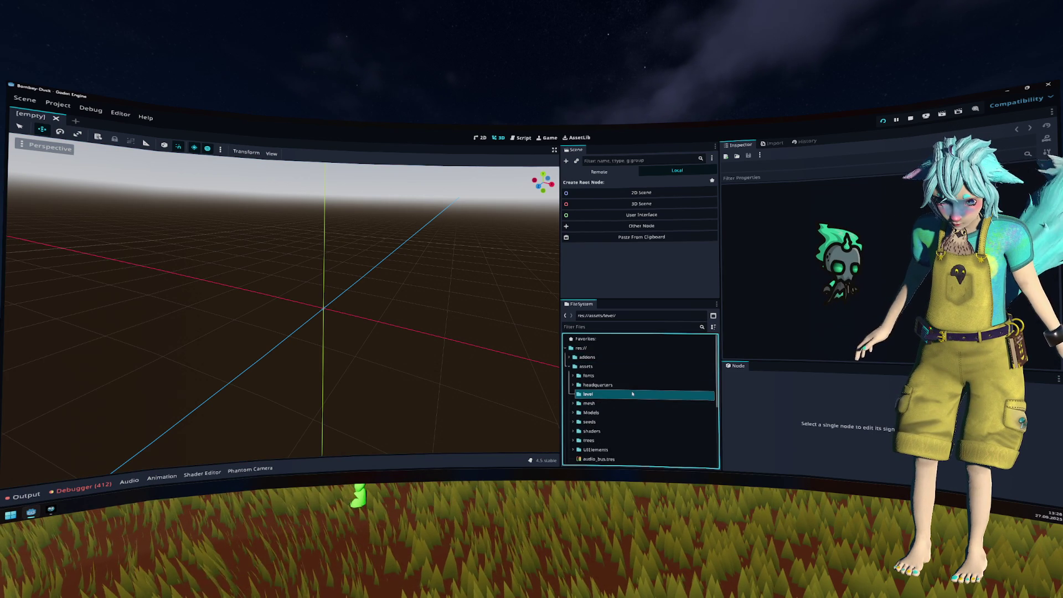
pyautogui.hotkey('alt', 'o')
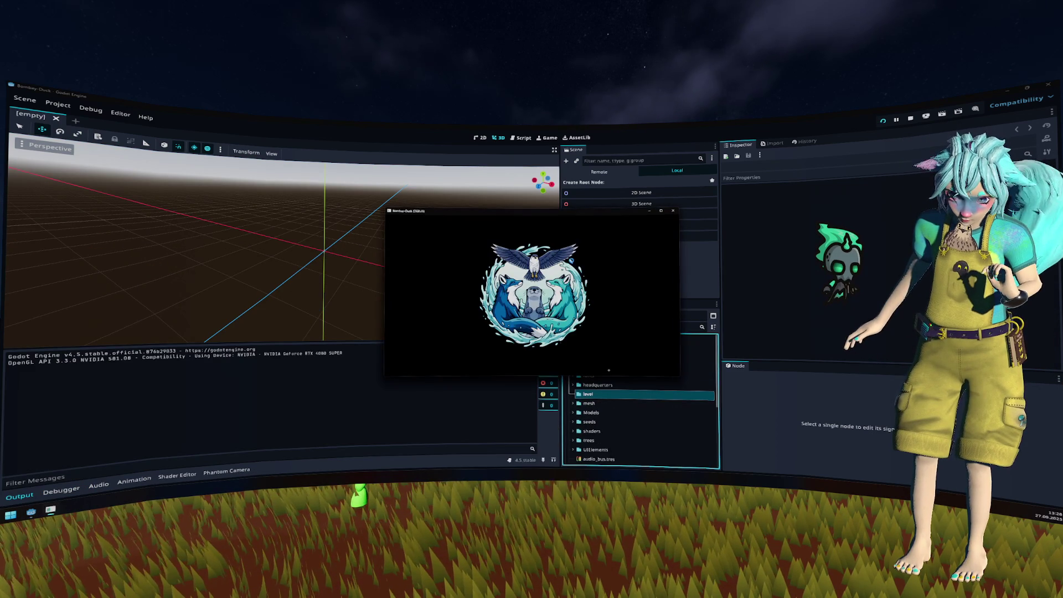
pyautogui.press('Return')
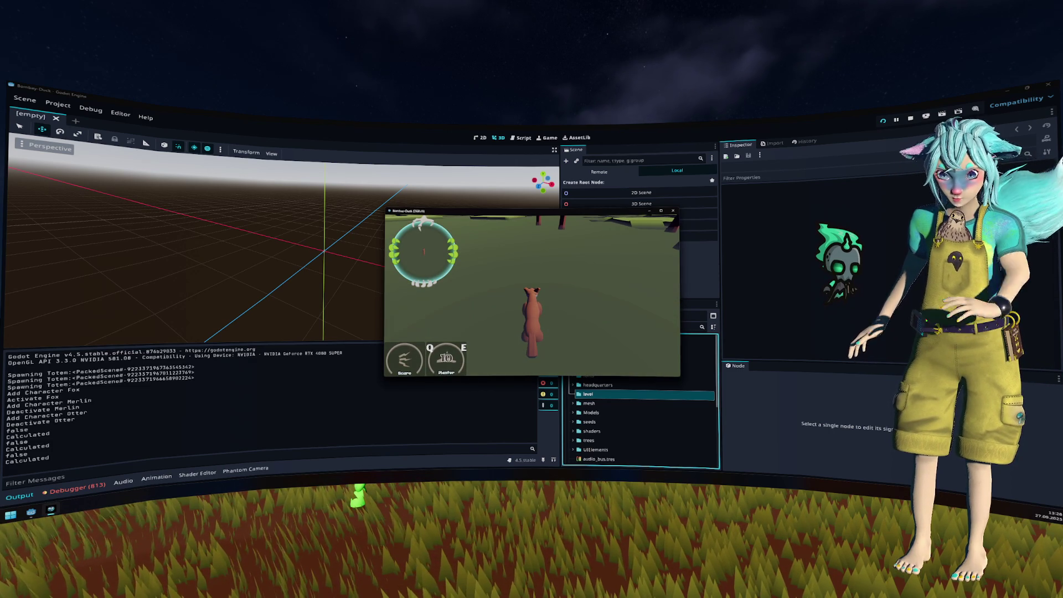
pyautogui.press('F8')
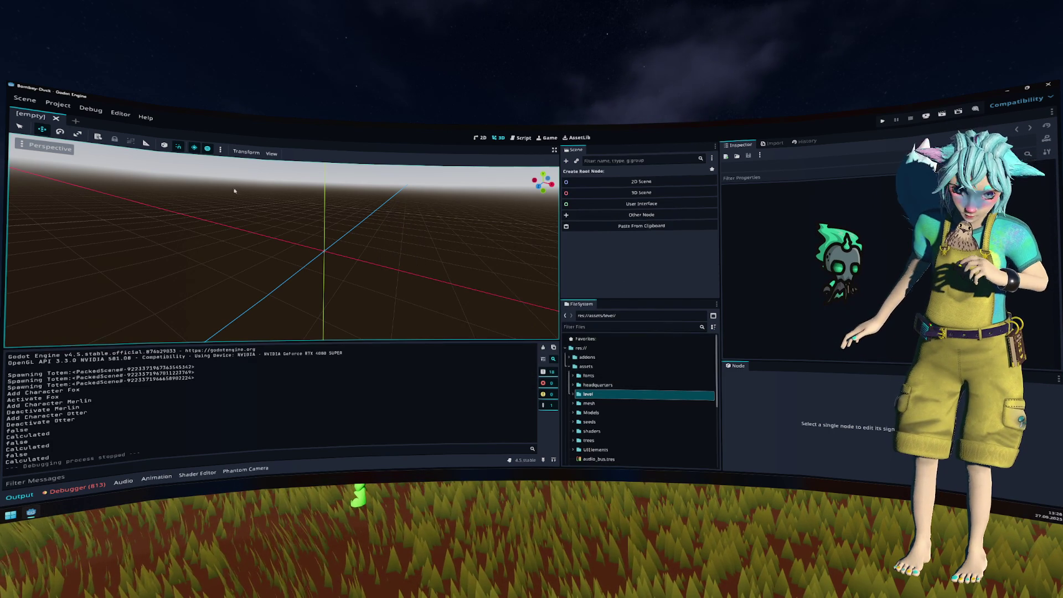
pyautogui.scroll(-4, 609, 396)
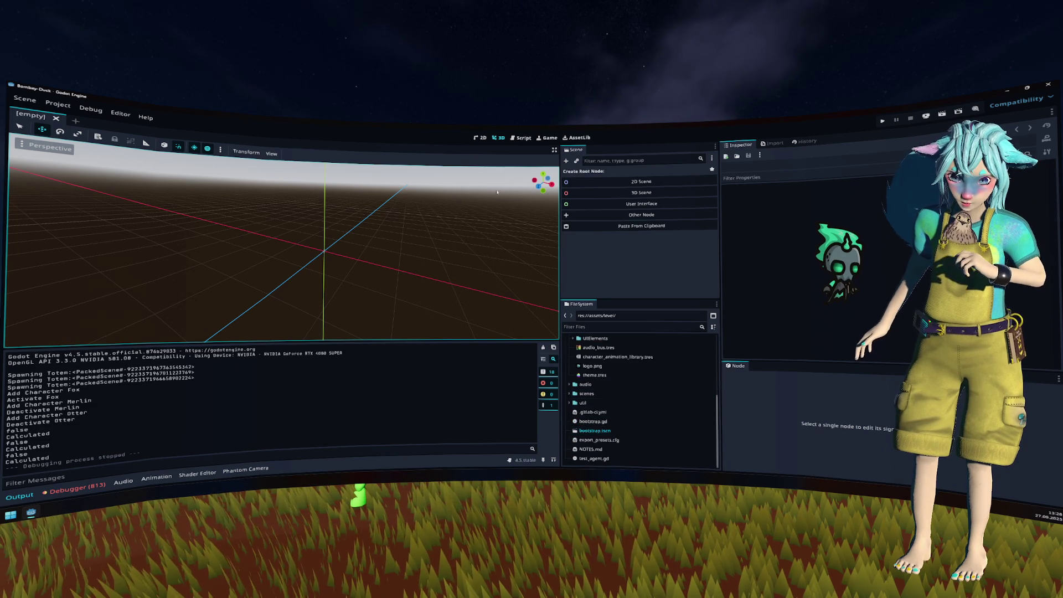
# Step: Review the commented-out make_baked_meshes() call on line 25 of navmesh_generator.gd
pyautogui.click(522, 138)
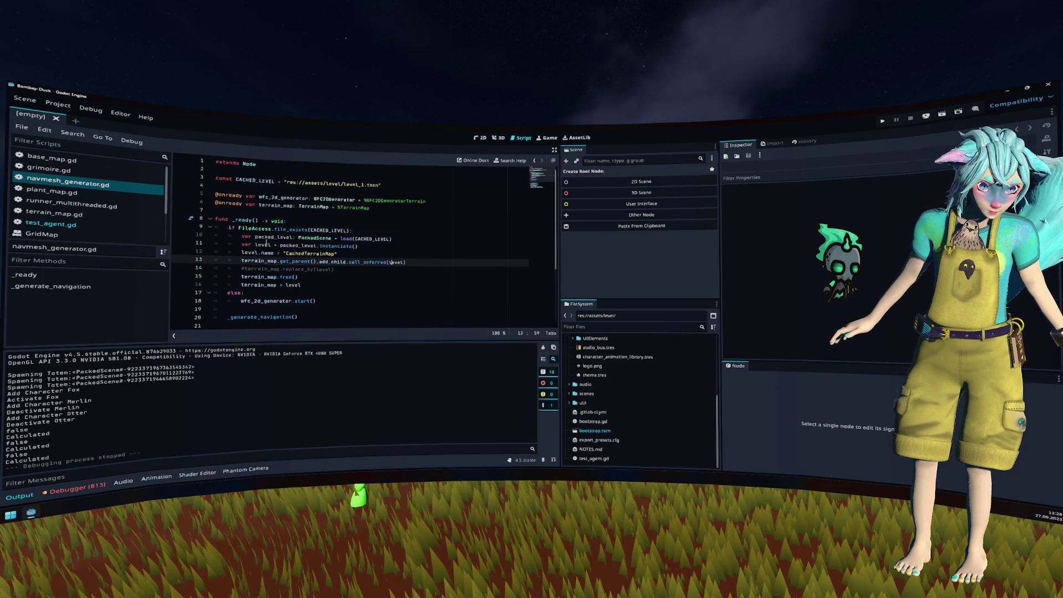
pyautogui.scroll(-4, 275, 241)
pyautogui.click(269, 269)
pyautogui.press('Home')
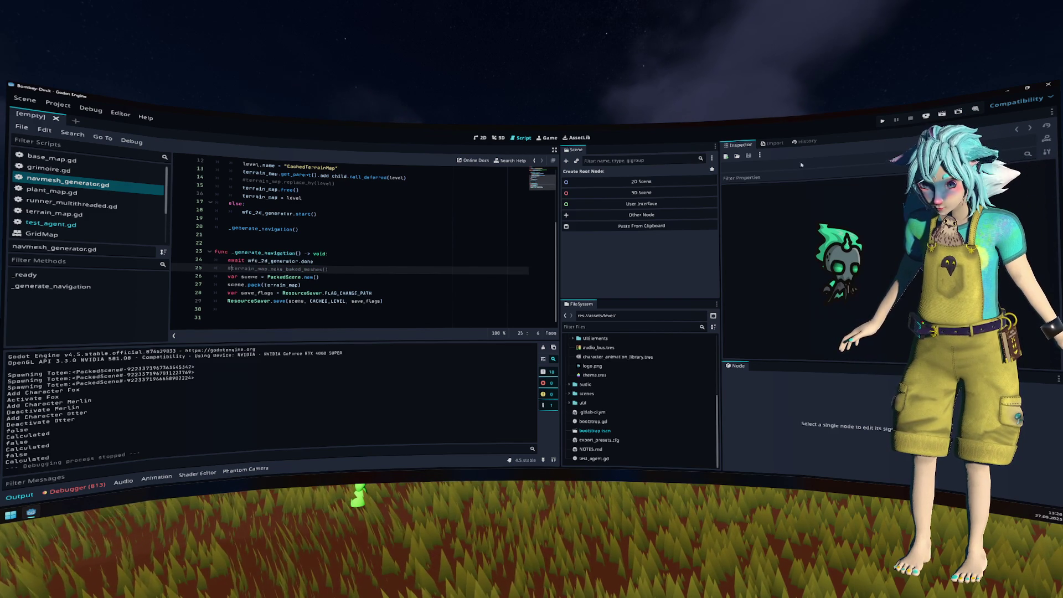
pyautogui.scroll(4, 637, 387)
# Step: Delete the cached level_1.tscn from the level folder and run the project again
pyautogui.click(631, 381)
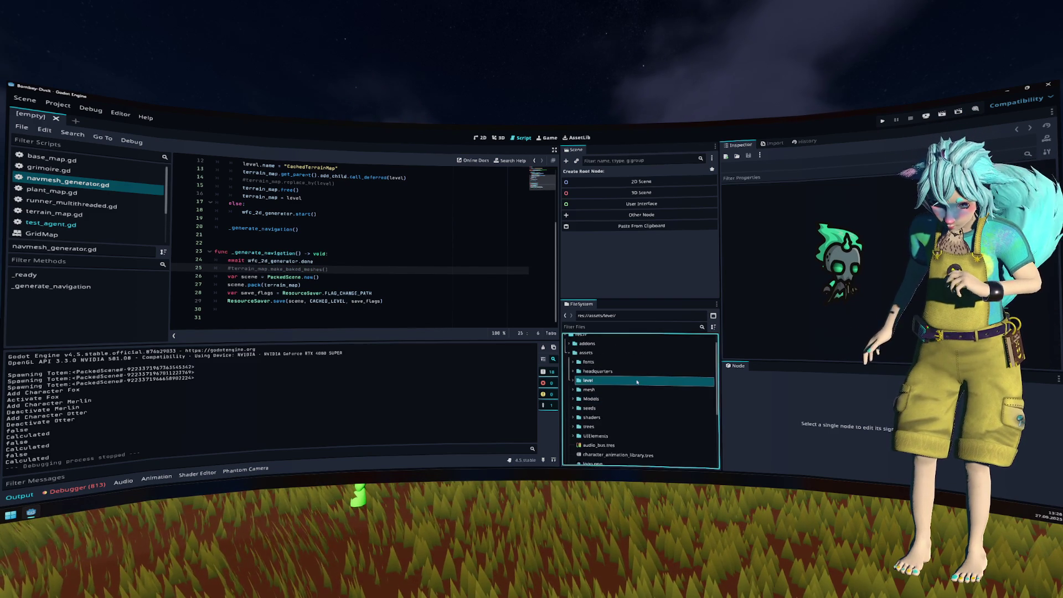
pyautogui.click(634, 389)
pyautogui.press('Delete')
pyautogui.press('Return')
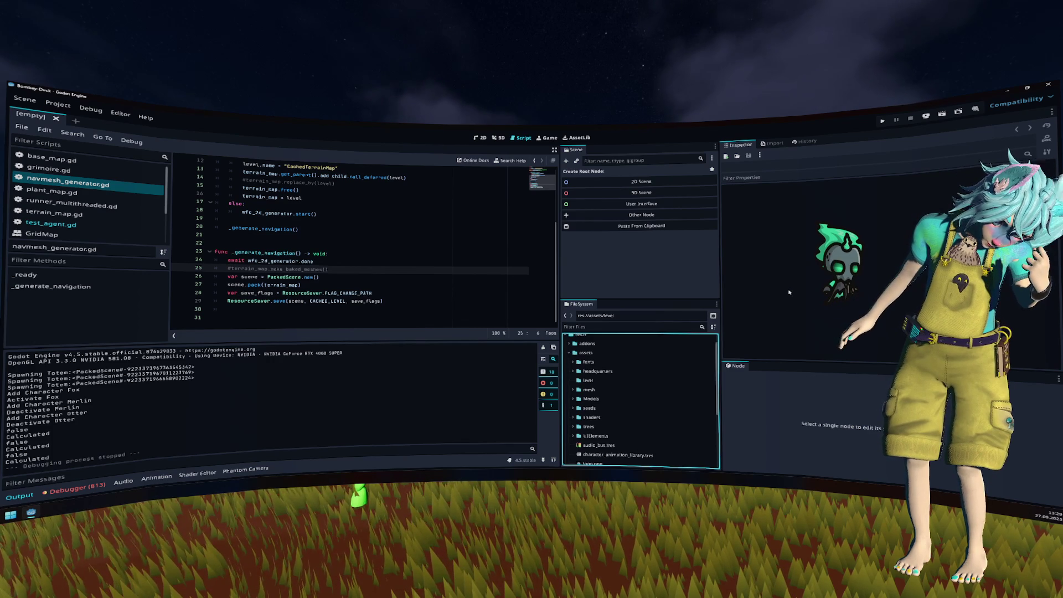
pyautogui.click(882, 123)
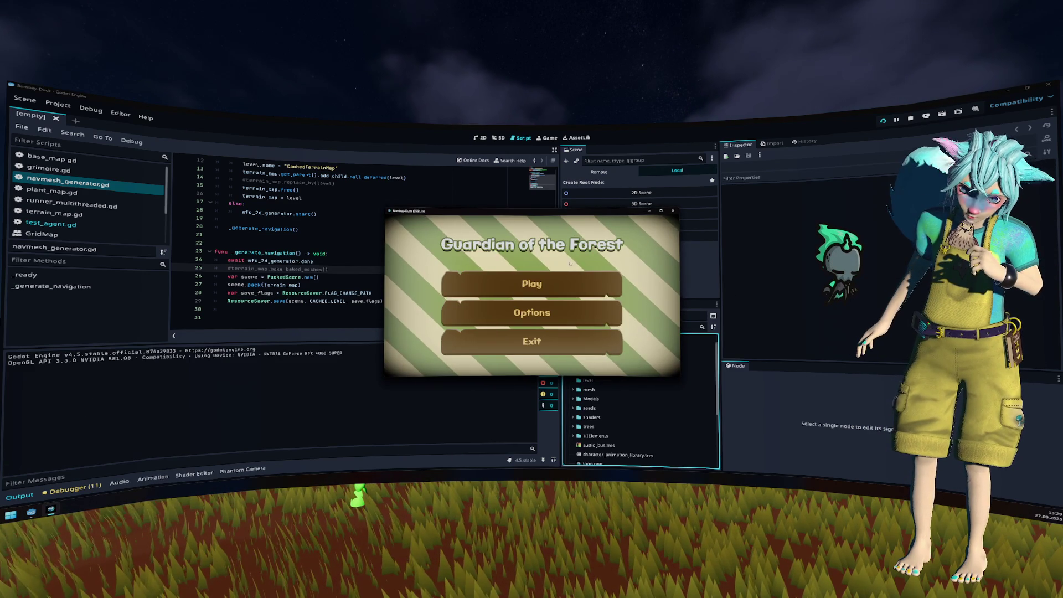
# Step: Start play from the main menu, watch the fox on the navmesh overlay, then stop the game
pyautogui.click(575, 280)
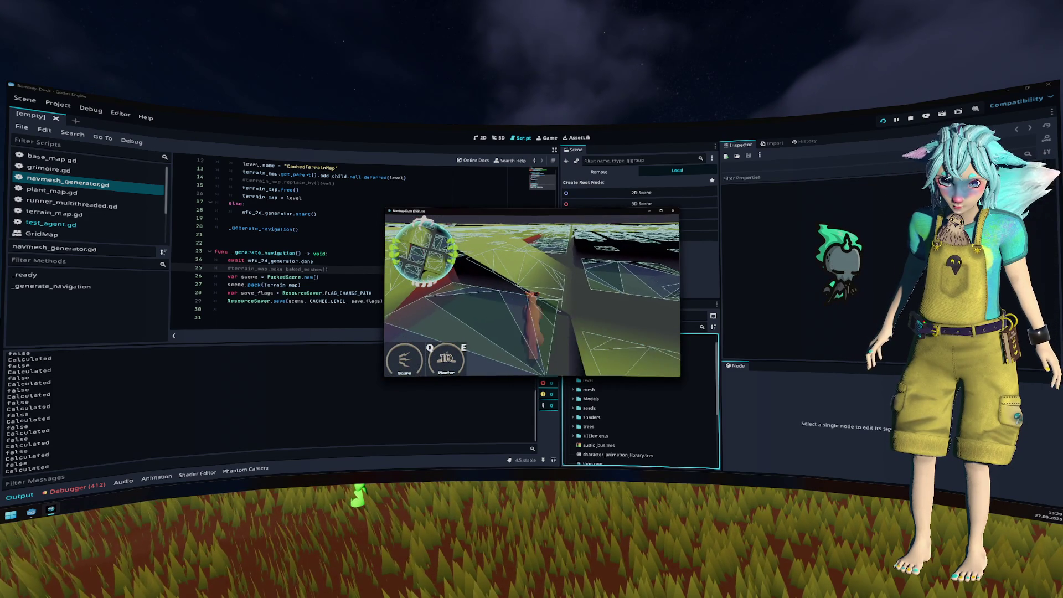
pyautogui.press('F8')
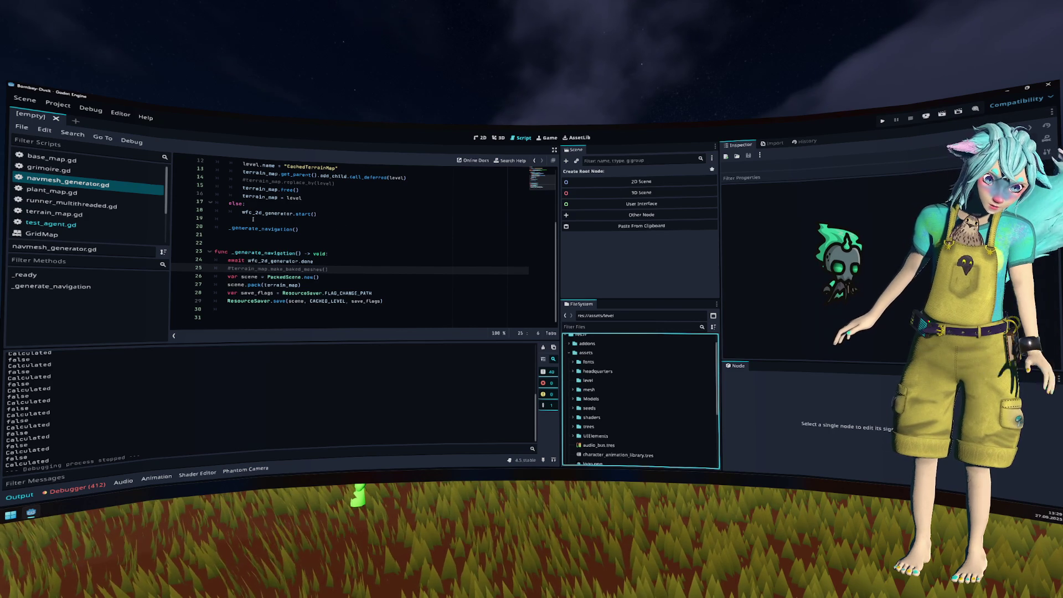
pyautogui.scroll(-1, 134, 222)
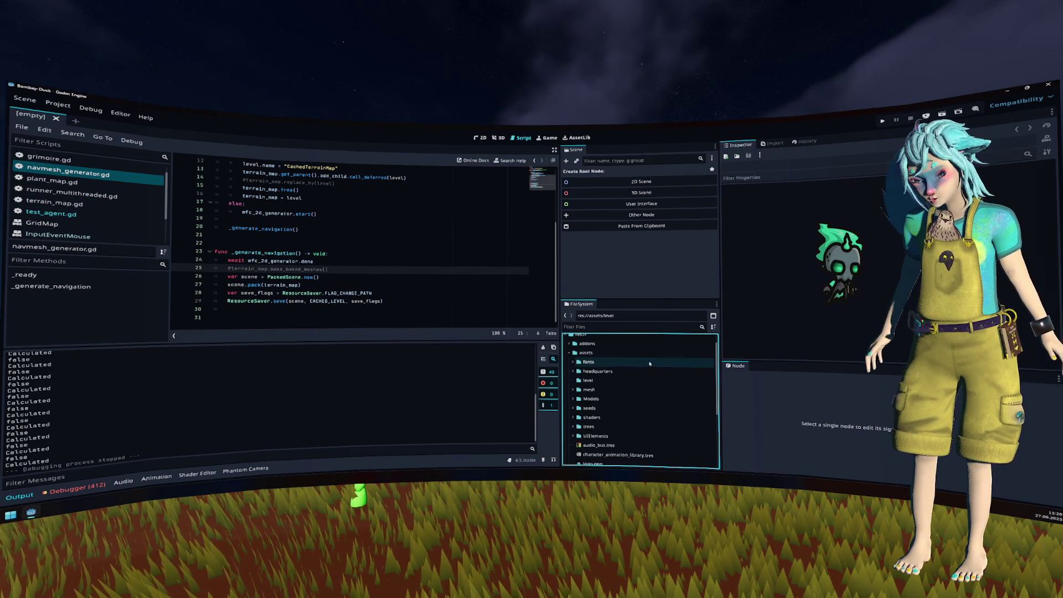
# Step: Open tile_mesh_library.tscn from the quick scene picker in the 3D view and save it
pyautogui.click(615, 327)
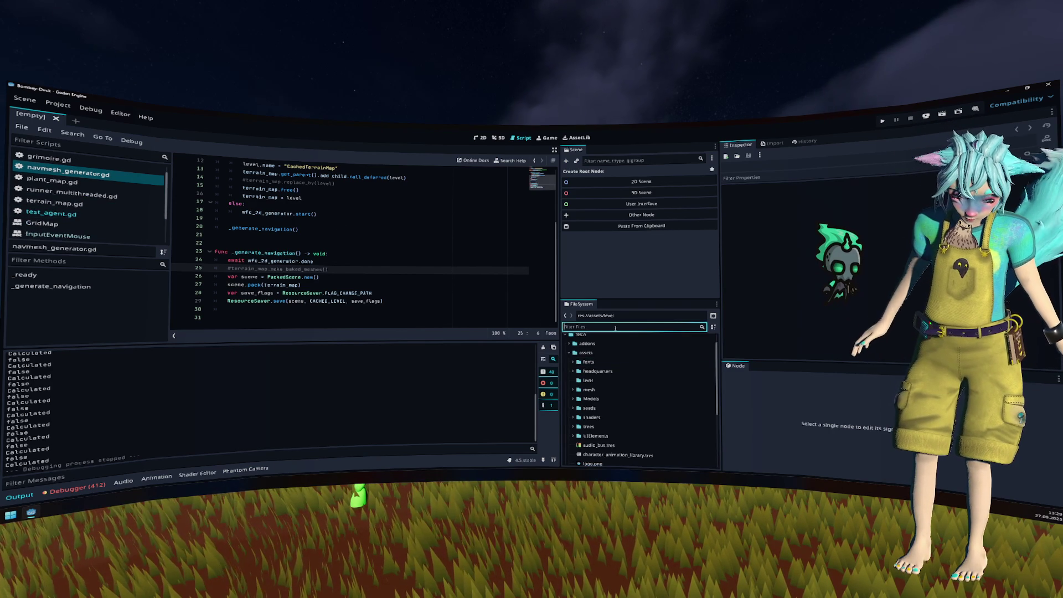
pyautogui.click(387, 283)
pyautogui.hotkey('ctrl', 'shift', 'o')
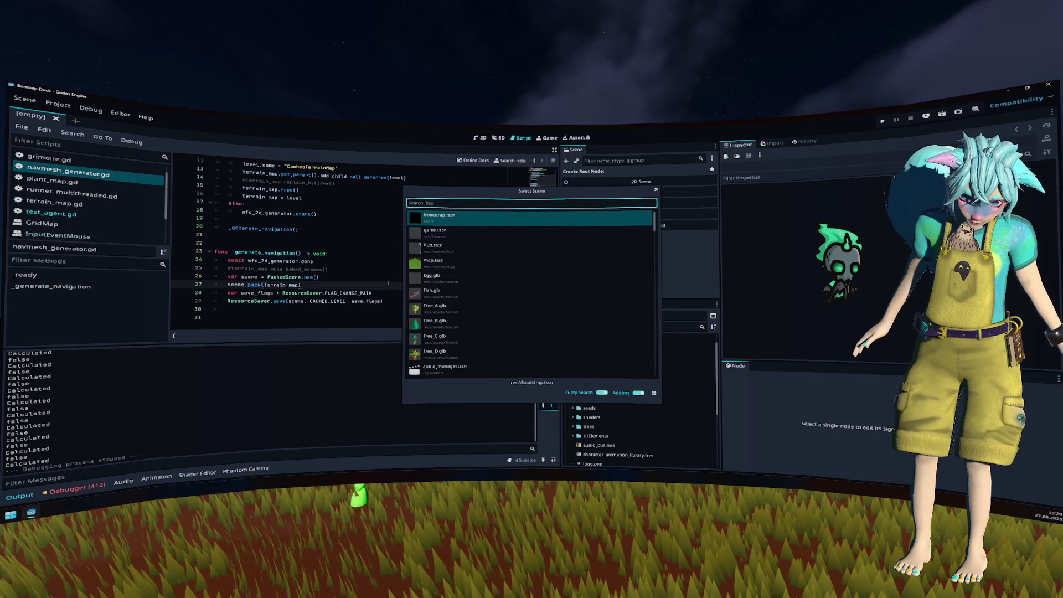
pyautogui.write('mesh')
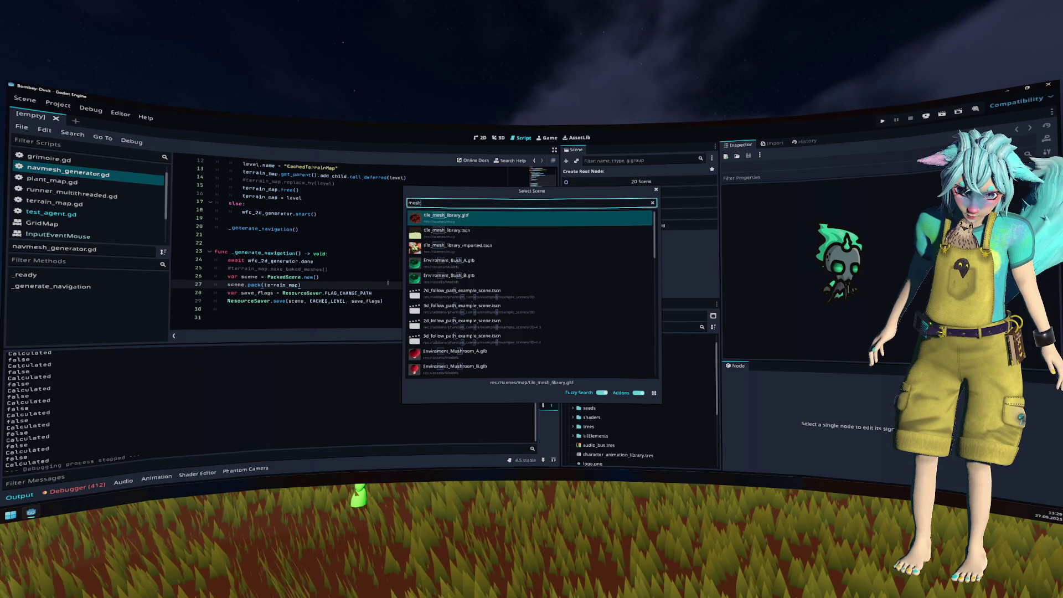
pyautogui.press('Down')
pyautogui.press('Return')
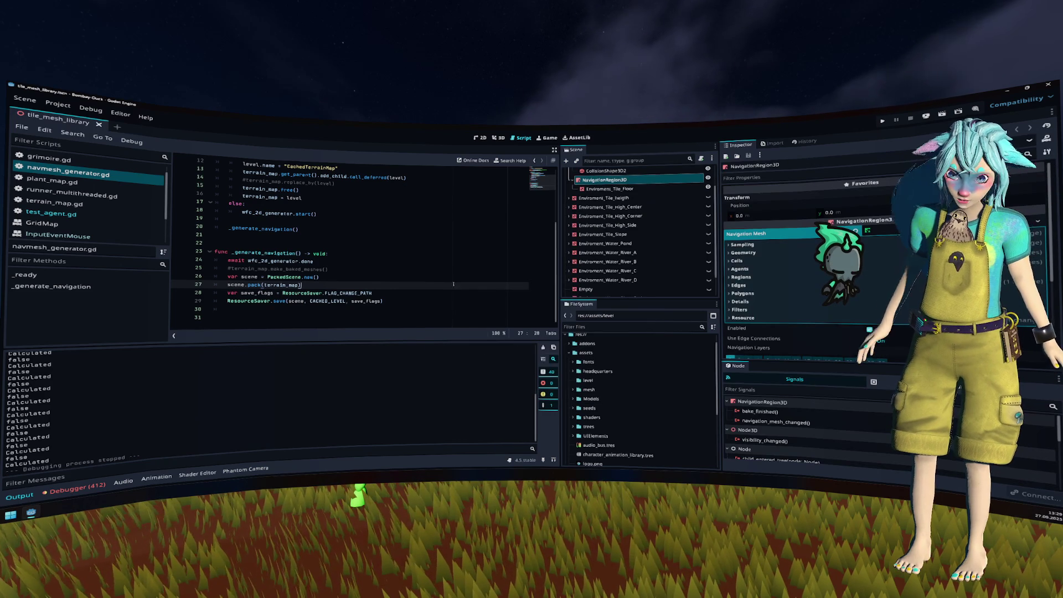
pyautogui.click(498, 141)
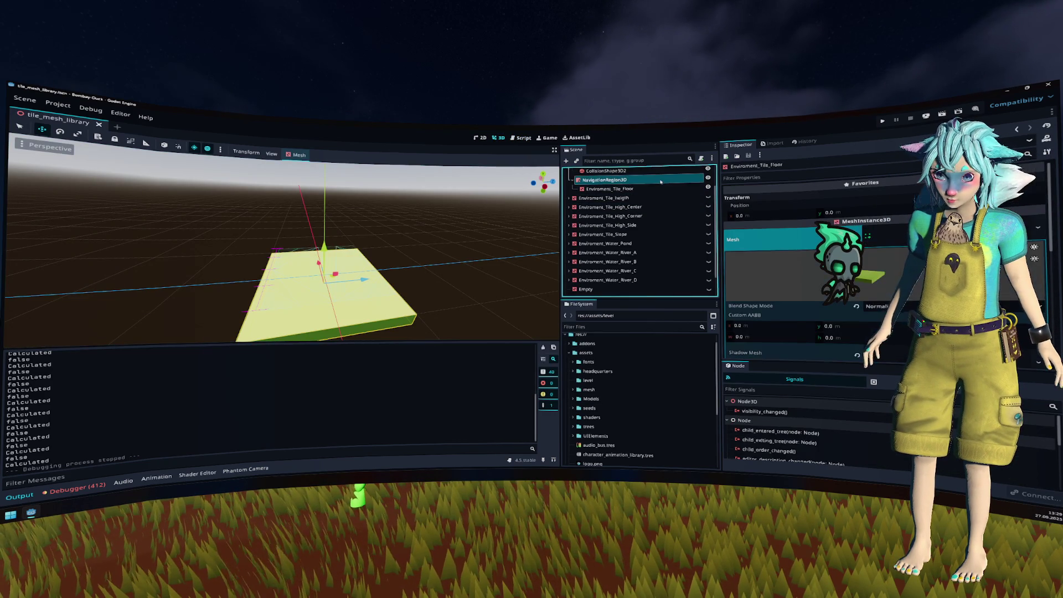
pyautogui.hotkey('ctrl', 's')
# Step: Hide the Floor tile, show only Environment_Tile_High_Center, and expand its children
pyautogui.scroll(2, 621, 199)
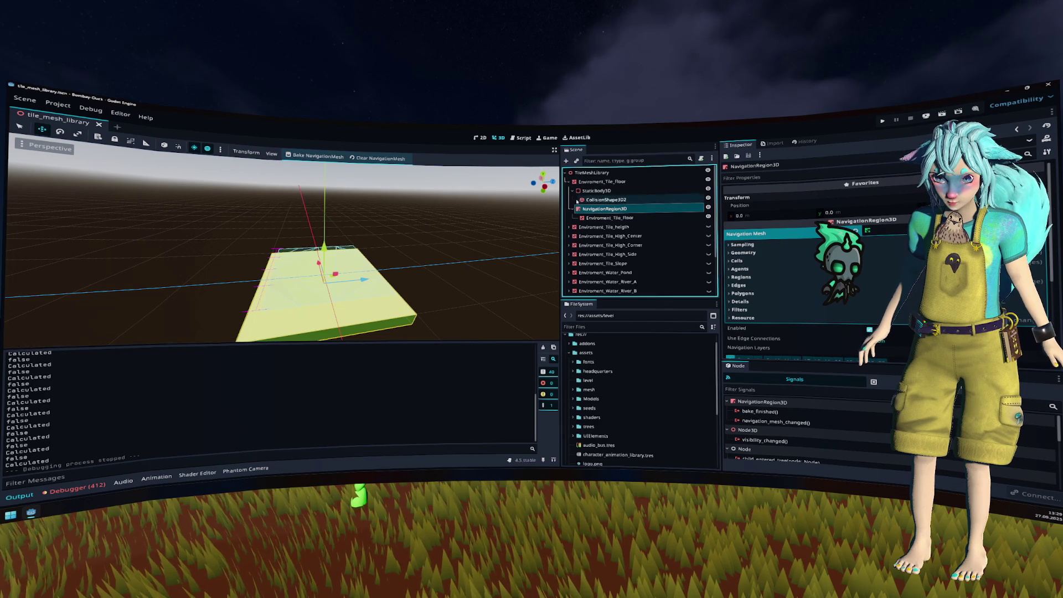
pyautogui.click(568, 182)
pyautogui.click(708, 179)
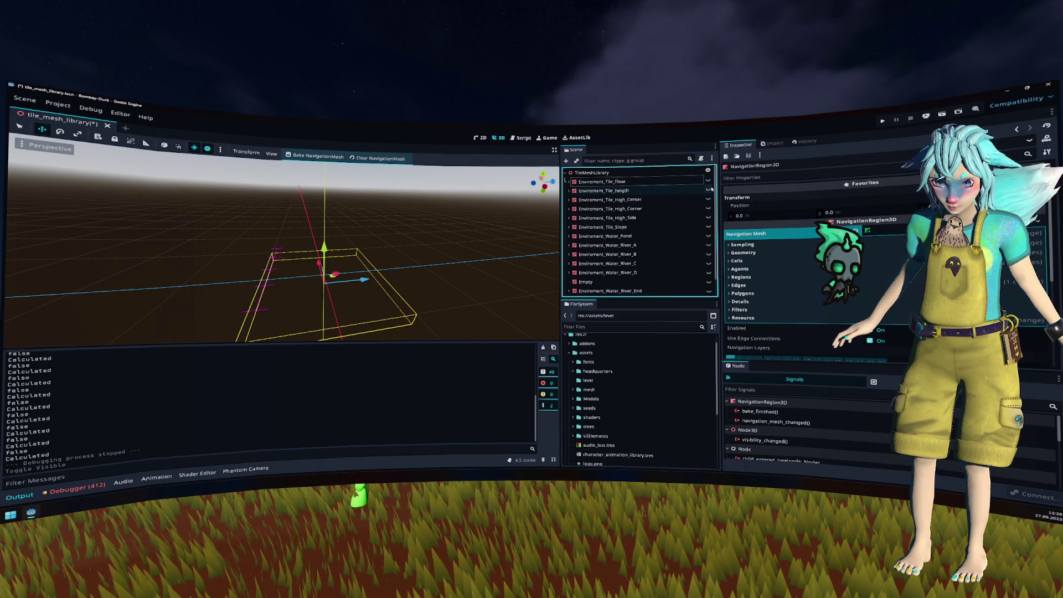
pyautogui.click(708, 189)
pyautogui.click(708, 189)
pyautogui.click(708, 198)
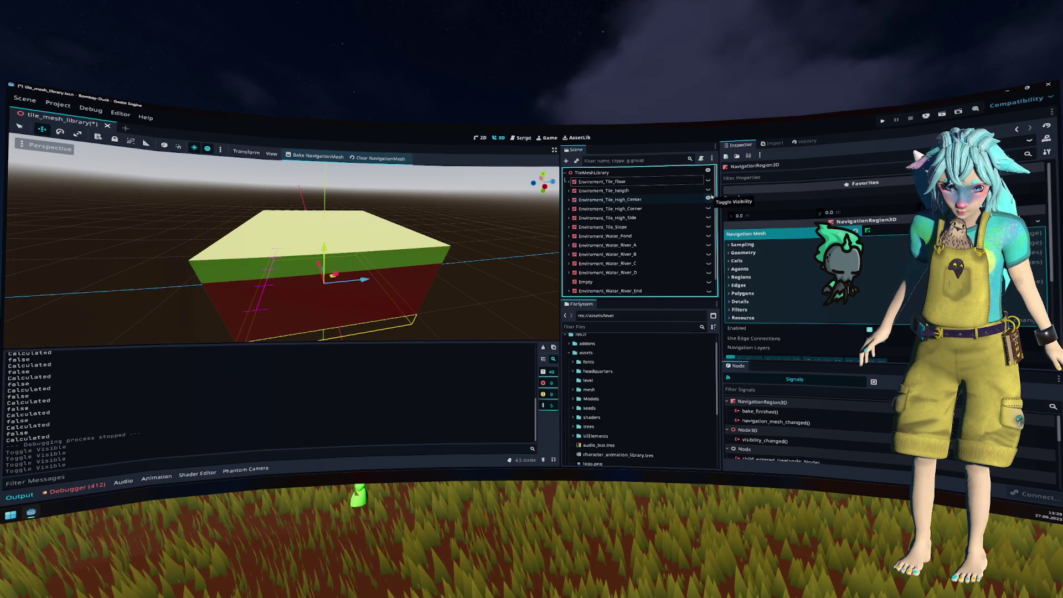
pyautogui.click(637, 199)
pyautogui.click(569, 200)
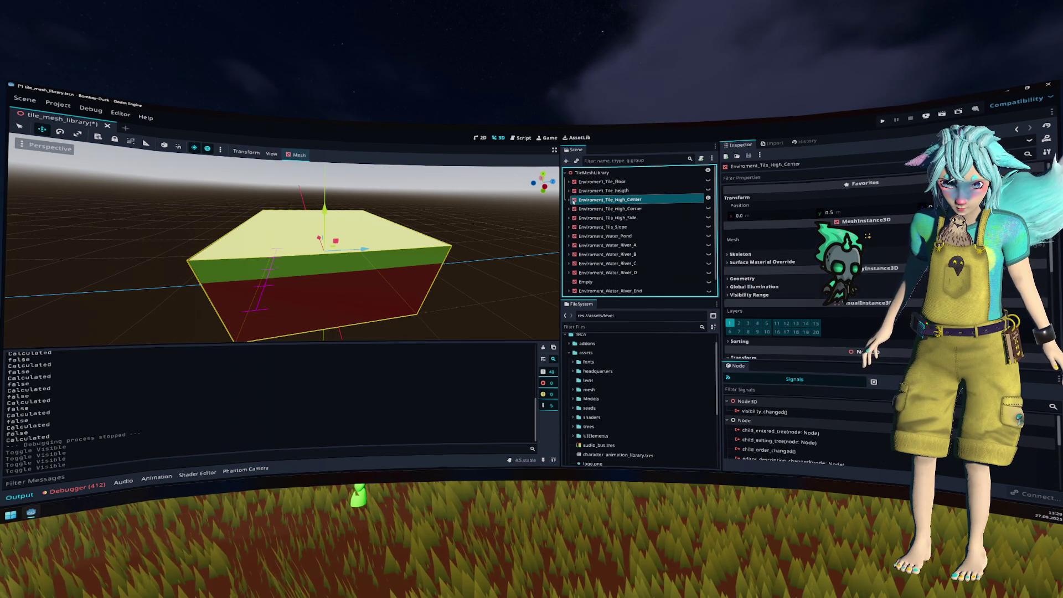